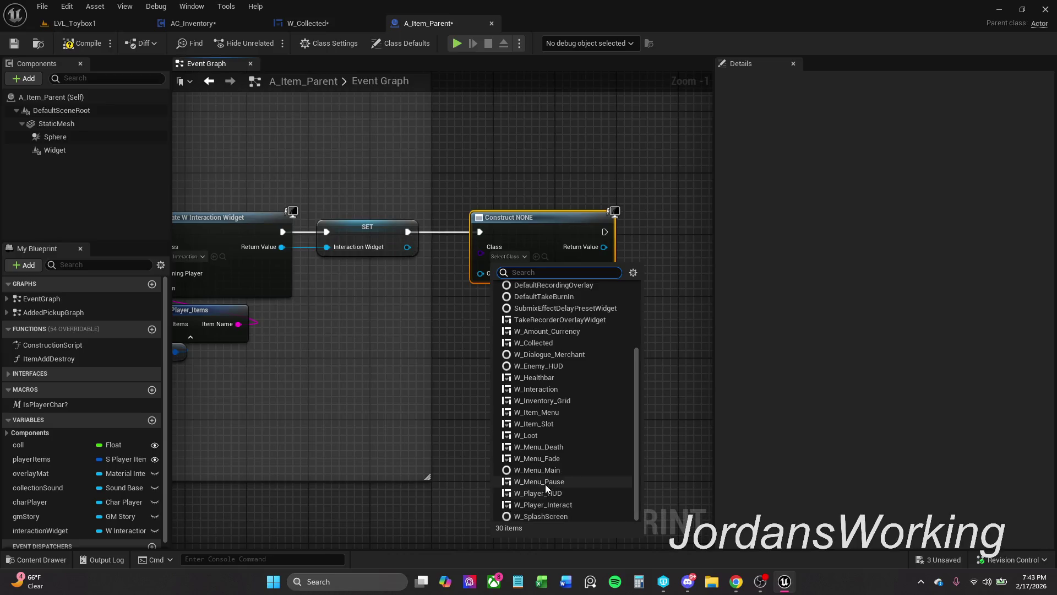
- Set the Construct node's class to W_Collected and promote its Return Value to a new variable
{"action": "type", "text": "w coll"}
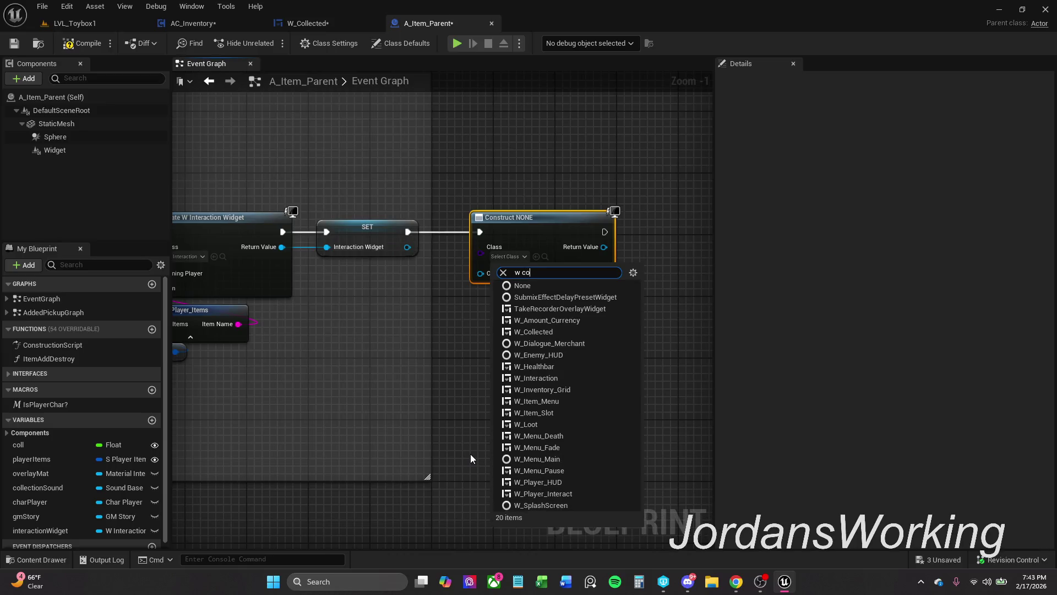
{"action": "left_click", "coordinate": [529, 297]}
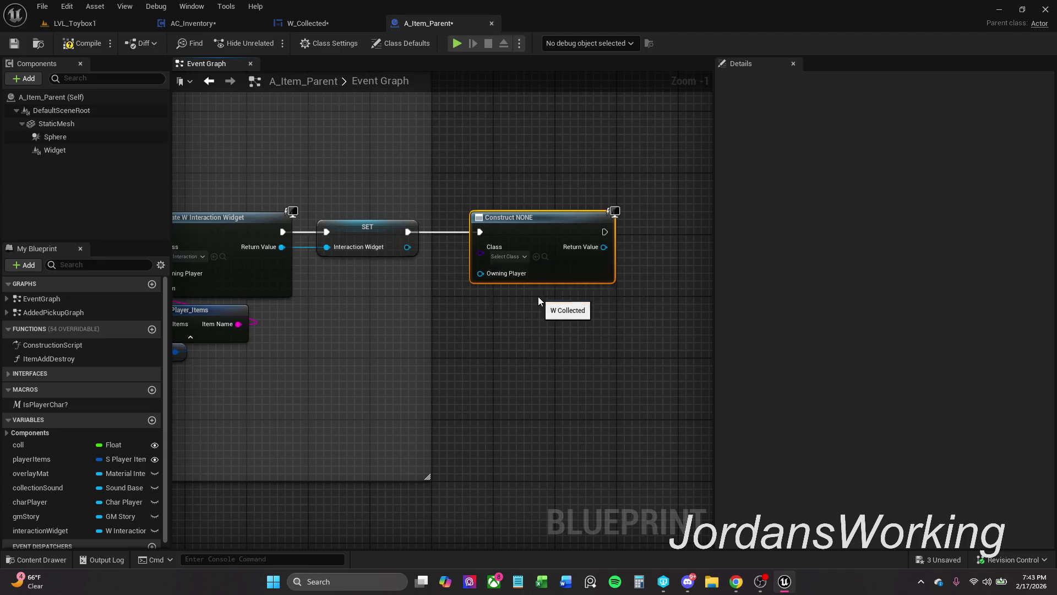
{"action": "left_click_drag", "start_coordinate": [554, 293], "coordinate": [452, 292]}
{"action": "mouse_move", "coordinate": [454, 246]}
{"action": "left_mouse_down"}
{"action": "mouse_move", "coordinate": [510, 251]}
{"action": "mouse_move", "coordinate": [521, 235]}
{"action": "left_mouse_up"}
{"action": "left_click", "coordinate": [576, 316]}
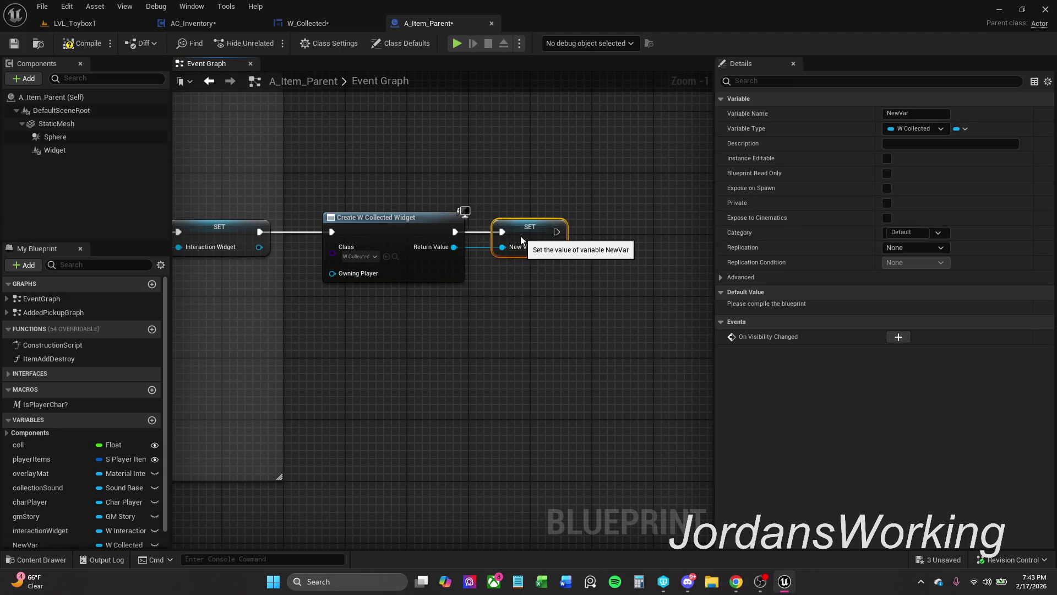
- Rename the new variable to collectedWidget and compile the A_Item_Parent blueprint
{"action": "left_click", "coordinate": [909, 114]}
{"action": "type", "text": "coll"}
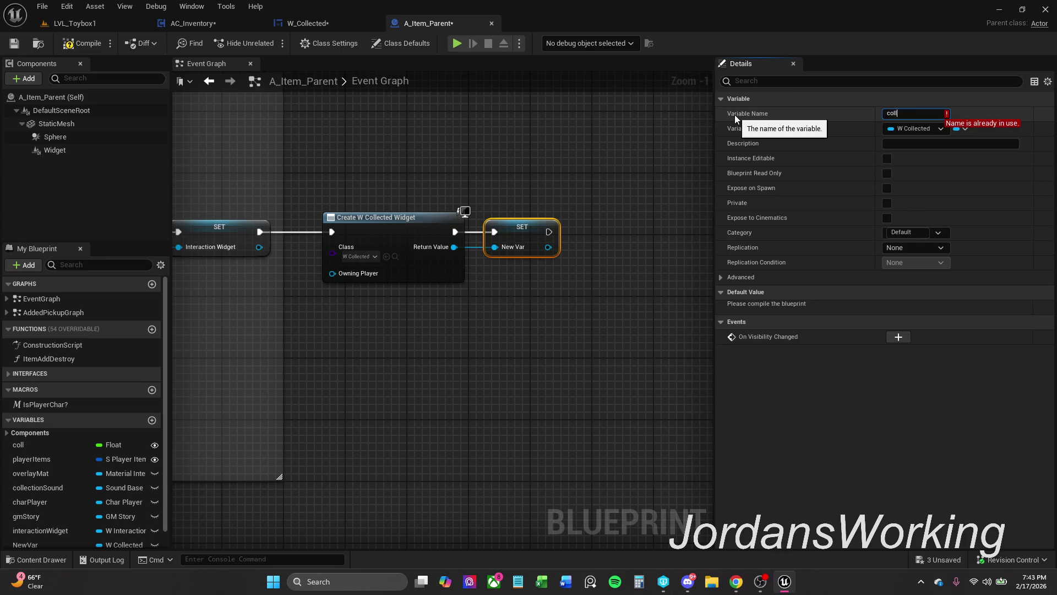
{"action": "type", "text": "ectedWidget"}
{"action": "key", "text": "Return"}
{"action": "left_click", "coordinate": [77, 44]}
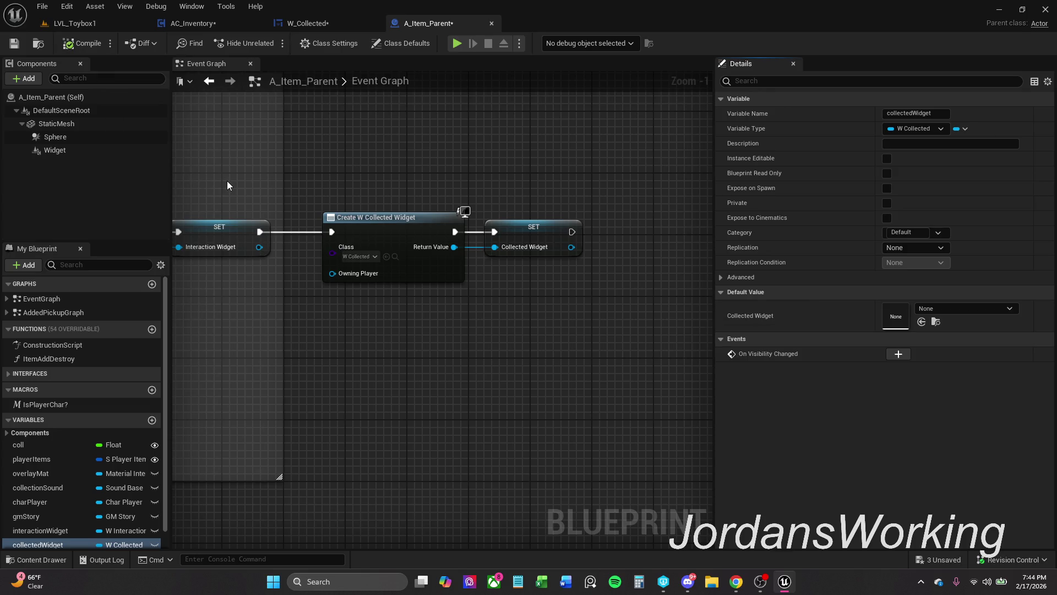
{"action": "left_click_drag", "start_coordinate": [417, 214], "coordinate": [460, 196]}
- Feed the Owning Player pin from a Get Player Controller node found by searching 'get pla'
{"action": "left_click_drag", "start_coordinate": [370, 261], "coordinate": [384, 287]}
{"action": "type", "text": "get"}
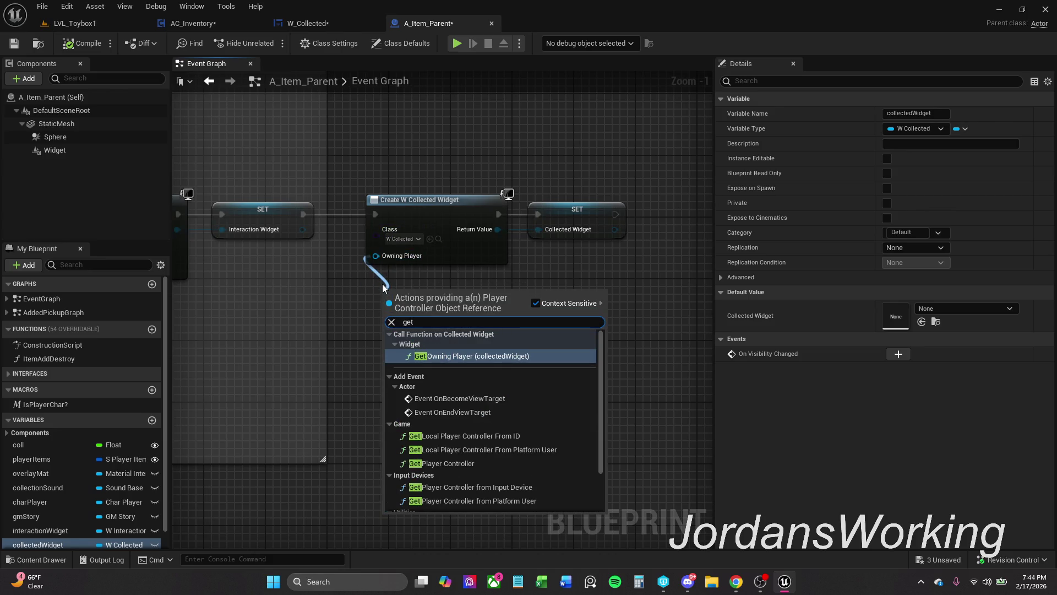
{"action": "key", "text": "BackSpace"}
{"action": "key", "text": "BackSpace"}
{"action": "key", "text": "BackSpace"}
{"action": "type", "text": "self"}
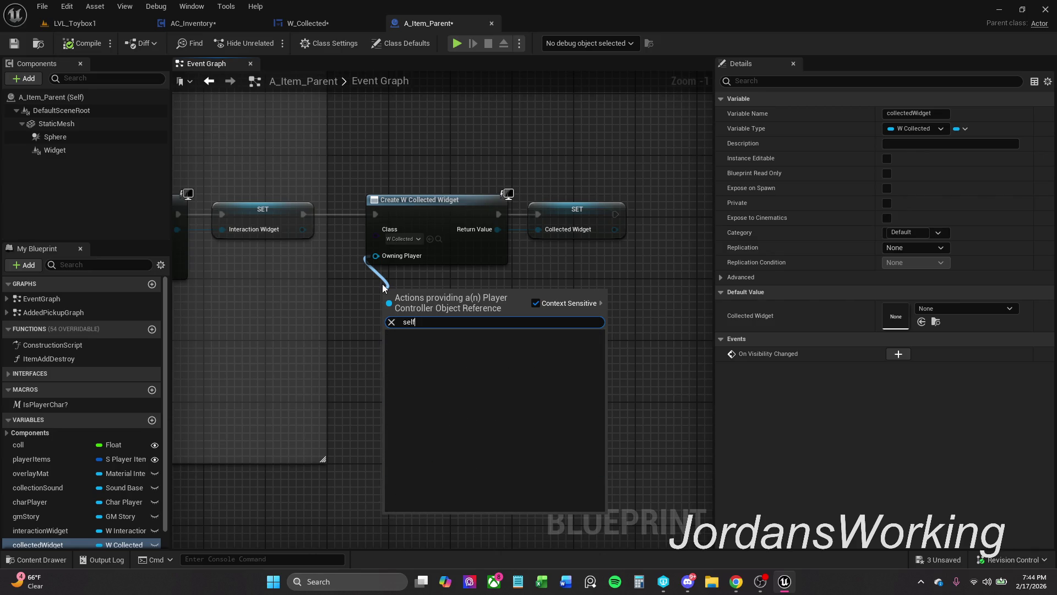
{"action": "left_click", "coordinate": [361, 306]}
{"action": "left_click_drag", "start_coordinate": [375, 256], "coordinate": [365, 289]}
{"action": "type", "text": "get "}
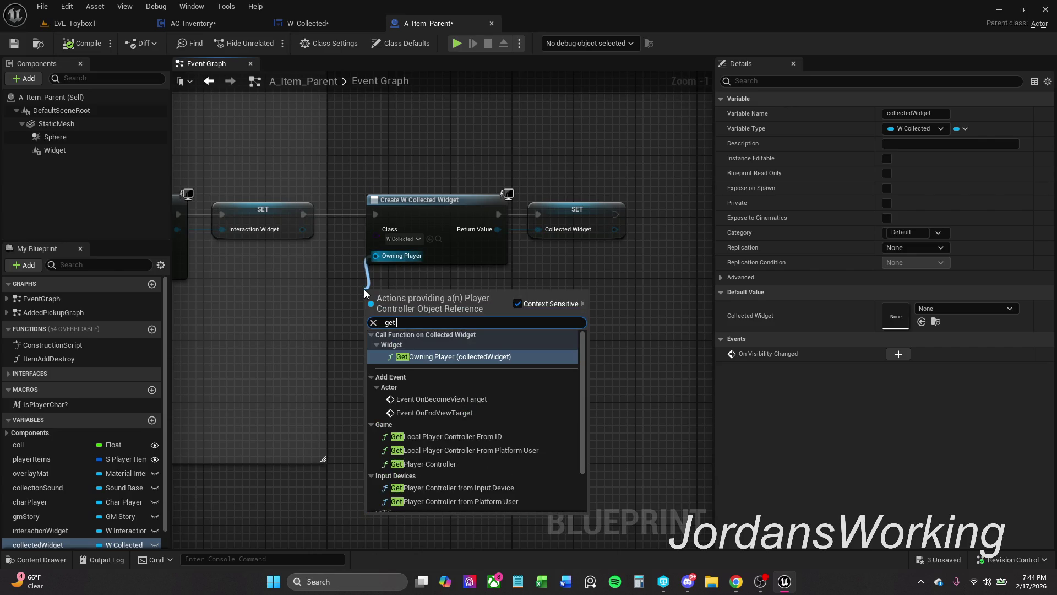
{"action": "type", "text": "pla"}
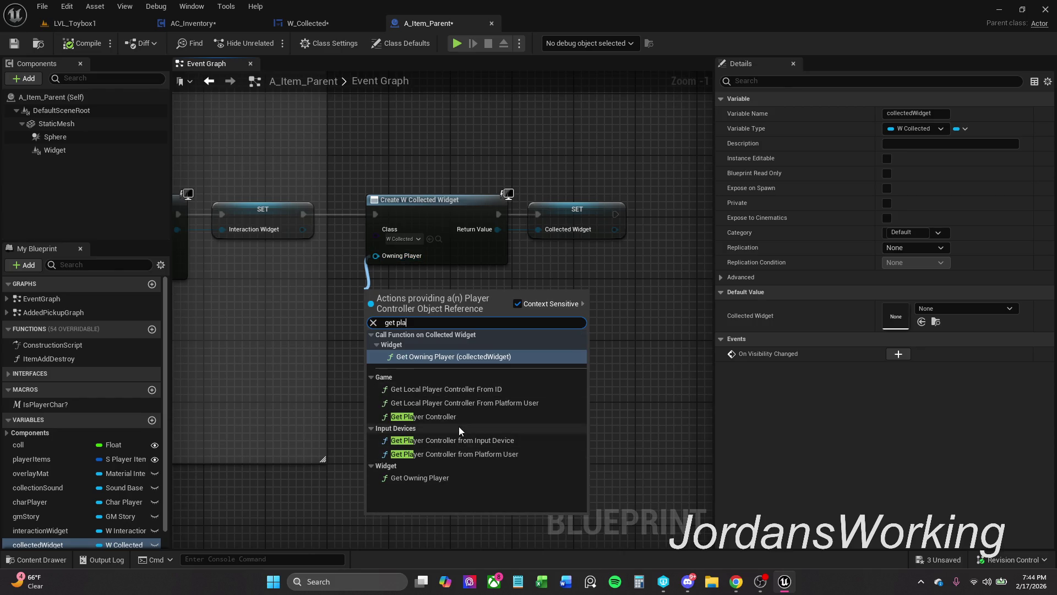
{"action": "left_click", "coordinate": [441, 417]}
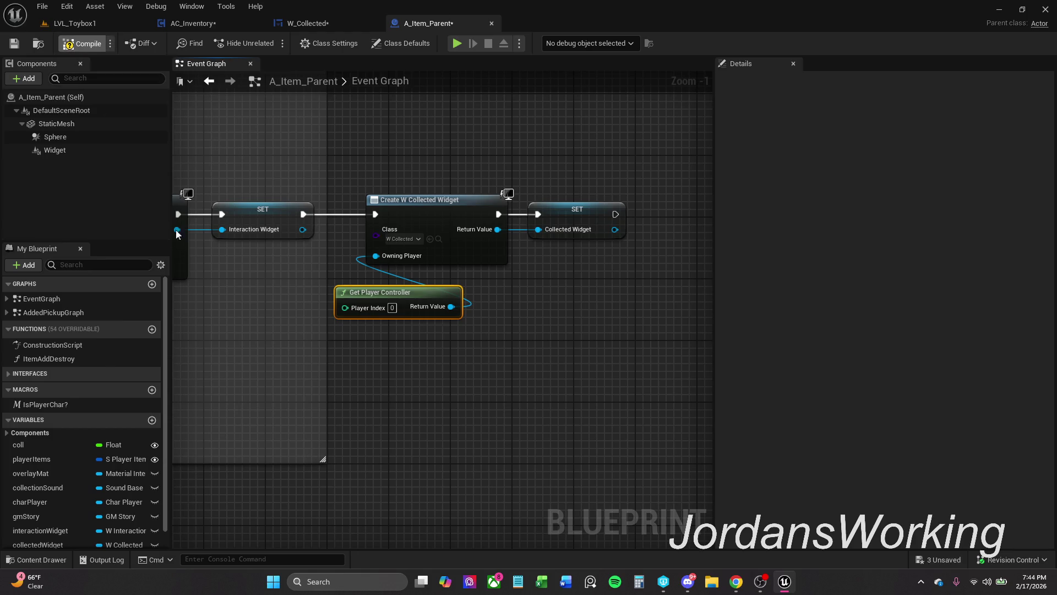
{"action": "left_click_drag", "start_coordinate": [190, 279], "coordinate": [302, 248]}
{"action": "scroll", "coordinate": [309, 245], "scroll_direction": "down", "scroll_amount": 3}
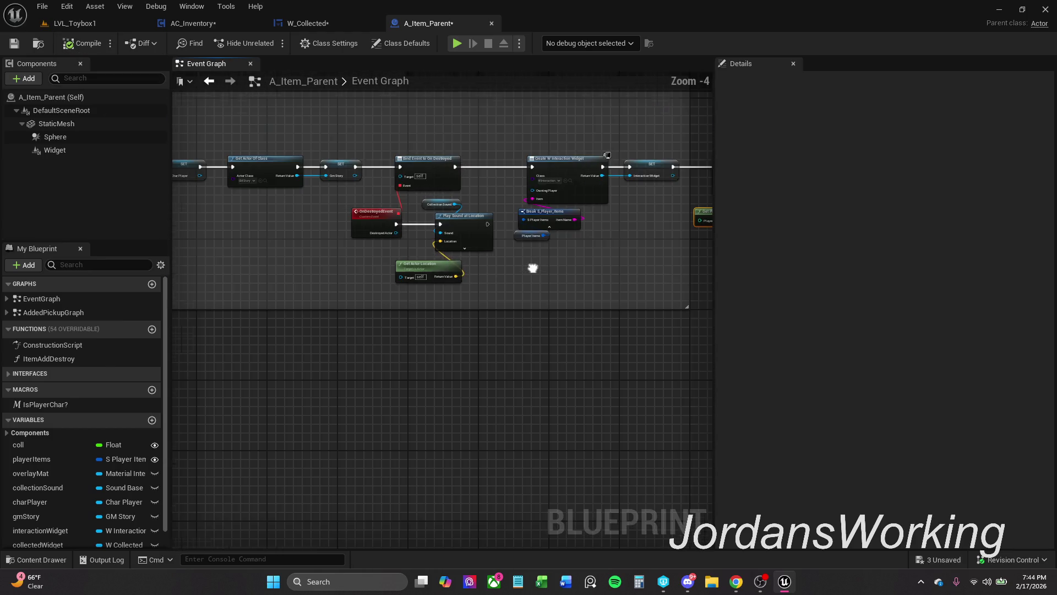
{"action": "left_click_drag", "start_coordinate": [556, 283], "coordinate": [426, 275]}
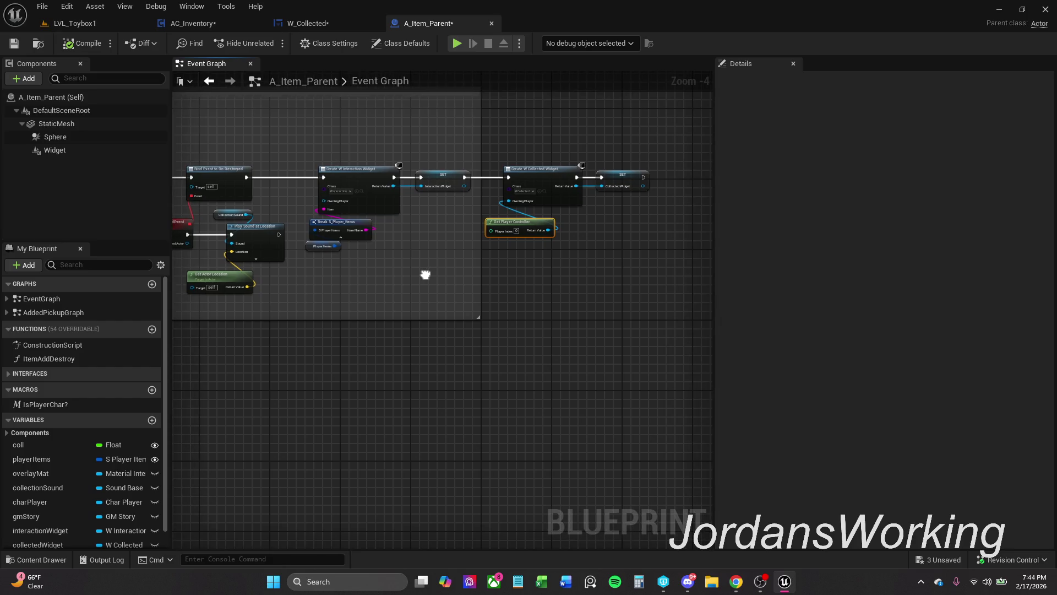
- Tick Expose on Spawn for W_Collected's Item variable, compile, and go back to A_Item_Parent
{"action": "left_click", "coordinate": [307, 23]}
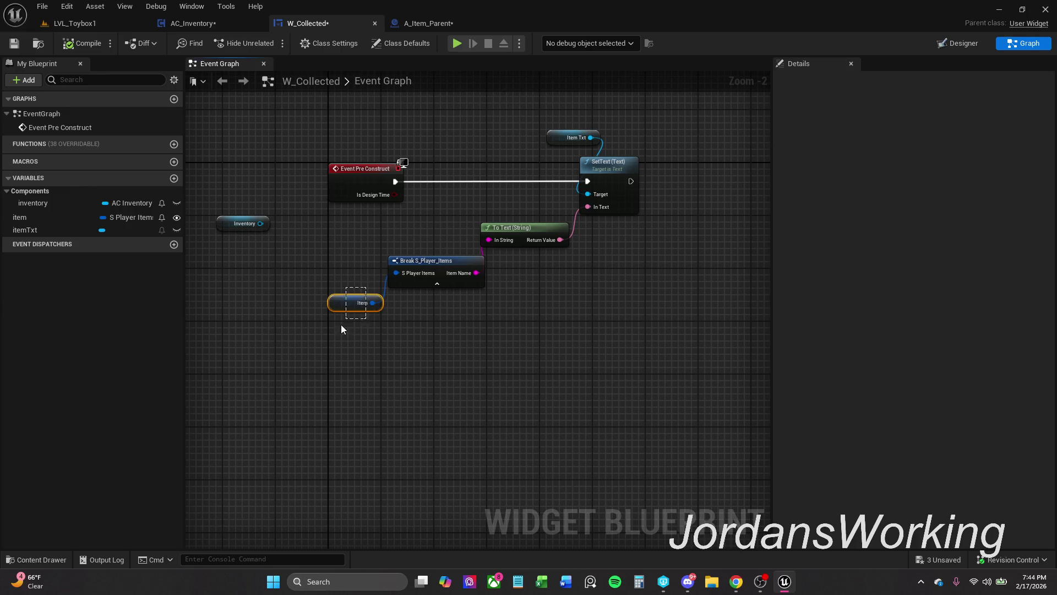
{"action": "left_click_drag", "start_coordinate": [349, 318], "coordinate": [338, 331]}
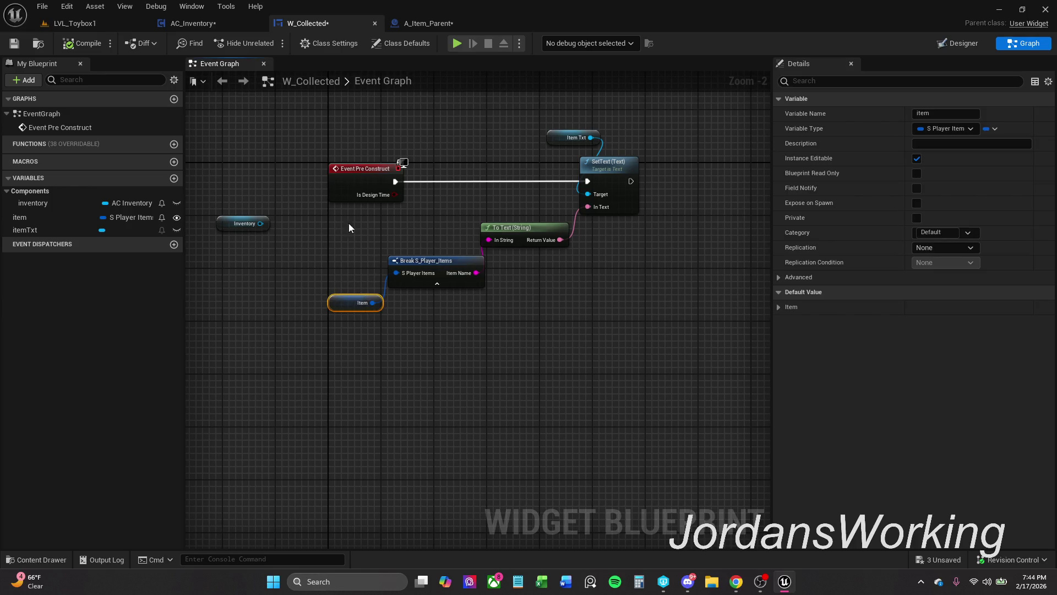
{"action": "left_click", "coordinate": [916, 202]}
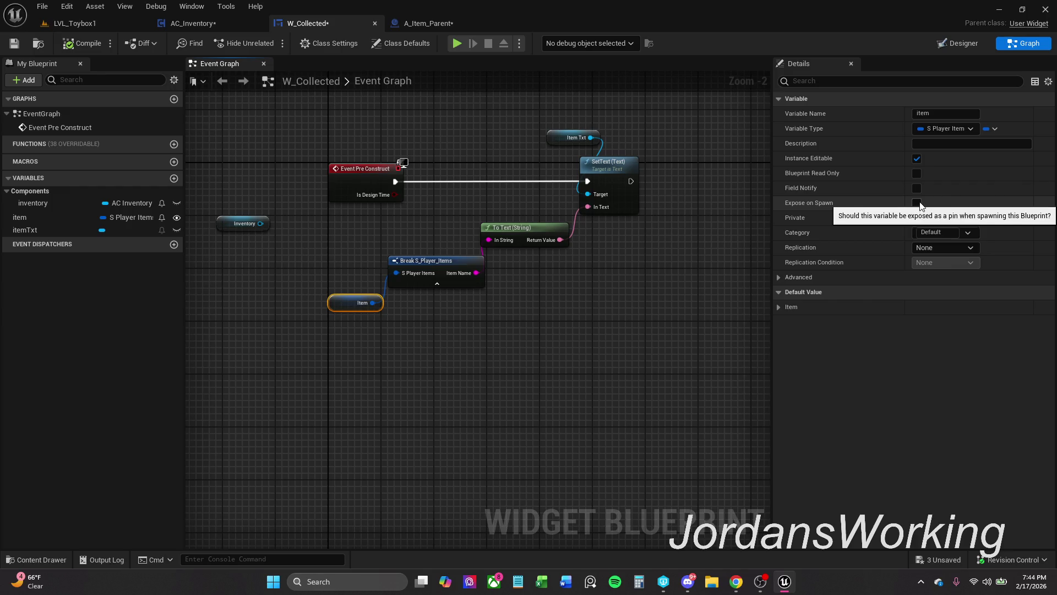
{"action": "left_click", "coordinate": [82, 45]}
{"action": "left_click", "coordinate": [432, 25]}
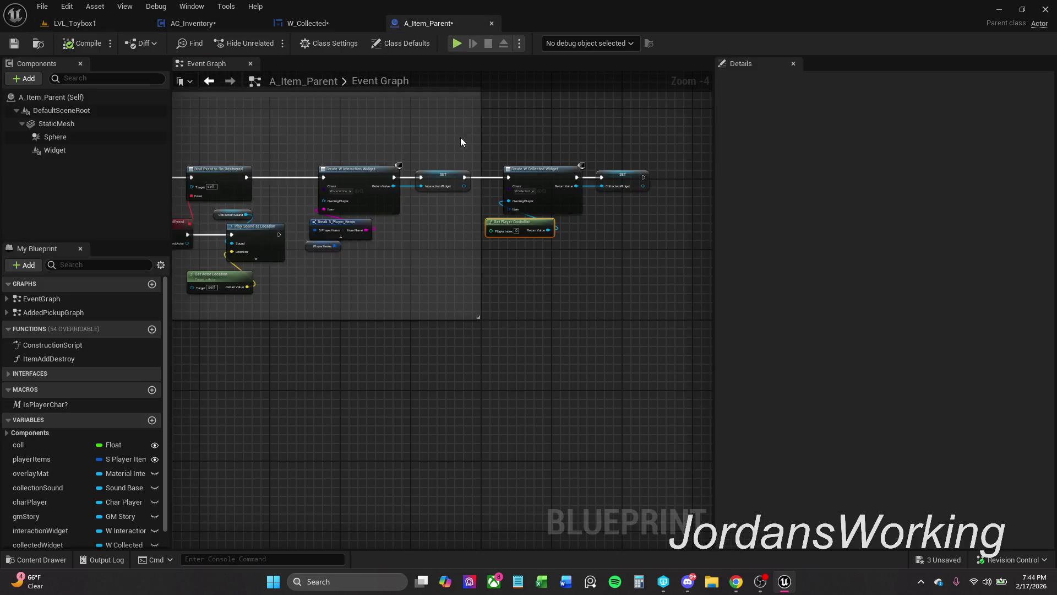
- Refresh the Create W Collected Widget node so it shows the new Item input
{"action": "scroll", "coordinate": [520, 211], "scroll_direction": "up", "scroll_amount": 3}
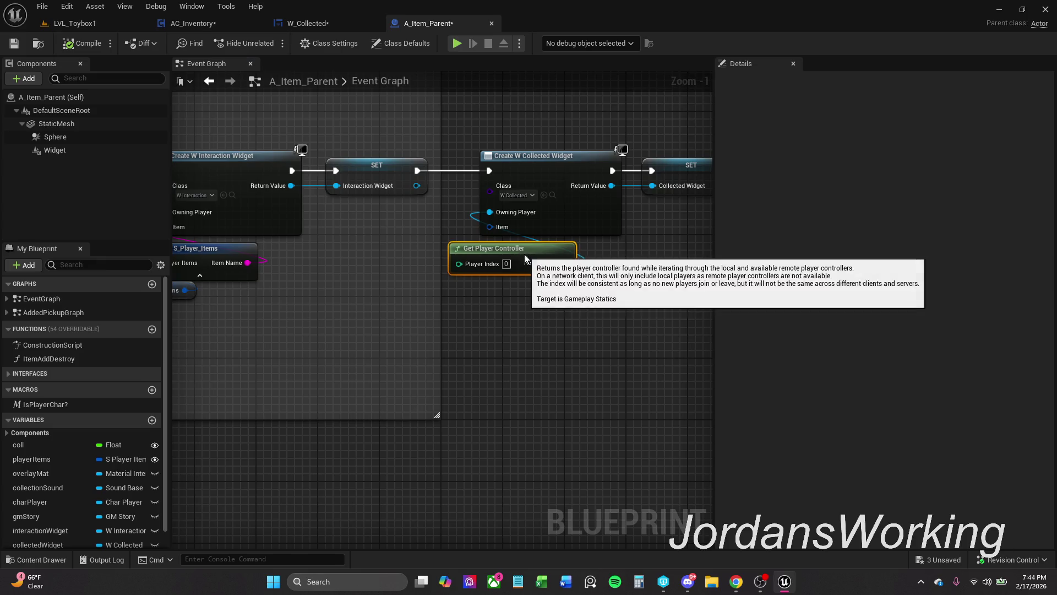
{"action": "left_click_drag", "start_coordinate": [521, 245], "coordinate": [466, 290]}
{"action": "left_click", "coordinate": [603, 228]}
{"action": "right_click", "coordinate": [603, 230]}
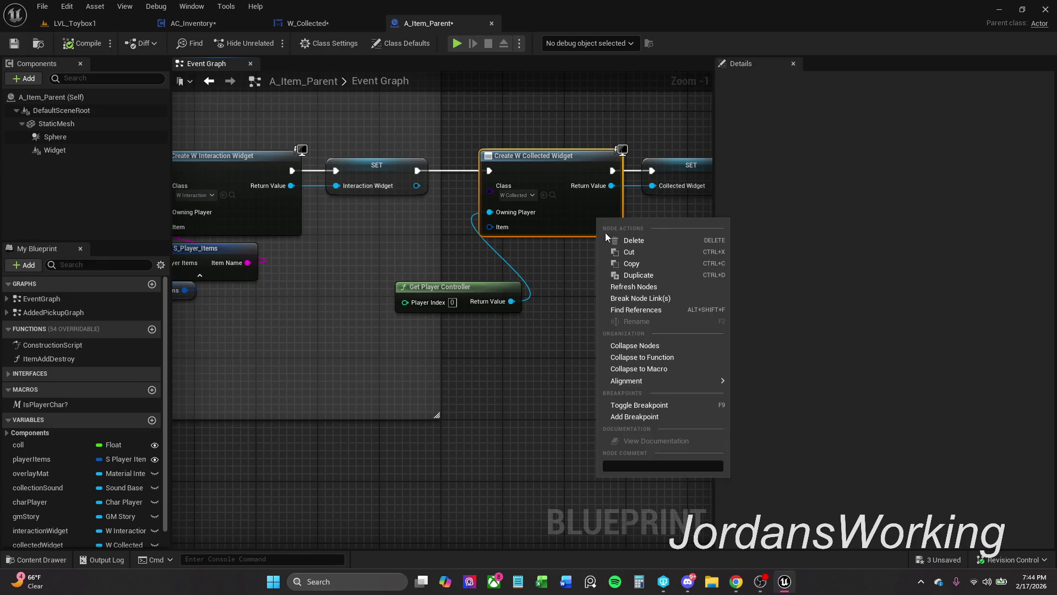
{"action": "left_click", "coordinate": [655, 287]}
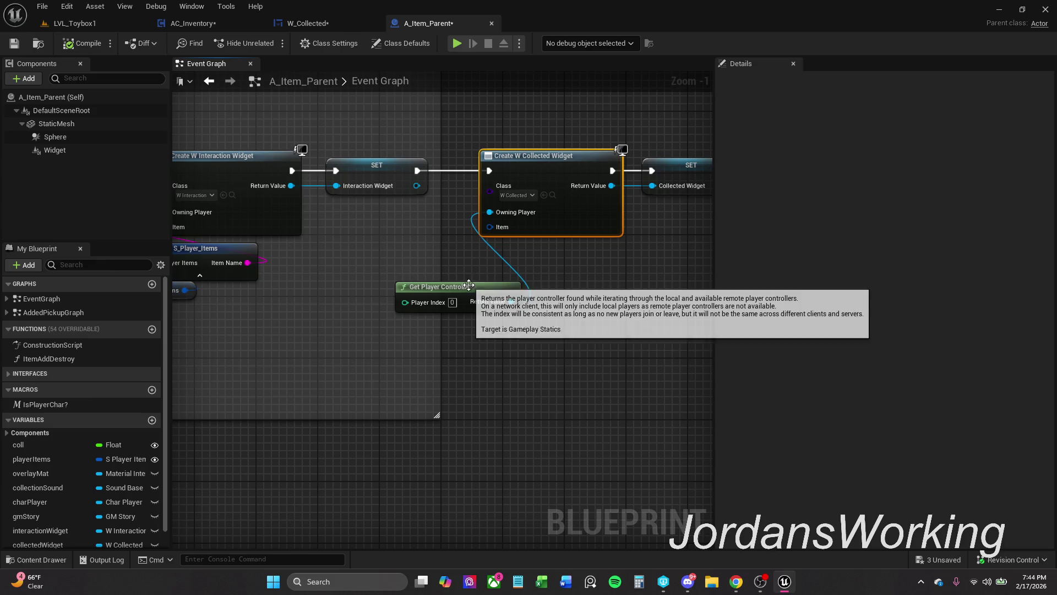
{"action": "left_click_drag", "start_coordinate": [474, 288], "coordinate": [488, 265]}
{"action": "scroll", "coordinate": [494, 228], "scroll_direction": "up", "scroll_amount": 1}
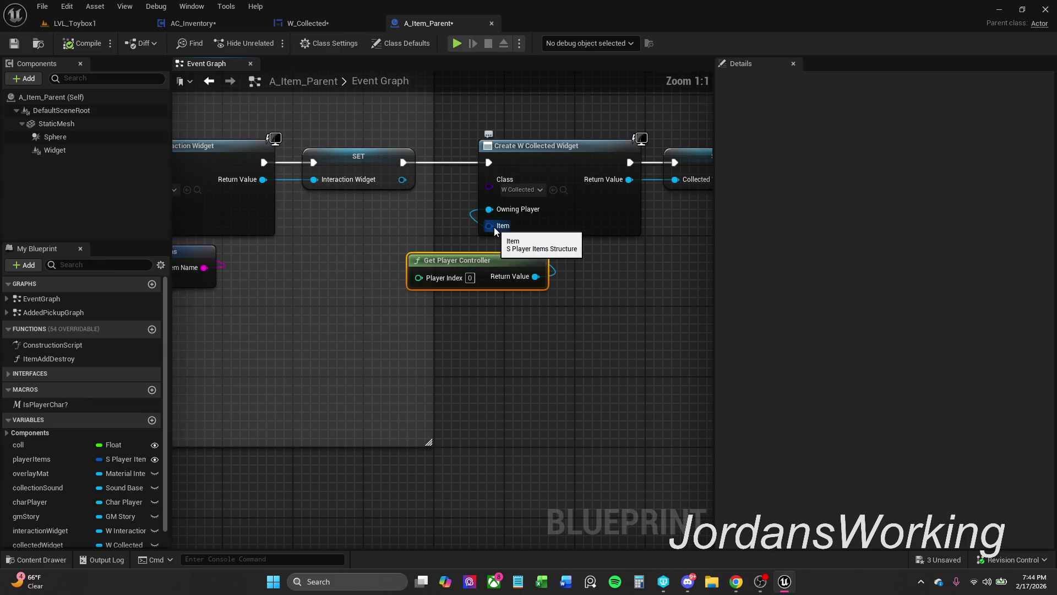
{"action": "right_click", "coordinate": [570, 221]}
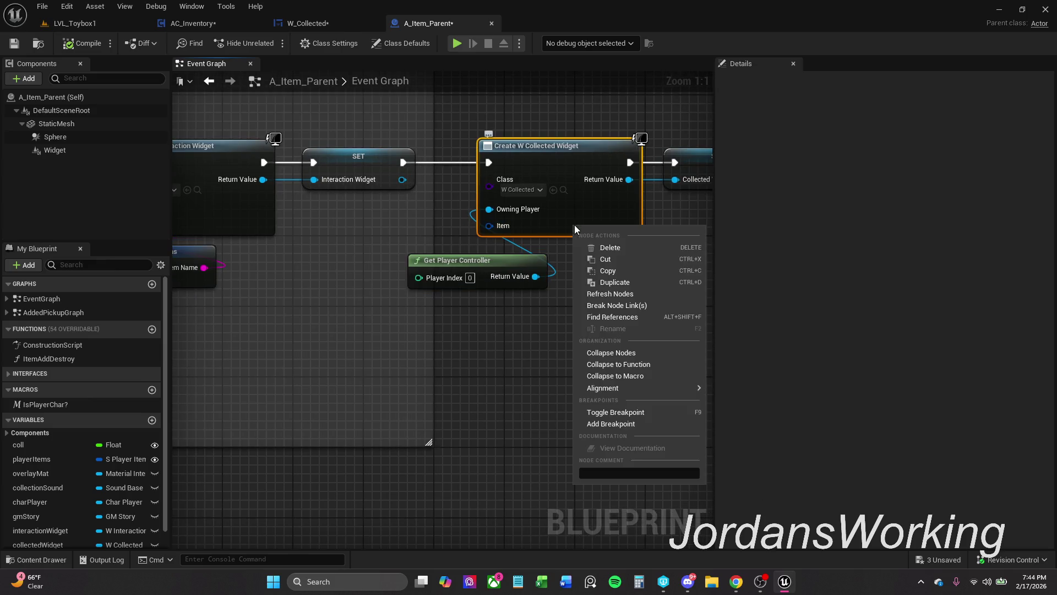
{"action": "left_click", "coordinate": [632, 290]}
{"action": "left_click_drag", "start_coordinate": [522, 266], "coordinate": [549, 267]}
- Place a playerItems getter beside the Create W Collected Widget node
{"action": "left_click", "coordinate": [83, 459]}
{"action": "mouse_move", "coordinate": [83, 458]}
{"action": "left_mouse_down"}
{"action": "mouse_move", "coordinate": [419, 220]}
{"action": "mouse_move", "coordinate": [365, 255]}
{"action": "left_mouse_up"}
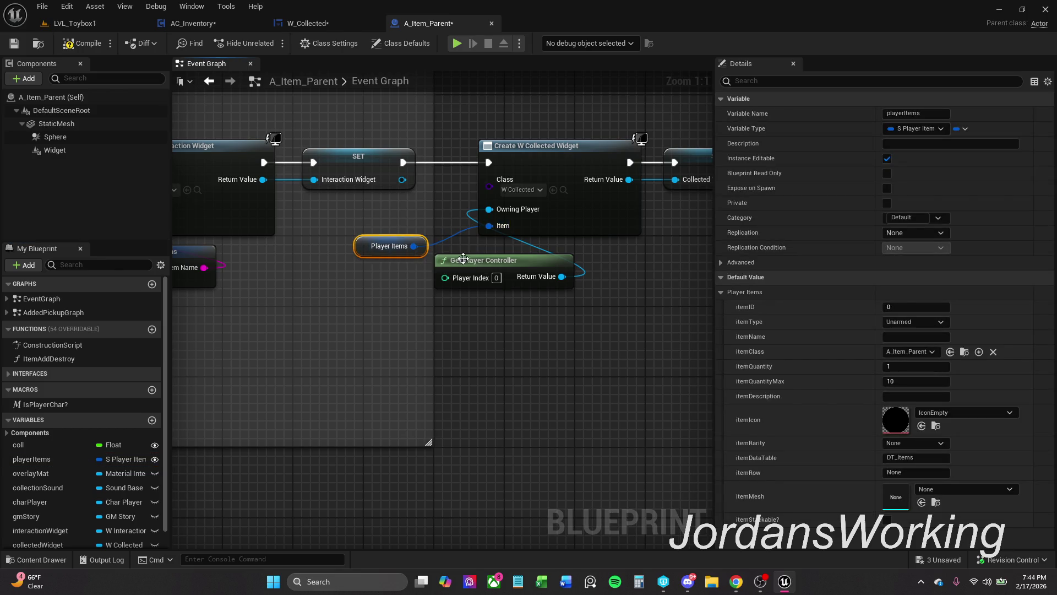
{"action": "left_click_drag", "start_coordinate": [438, 263], "coordinate": [467, 263]}
{"action": "left_click_drag", "start_coordinate": [379, 254], "coordinate": [413, 268]}
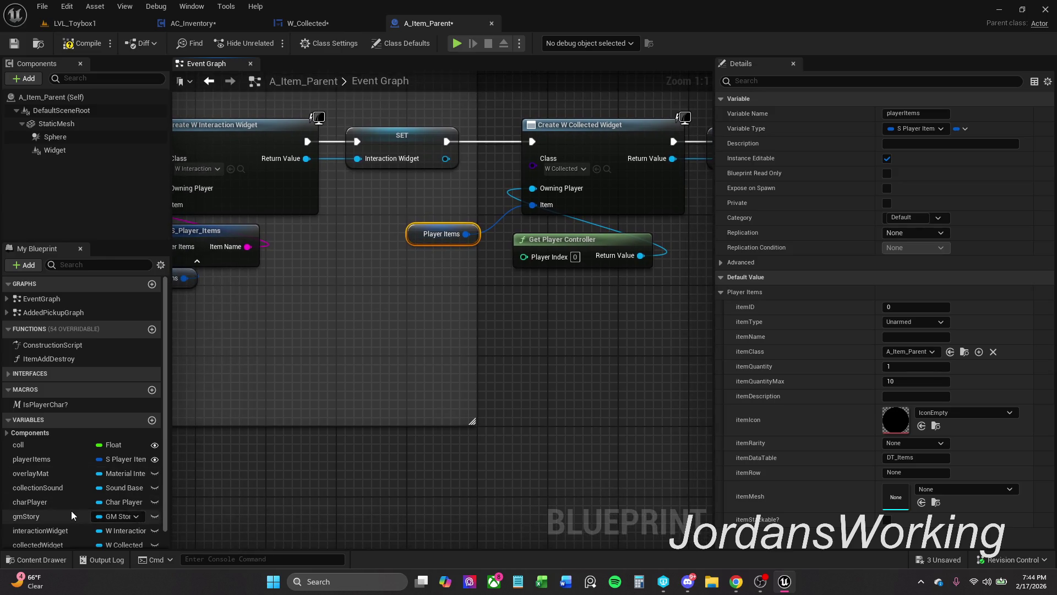
{"action": "scroll", "coordinate": [72, 510], "scroll_direction": "down", "scroll_amount": 2}
{"action": "scroll", "coordinate": [619, 346], "scroll_direction": "down", "scroll_amount": 4}
- Add a collectedWidget getter node near the Set Visibility nodes
{"action": "scroll", "coordinate": [619, 346], "scroll_direction": "down", "scroll_amount": 3}
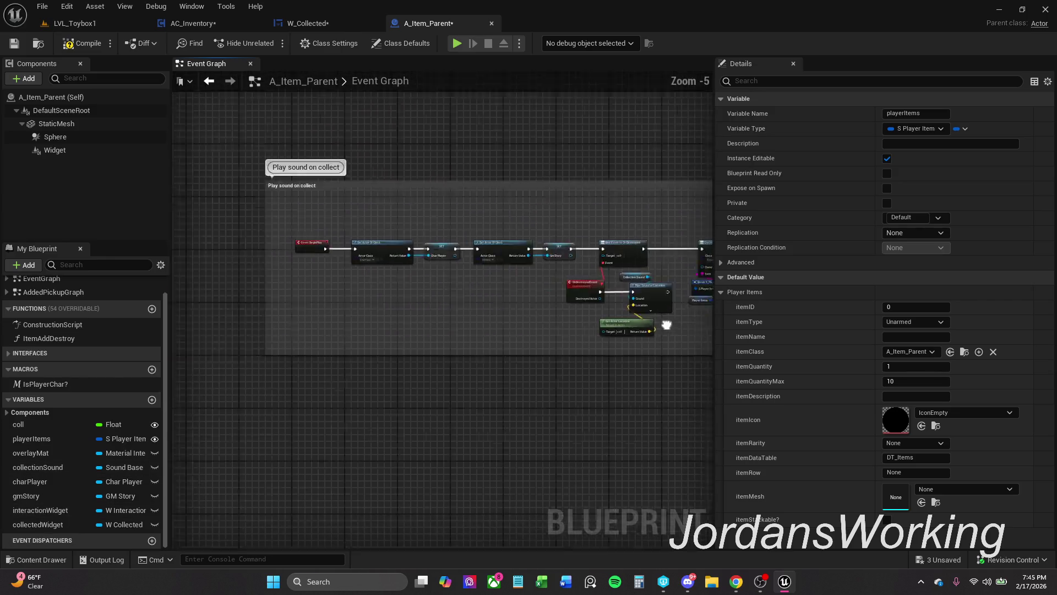
{"action": "scroll", "coordinate": [492, 284], "scroll_direction": "up", "scroll_amount": 4}
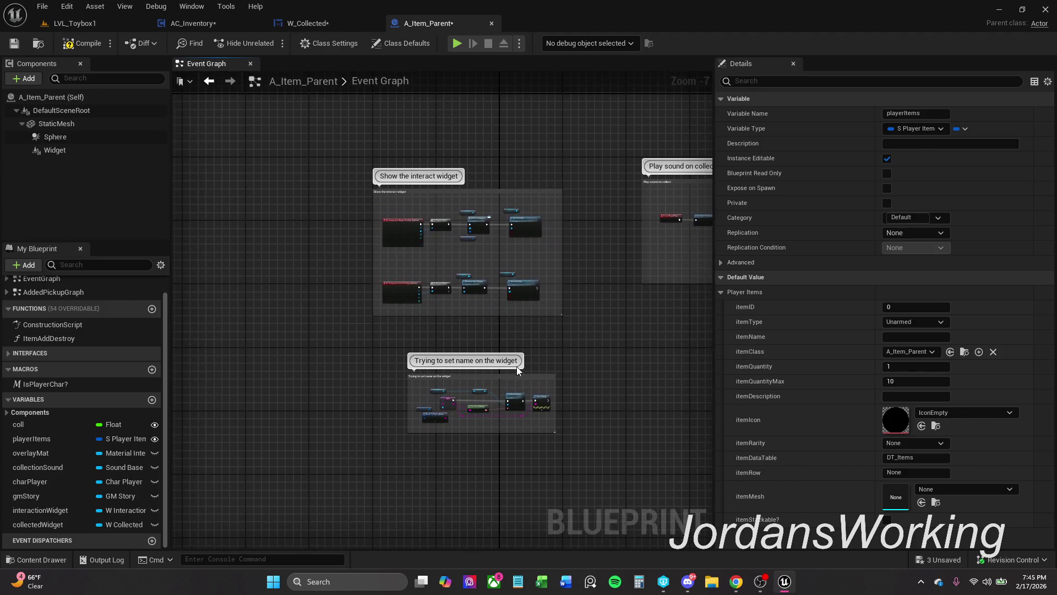
{"action": "scroll", "coordinate": [492, 284], "scroll_direction": "up", "scroll_amount": 3}
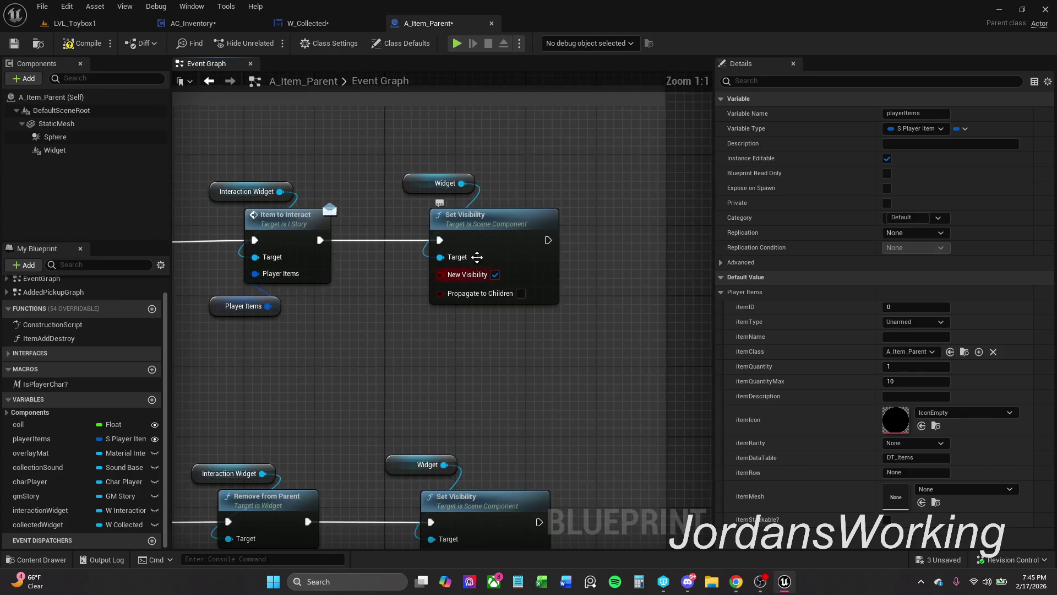
{"action": "mouse_move", "coordinate": [450, 247]}
{"action": "left_mouse_down"}
{"action": "mouse_move", "coordinate": [406, 248]}
{"action": "mouse_move", "coordinate": [397, 188]}
{"action": "left_mouse_up"}
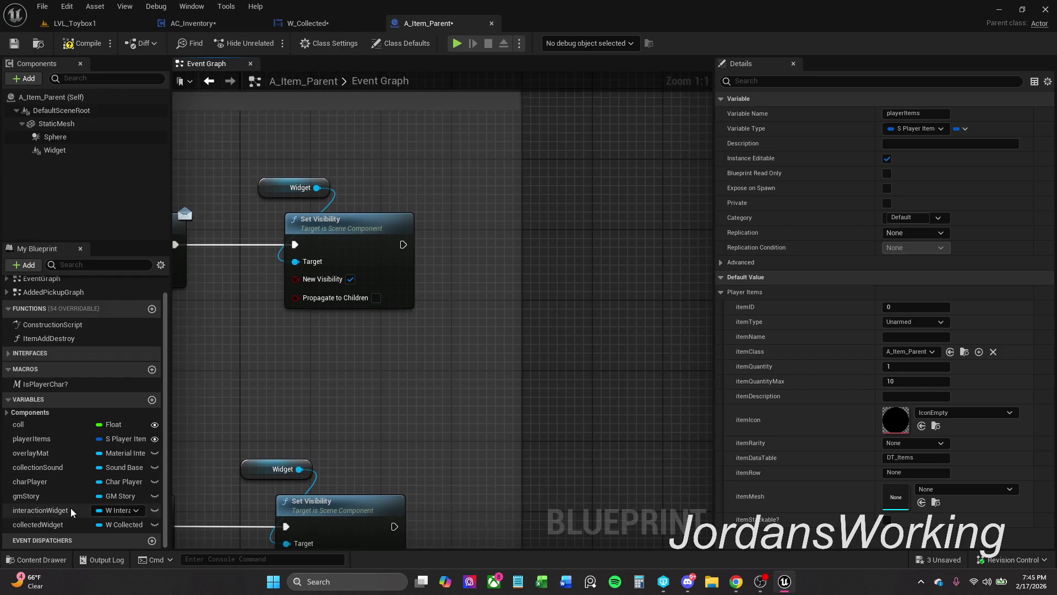
{"action": "left_click", "coordinate": [66, 523]}
{"action": "left_click_drag", "start_coordinate": [127, 523], "coordinate": [436, 189]}
{"action": "left_click", "coordinate": [495, 206]}
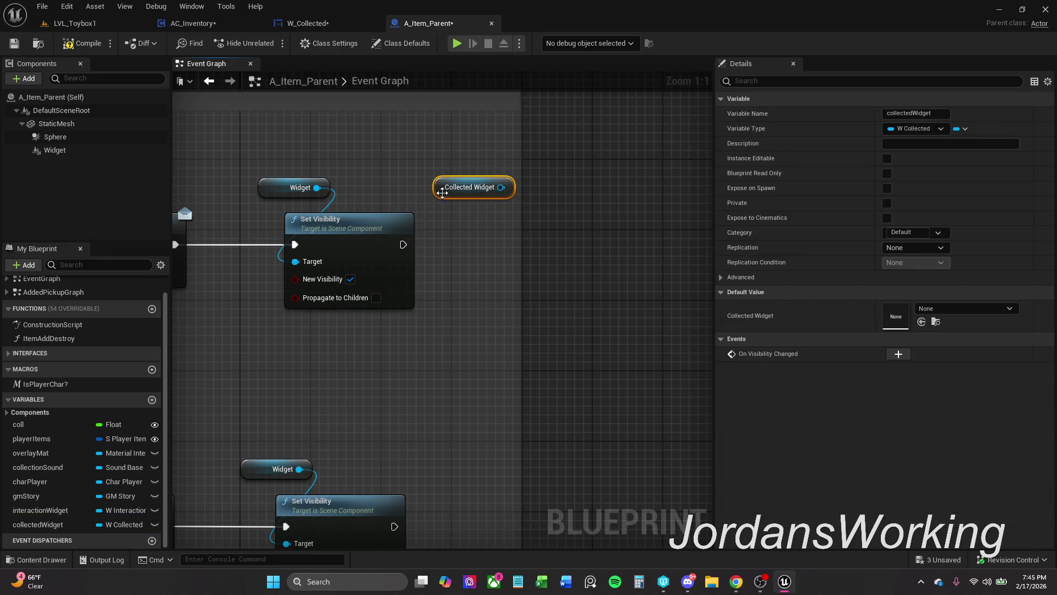
- Compile and save A_Item_Parent, confirming the asset check-out, then open the W_Collected graph
{"action": "left_click", "coordinate": [66, 47]}
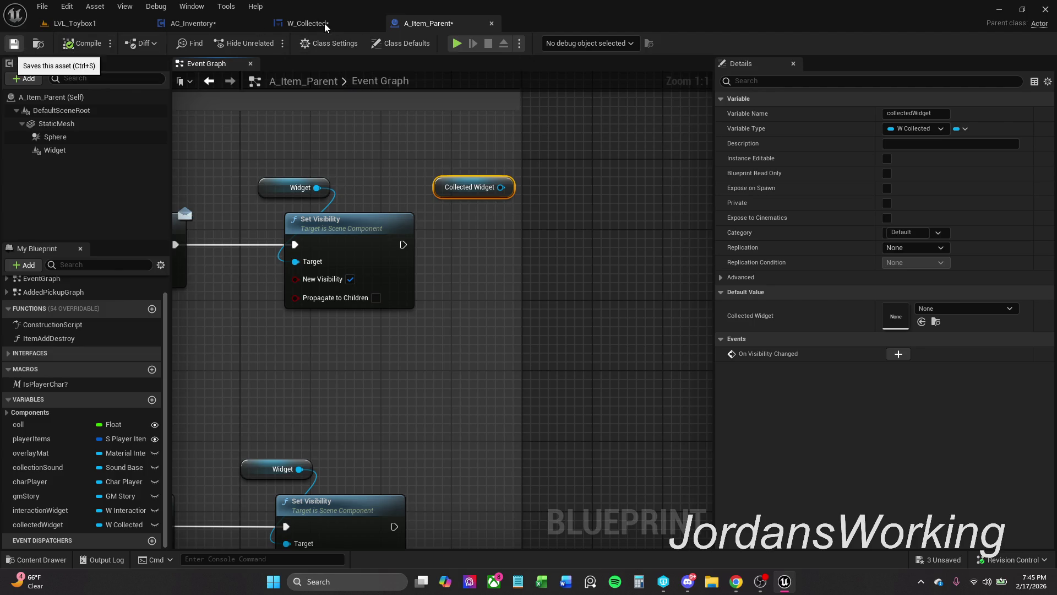
{"action": "key", "text": "ctrl+s"}
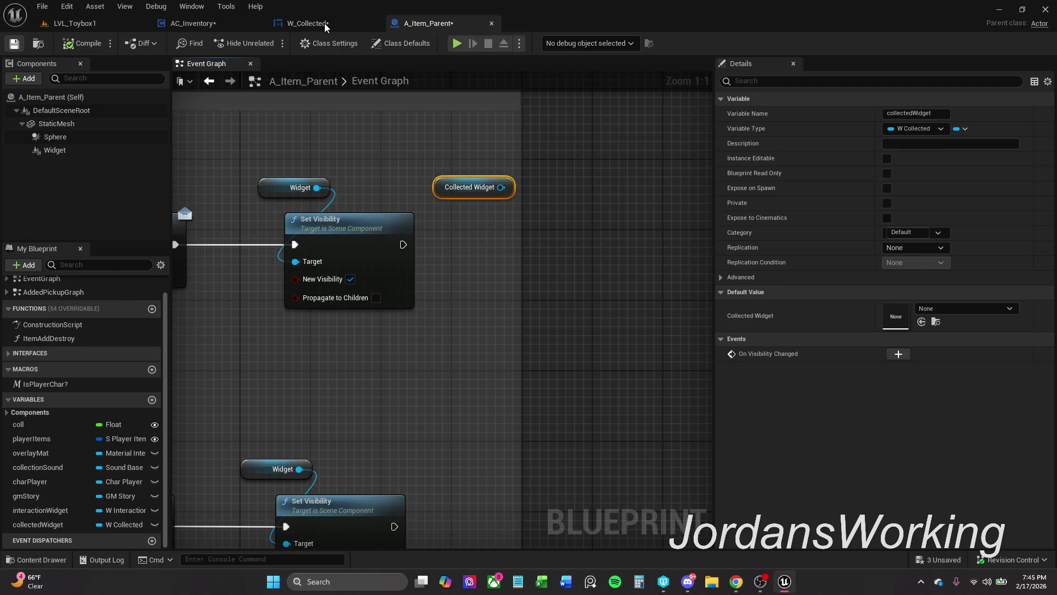
{"action": "left_click", "coordinate": [545, 414]}
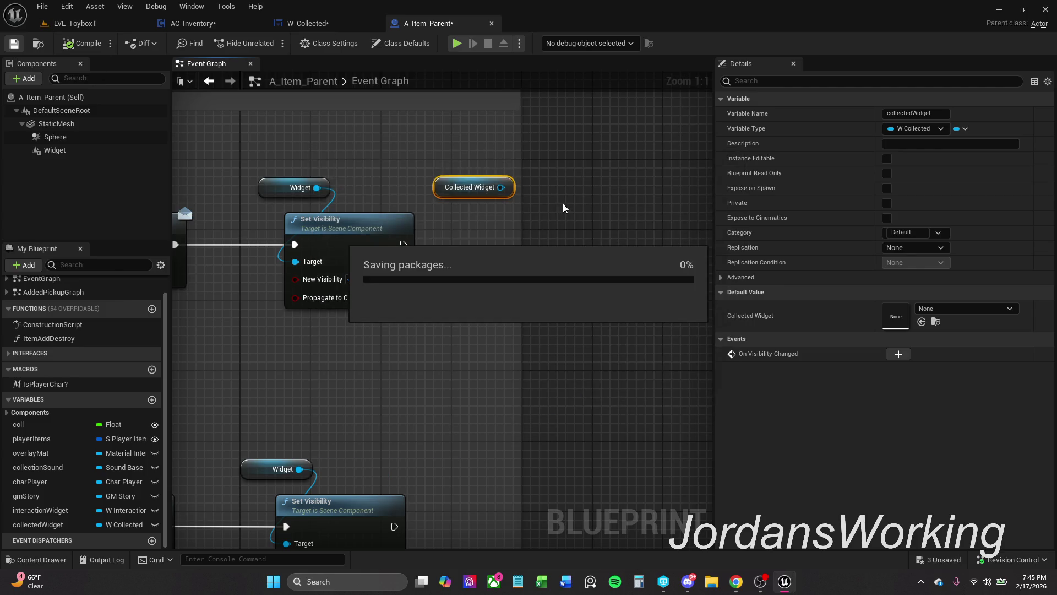
{"action": "scroll", "coordinate": [590, 173], "scroll_direction": "down", "scroll_amount": 2}
{"action": "mouse_move", "coordinate": [590, 174]}
{"action": "left_mouse_down"}
{"action": "mouse_move", "coordinate": [430, 283]}
{"action": "mouse_move", "coordinate": [545, 229]}
{"action": "left_mouse_up"}
{"action": "scroll", "coordinate": [411, 369], "scroll_direction": "down", "scroll_amount": 4}
{"action": "mouse_move", "coordinate": [557, 397]}
{"action": "left_mouse_down"}
{"action": "mouse_move", "coordinate": [535, 334]}
{"action": "mouse_move", "coordinate": [420, 349]}
{"action": "left_mouse_up"}
{"action": "scroll", "coordinate": [536, 334], "scroll_direction": "up", "scroll_amount": 5}
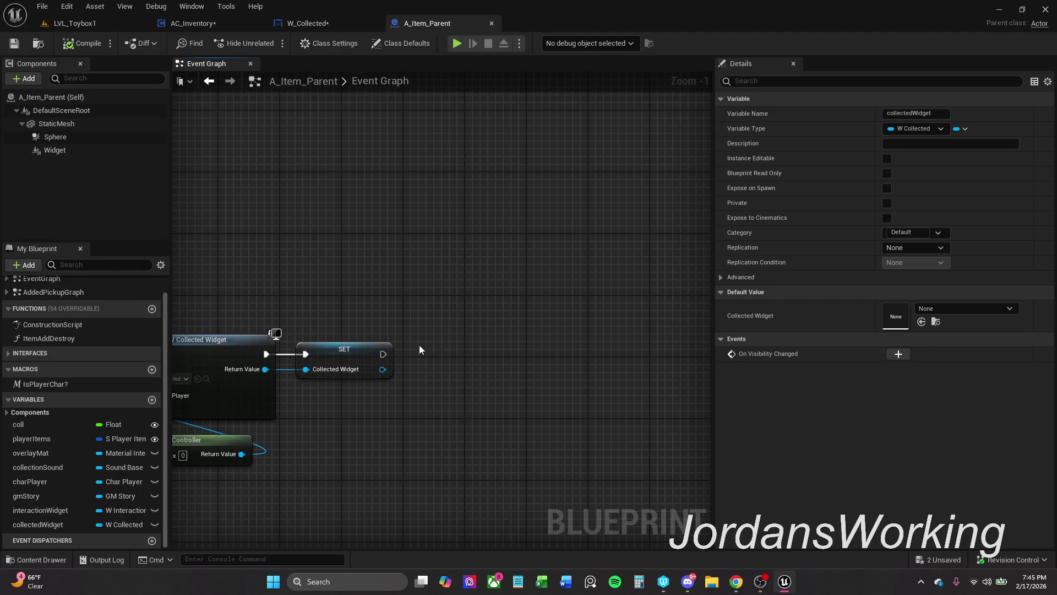
{"action": "left_click", "coordinate": [352, 23]}
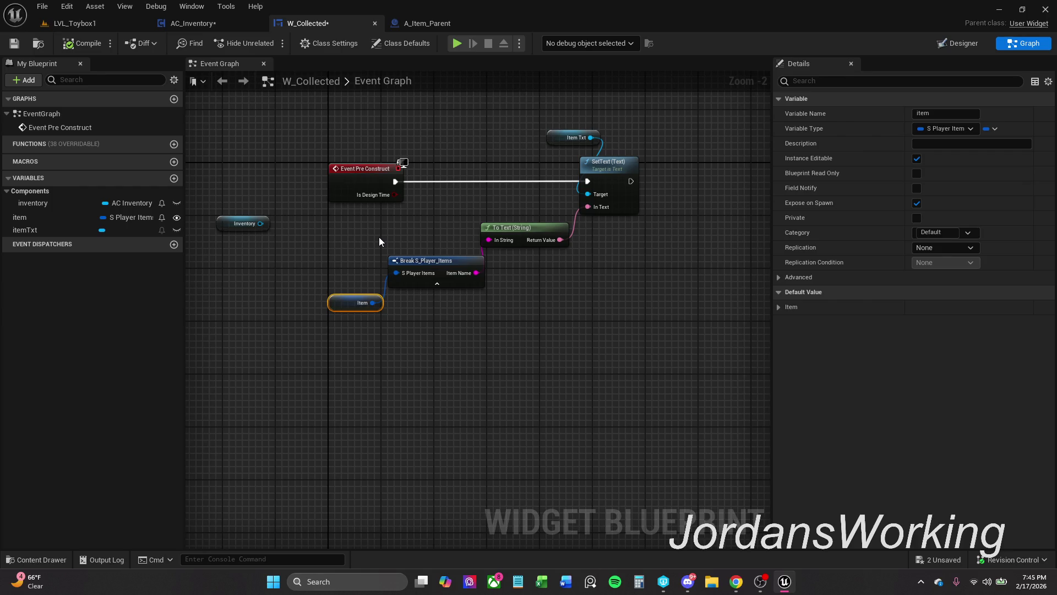
- Delete the unused Inventory node from W_Collected's graph and compile the widget
{"action": "left_click_drag", "start_coordinate": [379, 242], "coordinate": [397, 274]}
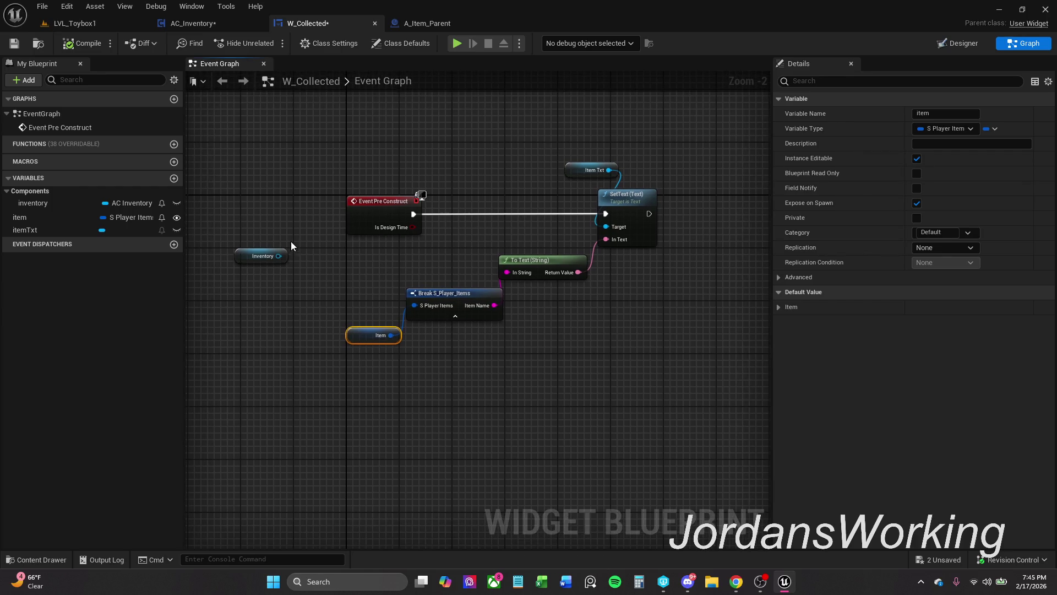
{"action": "left_click", "coordinate": [281, 257]}
{"action": "left_click", "coordinate": [308, 264]}
{"action": "mouse_move", "coordinate": [324, 276]}
{"action": "left_mouse_down"}
{"action": "mouse_move", "coordinate": [314, 276]}
{"action": "mouse_move", "coordinate": [325, 278]}
{"action": "left_mouse_up"}
{"action": "left_click_drag", "start_coordinate": [219, 296], "coordinate": [224, 299]}
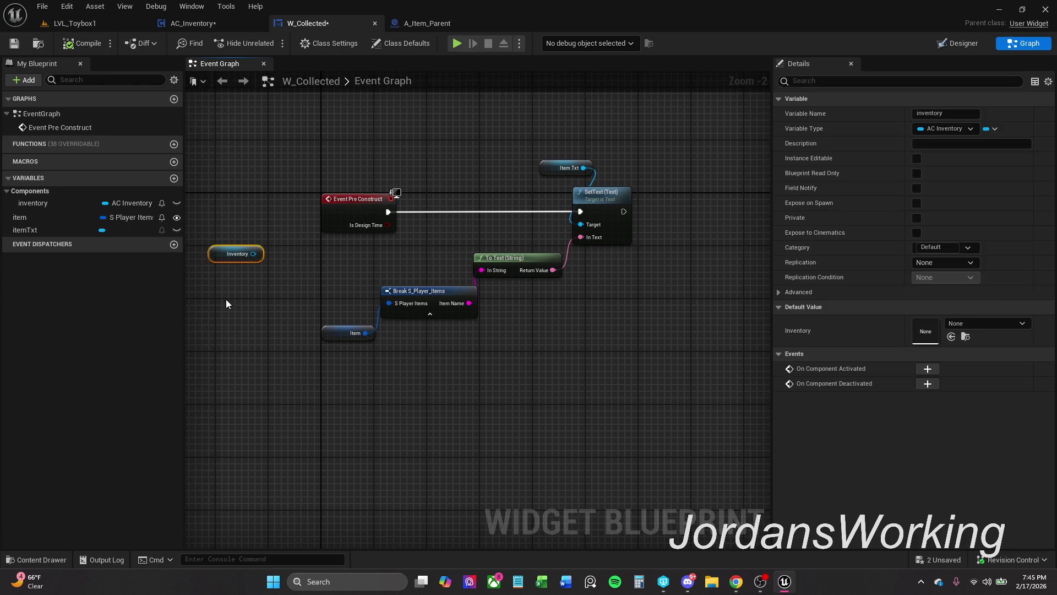
{"action": "key", "text": "Delete"}
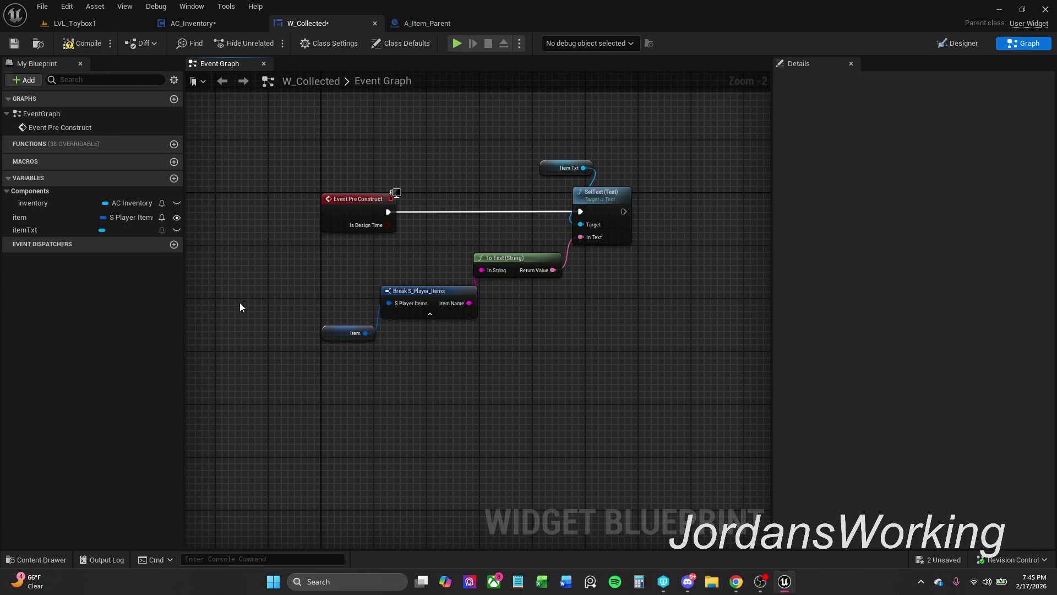
{"action": "left_click", "coordinate": [93, 45]}
- Return to A_Item_Parent and bring its overlap event blocks into view
{"action": "left_click_drag", "start_coordinate": [431, 206], "coordinate": [375, 216]}
{"action": "left_click", "coordinate": [440, 23]}
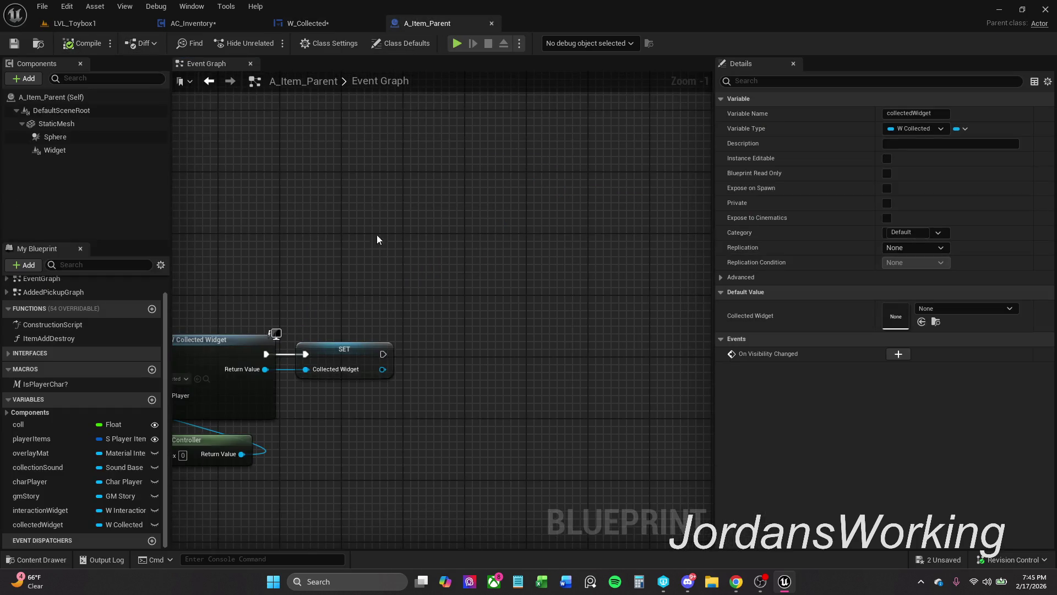
{"action": "scroll", "coordinate": [385, 221], "scroll_direction": "up", "scroll_amount": 1}
{"action": "scroll", "coordinate": [334, 186], "scroll_direction": "down", "scroll_amount": 1}
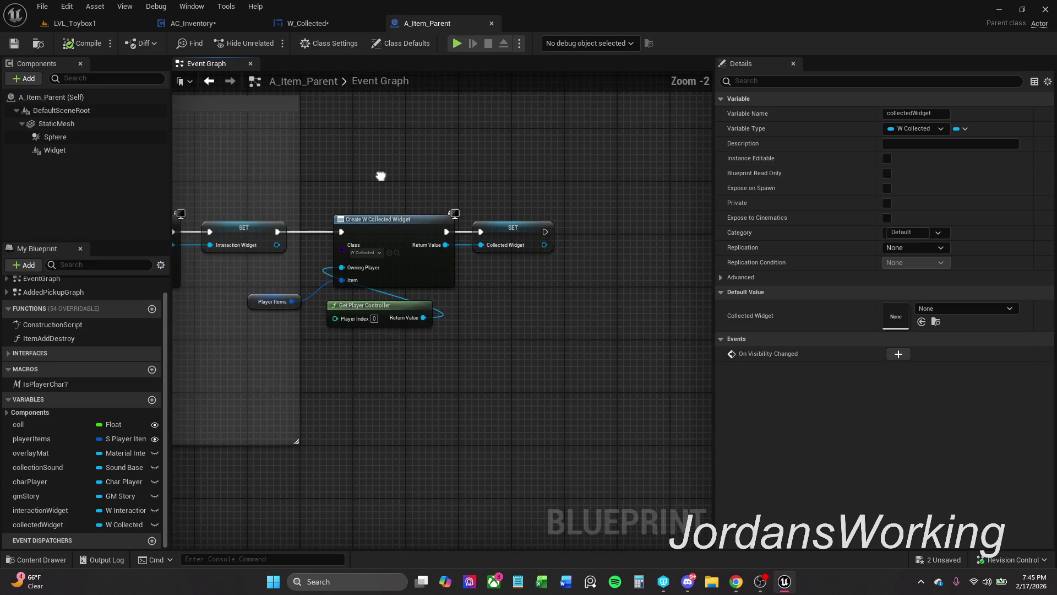
{"action": "scroll", "coordinate": [559, 176], "scroll_direction": "down", "scroll_amount": 2}
{"action": "mouse_move", "coordinate": [559, 177]}
{"action": "left_mouse_down"}
{"action": "mouse_move", "coordinate": [559, 110]}
{"action": "mouse_move", "coordinate": [677, 159]}
{"action": "mouse_move", "coordinate": [684, 173]}
{"action": "left_mouse_up"}
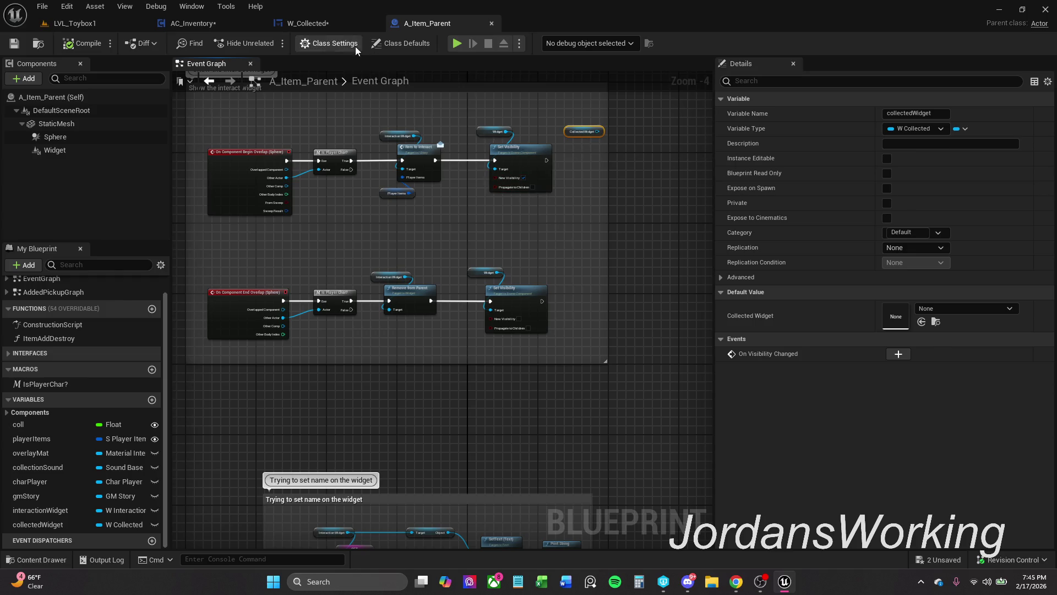
- Save the AC_Inventory blueprint, confirming the check-out prompt
{"action": "left_click", "coordinate": [325, 22]}
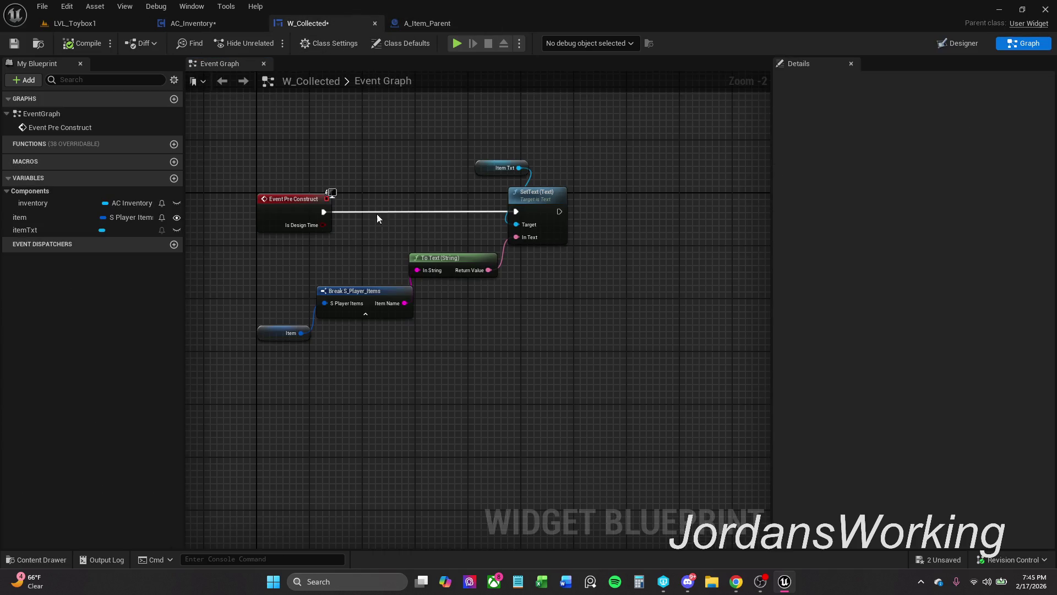
{"action": "left_click", "coordinate": [431, 24]}
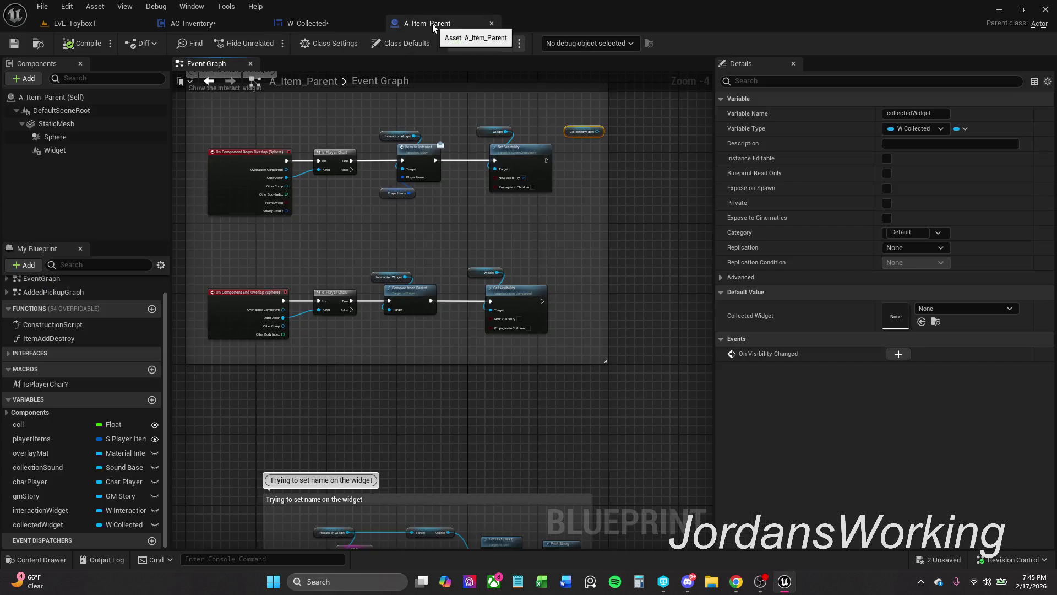
{"action": "left_click", "coordinate": [192, 23]}
{"action": "left_click", "coordinate": [7, 43]}
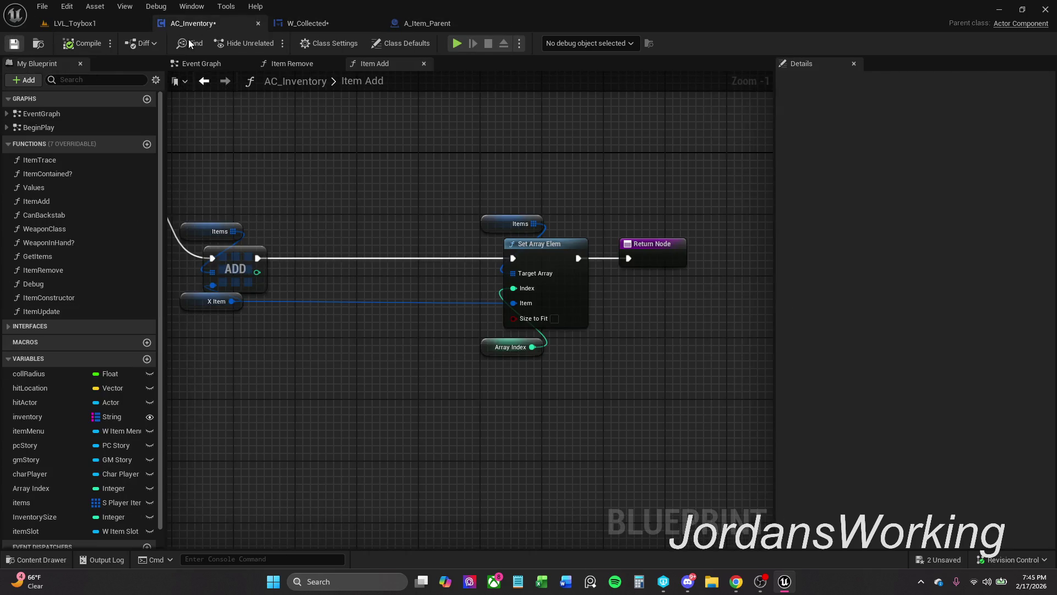
{"action": "left_click", "coordinate": [548, 413]}
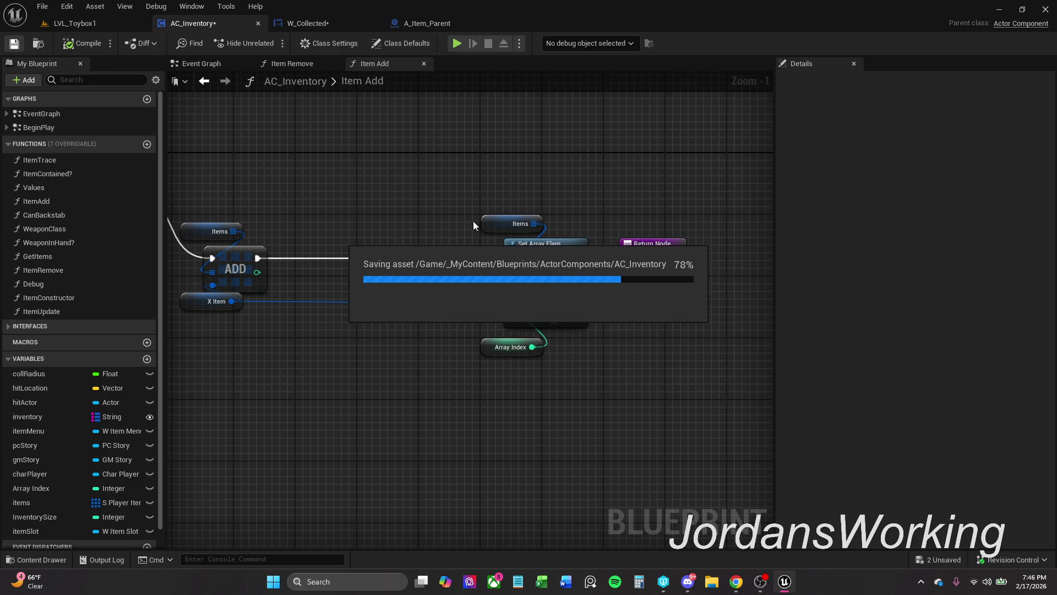
- Review AC_Inventory's Item Add, Item Remove and Event Graph, then return to W_Collected
{"action": "left_click", "coordinate": [324, 24]}
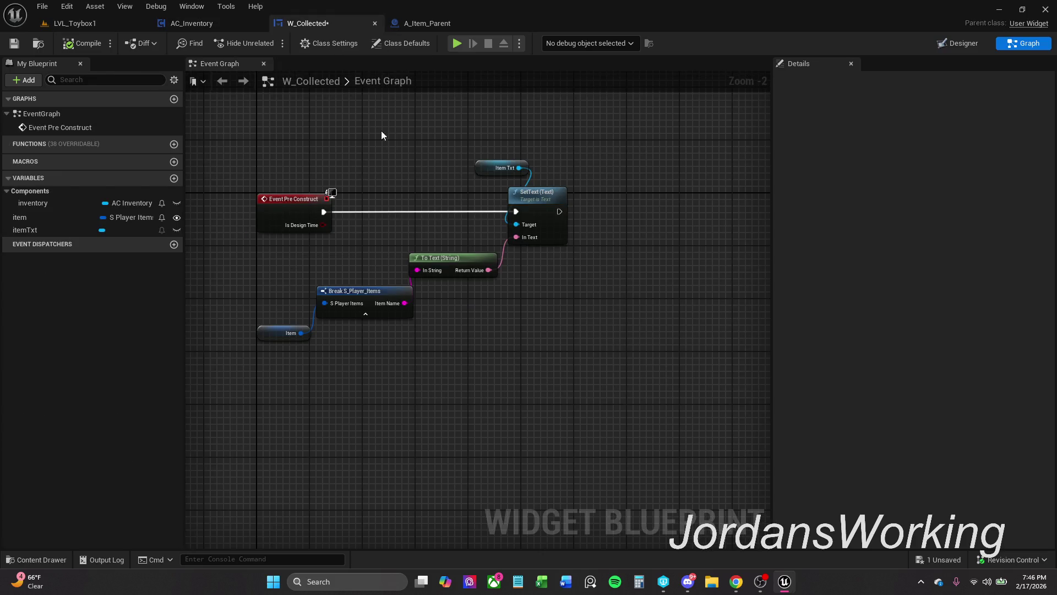
{"action": "left_click", "coordinate": [192, 23]}
{"action": "left_click_drag", "start_coordinate": [397, 205], "coordinate": [396, 205]}
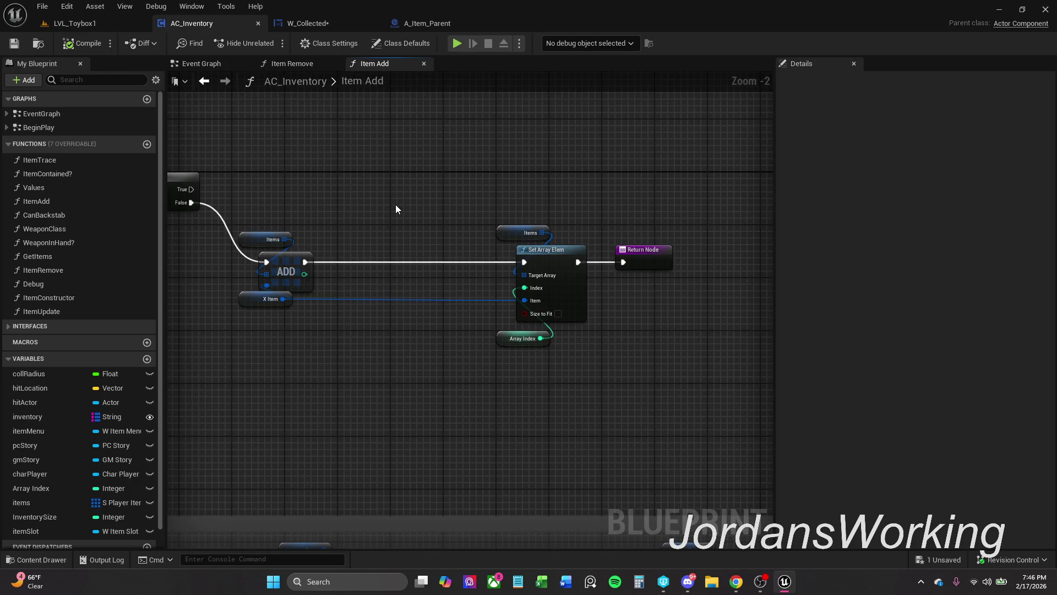
{"action": "left_click", "coordinate": [303, 65]}
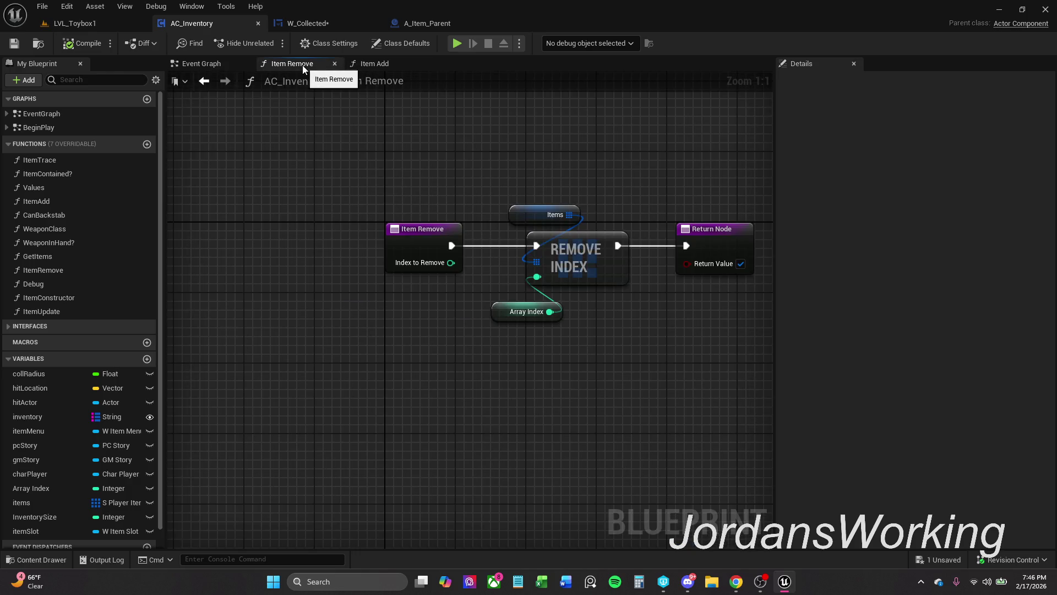
{"action": "left_click", "coordinate": [399, 64]}
{"action": "left_click", "coordinate": [207, 64]}
{"action": "left_click", "coordinate": [299, 62]}
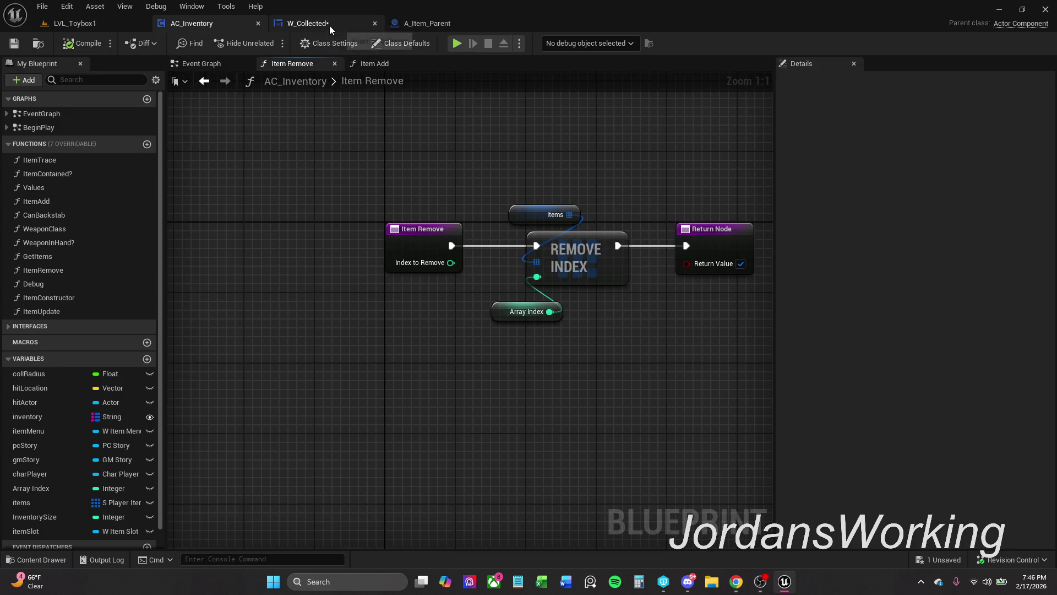
{"action": "left_click", "coordinate": [187, 64]}
{"action": "left_click", "coordinate": [367, 65]}
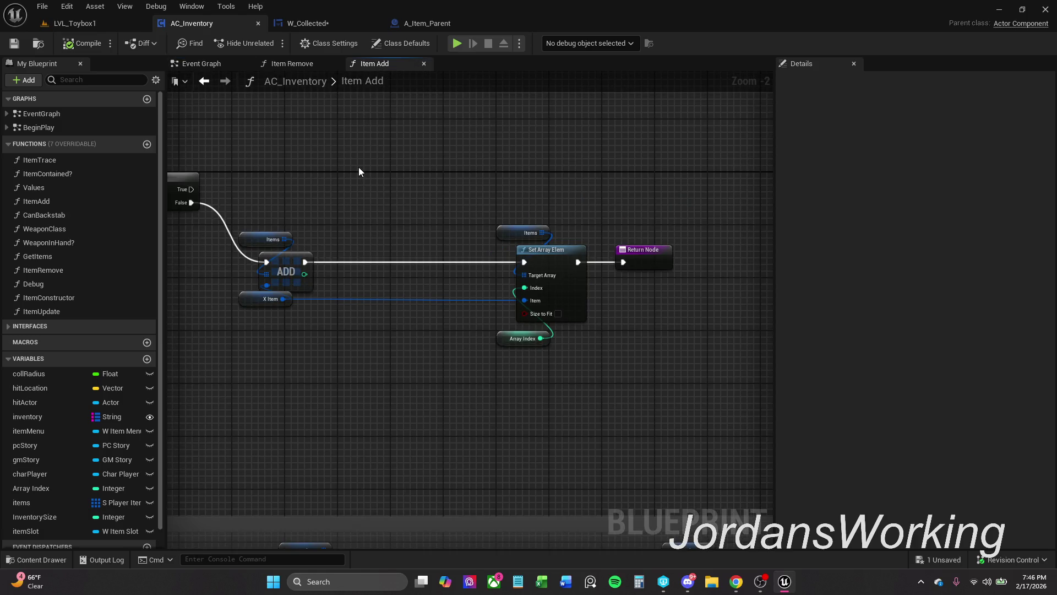
{"action": "left_click", "coordinate": [325, 24]}
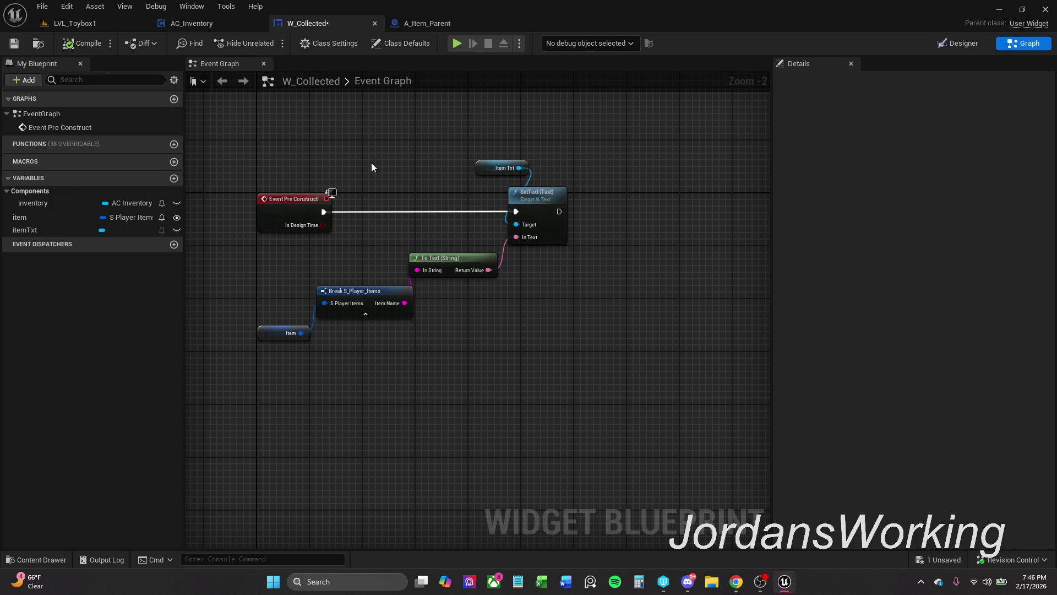
- In A_Item_Parent, centre the Play sound on collect block and open the ItemAddDestroy function
{"action": "left_click", "coordinate": [427, 23]}
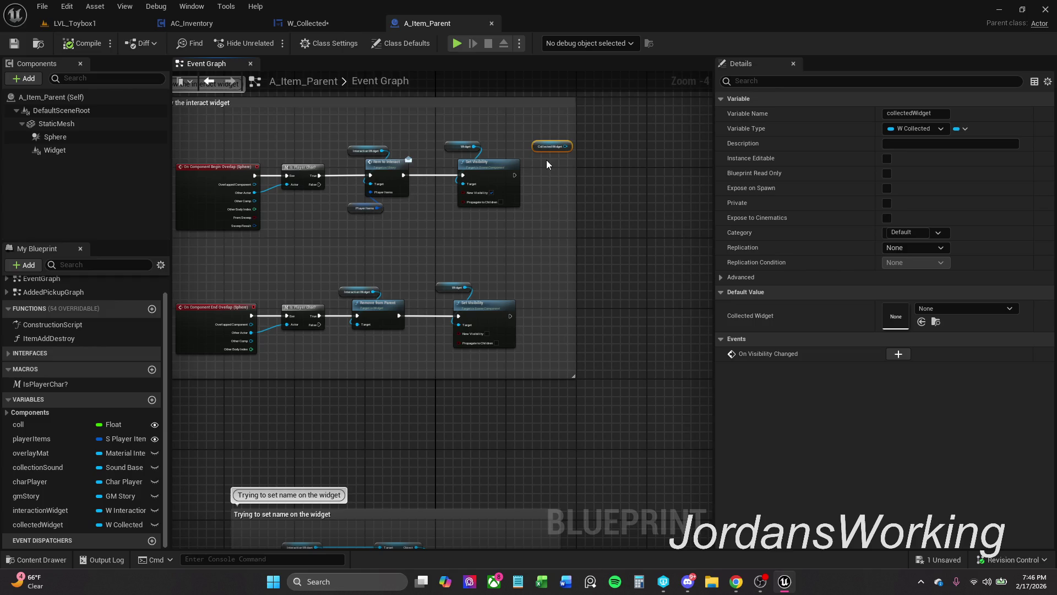
{"action": "scroll", "coordinate": [550, 151], "scroll_direction": "down", "scroll_amount": 2}
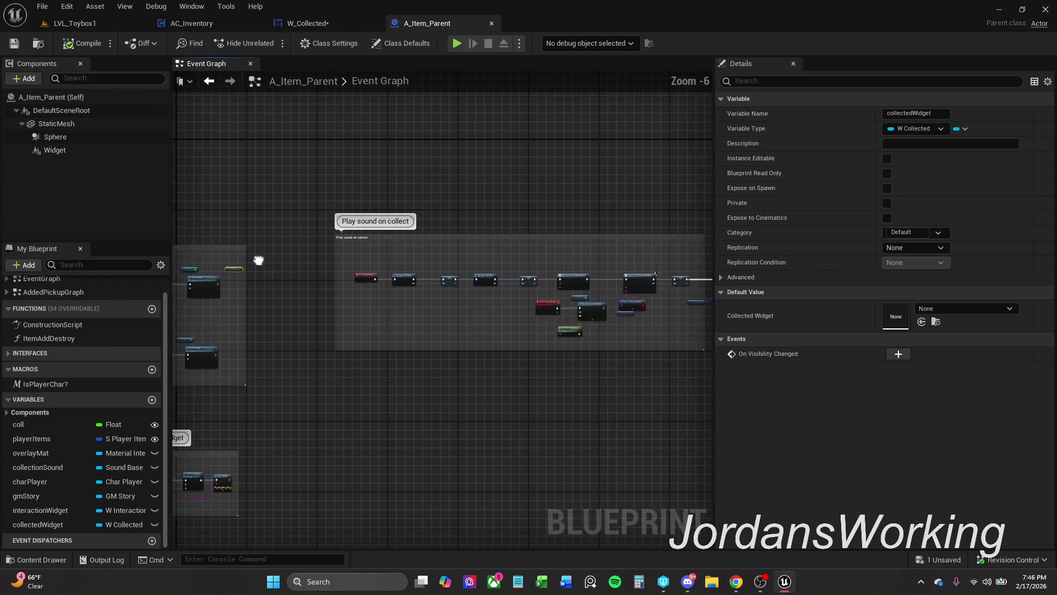
{"action": "left_click_drag", "start_coordinate": [453, 280], "coordinate": [427, 233]}
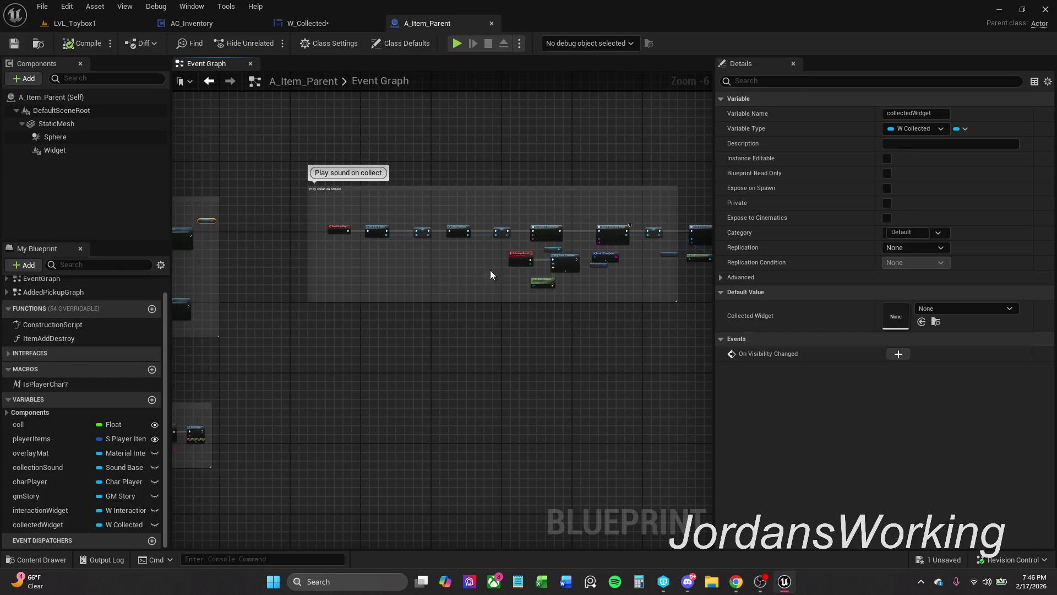
{"action": "left_click_drag", "start_coordinate": [504, 263], "coordinate": [403, 272]}
{"action": "double_click", "coordinate": [87, 340]}
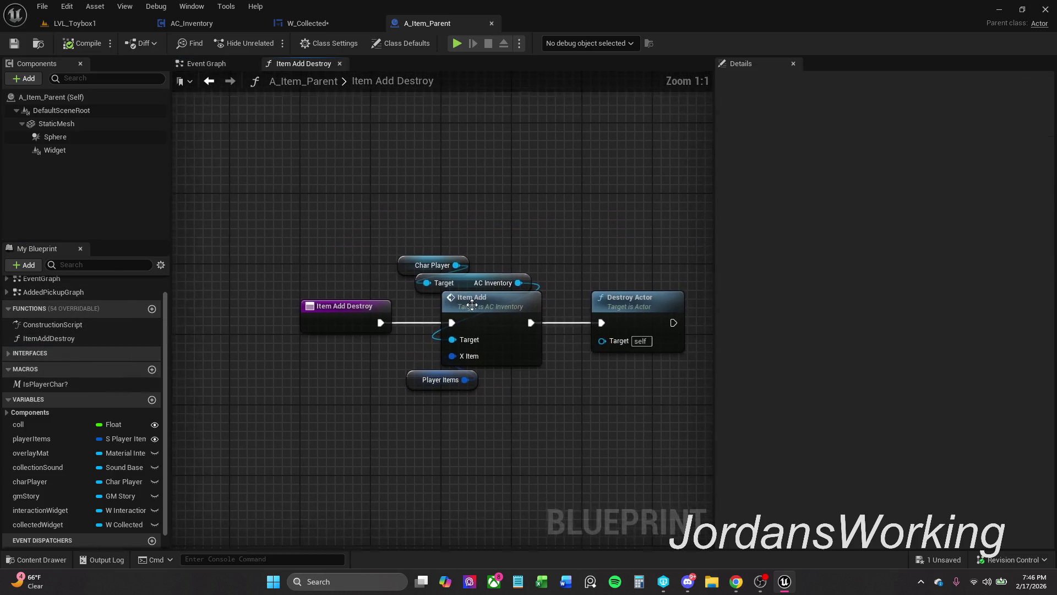
{"action": "left_click_drag", "start_coordinate": [543, 306], "coordinate": [475, 299]}
{"action": "scroll", "coordinate": [468, 279], "scroll_direction": "down", "scroll_amount": 5}
{"action": "scroll", "coordinate": [463, 265], "scroll_direction": "up", "scroll_amount": 3}
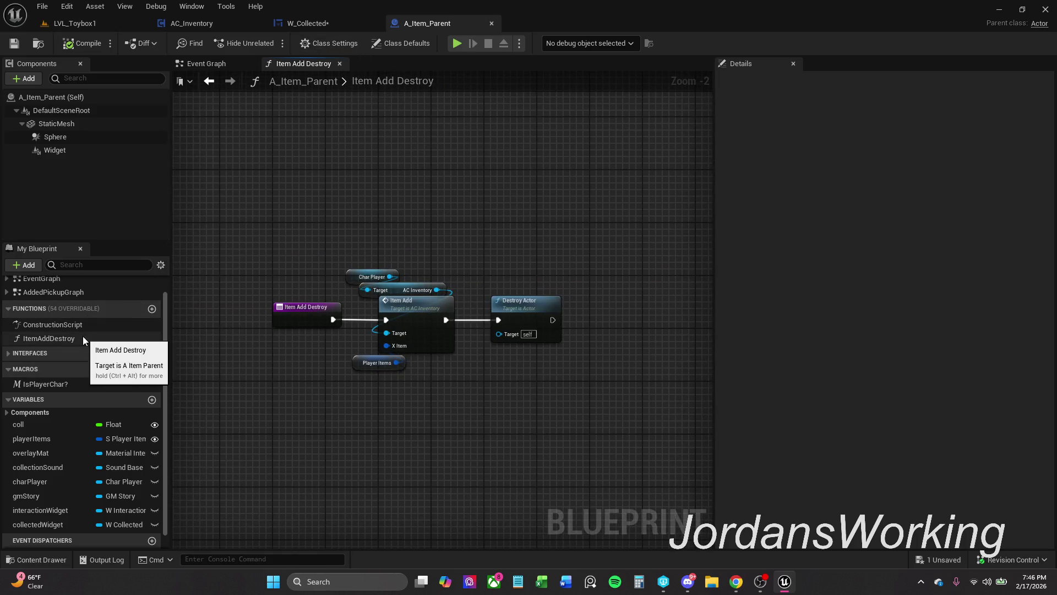
- Close ItemAddDestroy, open the Added Pickup Graph and select its Destroy Actor node
{"action": "double_click", "coordinate": [355, 81]}
{"action": "left_click", "coordinate": [340, 63]}
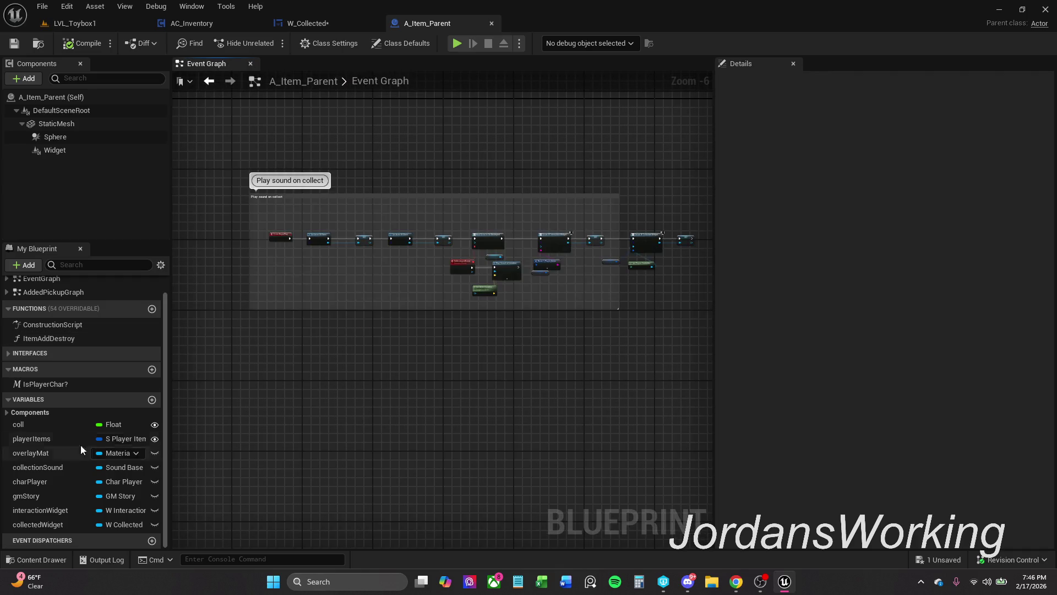
{"action": "double_click", "coordinate": [85, 290]}
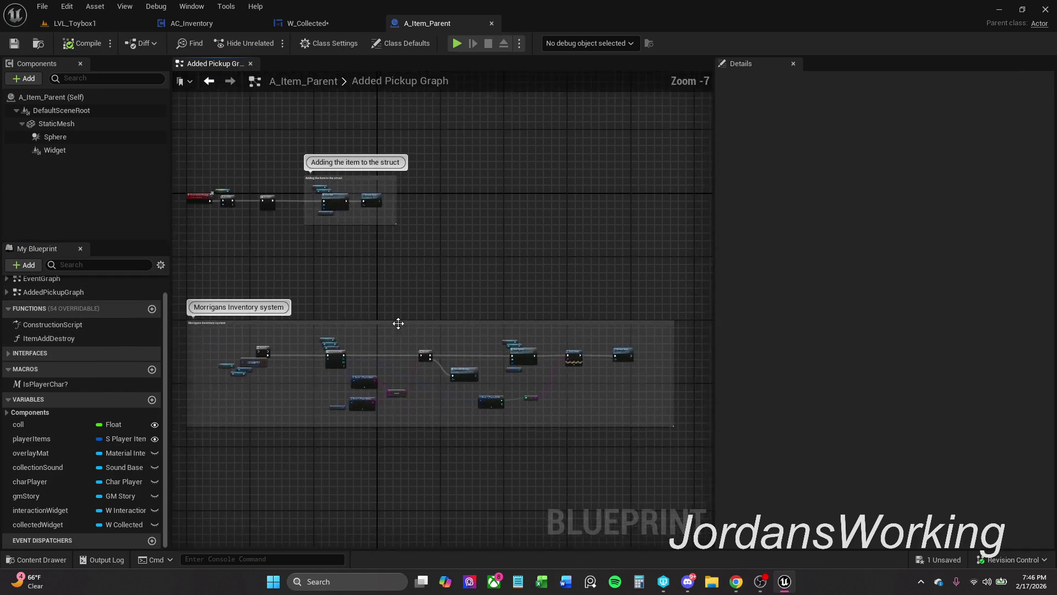
{"action": "scroll", "coordinate": [341, 225], "scroll_direction": "up", "scroll_amount": 7}
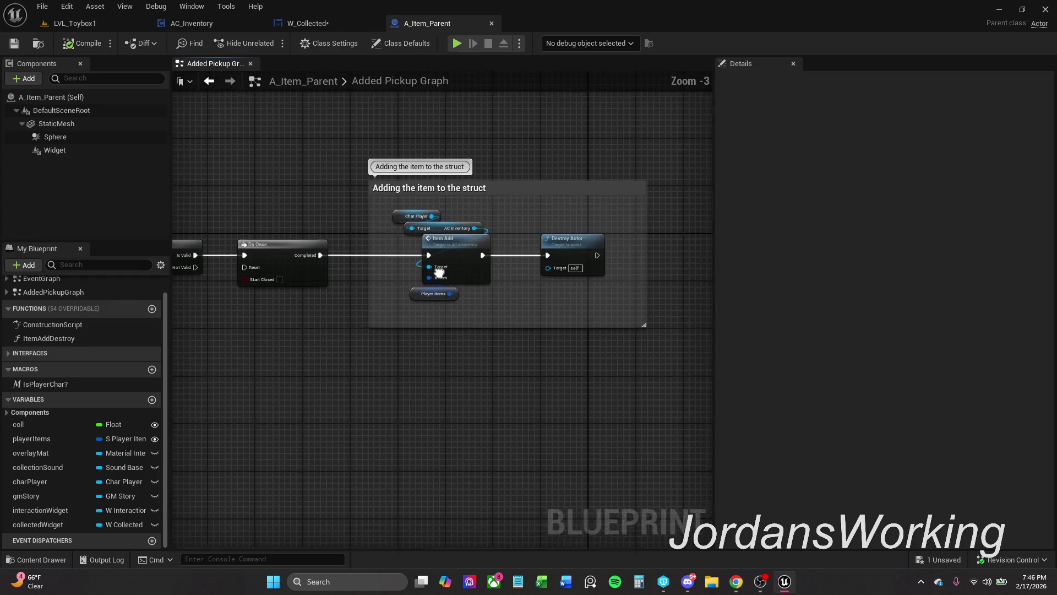
{"action": "left_click", "coordinate": [611, 245]}
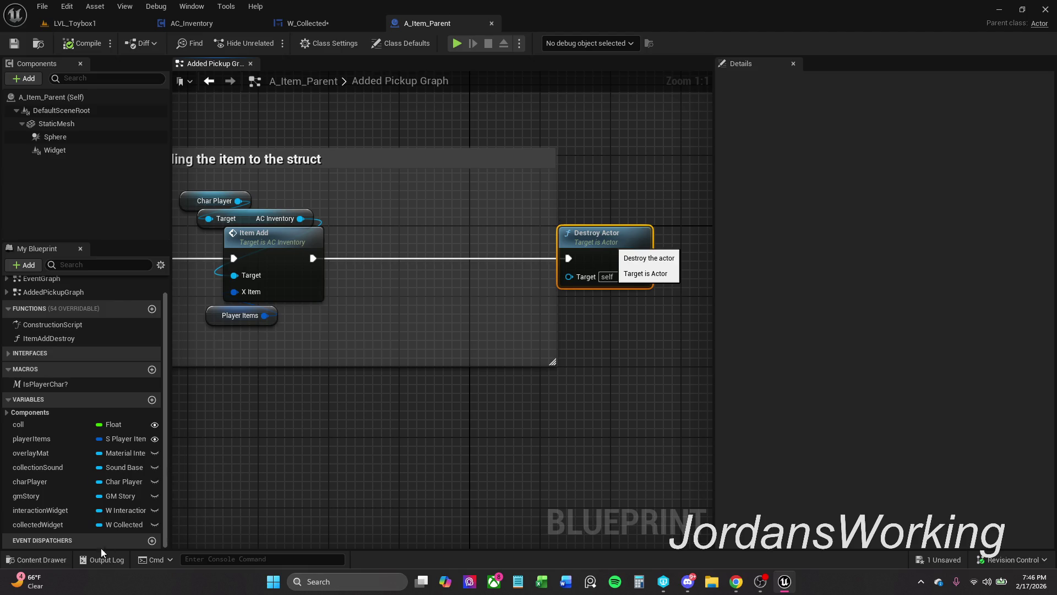
- Add a Collected Widget getter to the Added Pickup Graph
{"action": "mouse_move", "coordinate": [45, 530]}
{"action": "left_mouse_down"}
{"action": "mouse_move", "coordinate": [380, 355]}
{"action": "mouse_move", "coordinate": [388, 197]}
{"action": "left_mouse_up"}
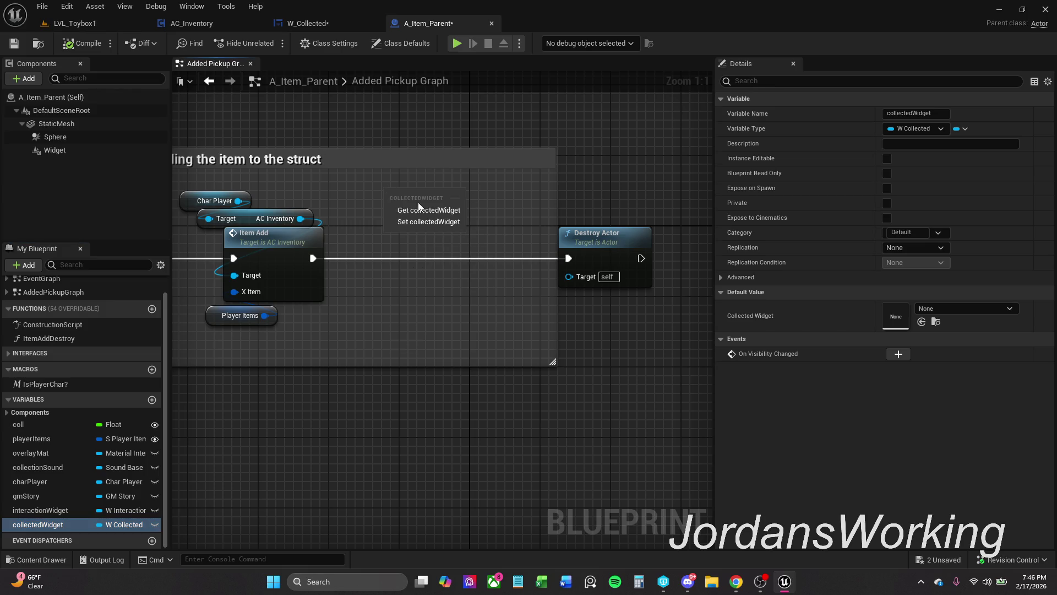
{"action": "left_click", "coordinate": [418, 210]}
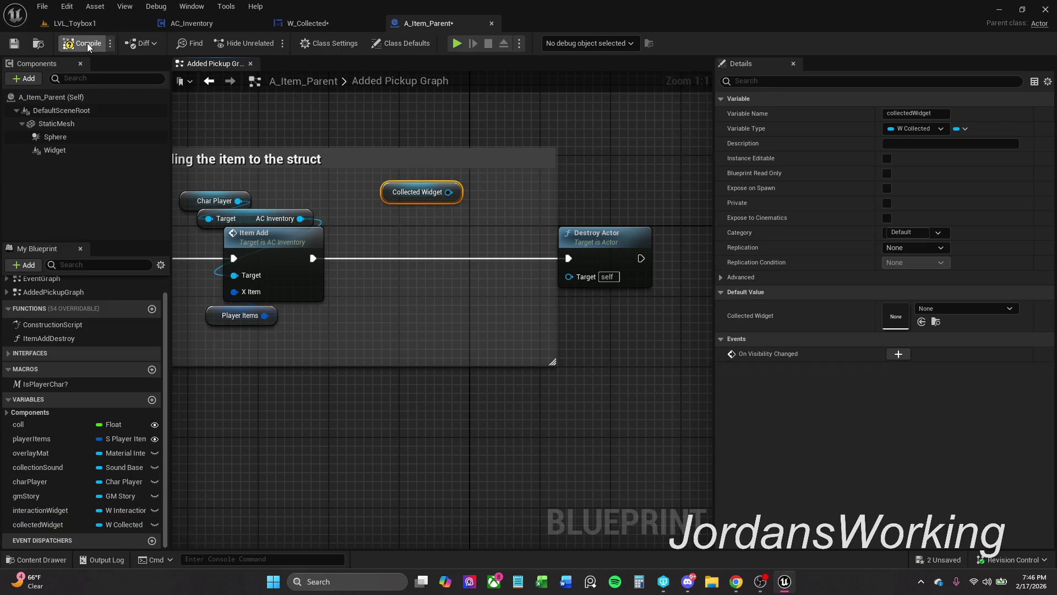
{"action": "left_click", "coordinate": [308, 23]}
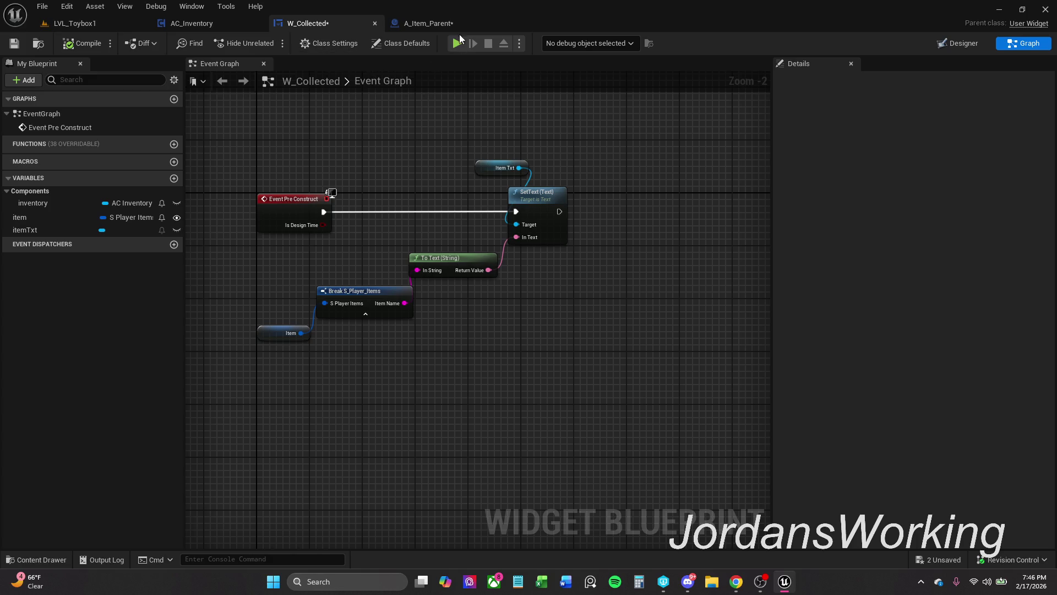
{"action": "left_click", "coordinate": [410, 24]}
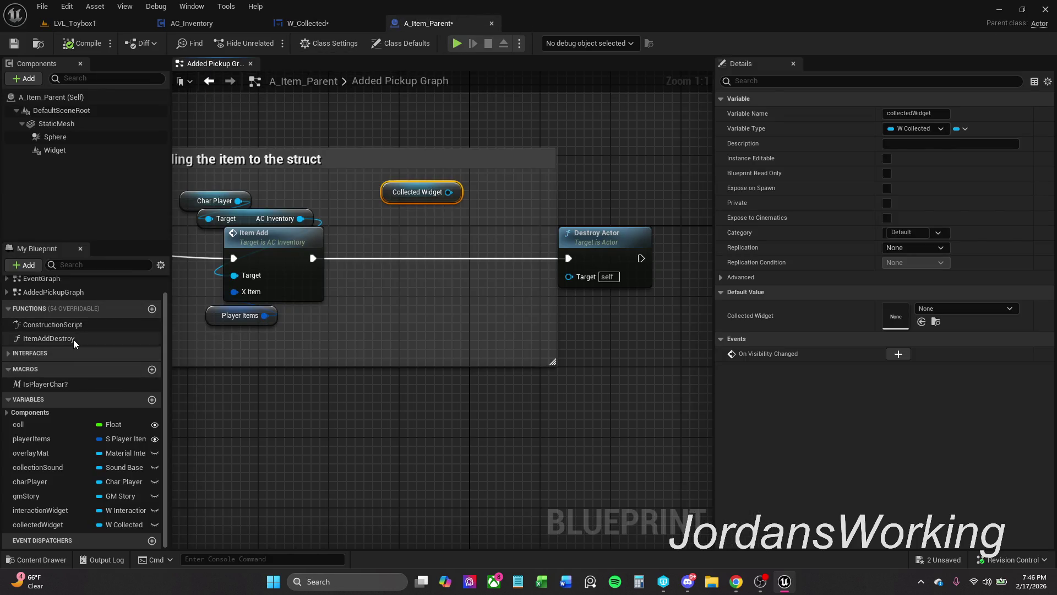
- In A_Item_Parent's main Event Graph, add another Collected Widget getter near SET collectedWidget
{"action": "scroll", "coordinate": [85, 314], "scroll_direction": "up", "scroll_amount": 1}
{"action": "double_click", "coordinate": [75, 299]}
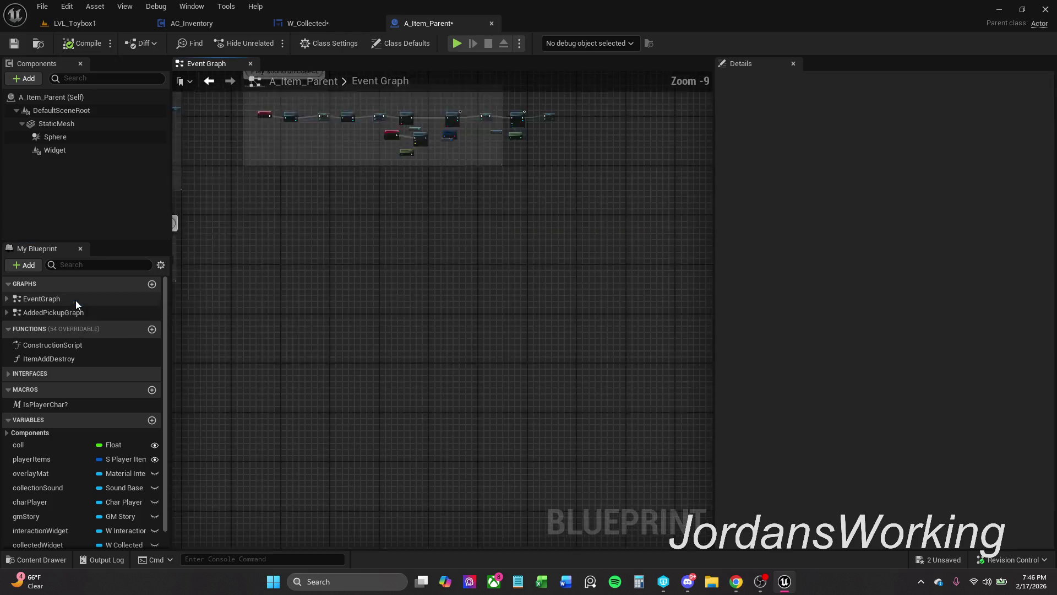
{"action": "scroll", "coordinate": [284, 268], "scroll_direction": "down", "scroll_amount": 5}
{"action": "scroll", "coordinate": [308, 258], "scroll_direction": "up", "scroll_amount": 4}
{"action": "scroll", "coordinate": [308, 264], "scroll_direction": "up", "scroll_amount": 3}
{"action": "left_click", "coordinate": [325, 258]}
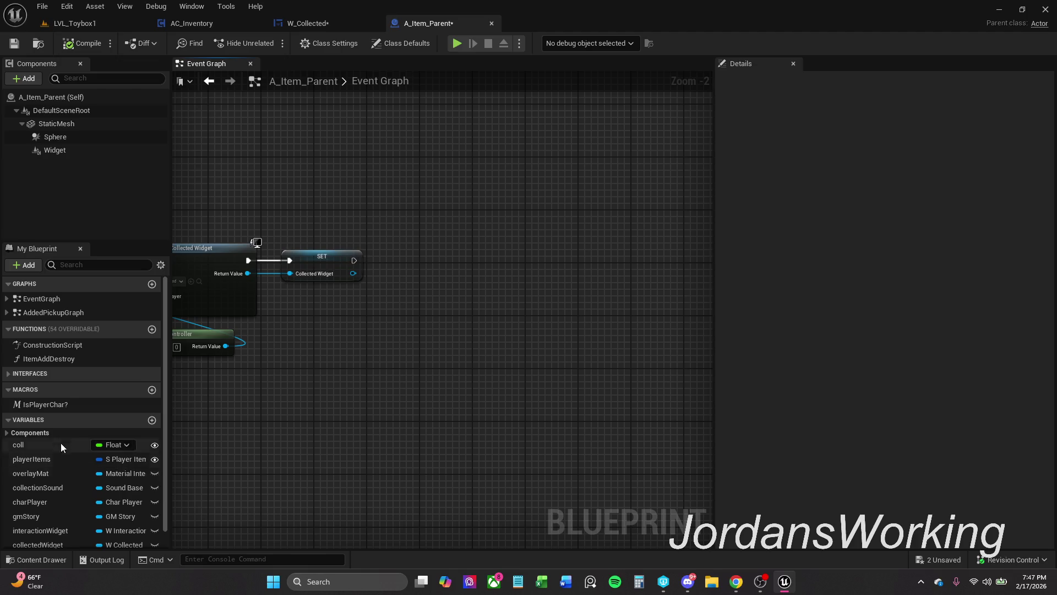
{"action": "scroll", "coordinate": [45, 534], "scroll_direction": "down", "scroll_amount": 1}
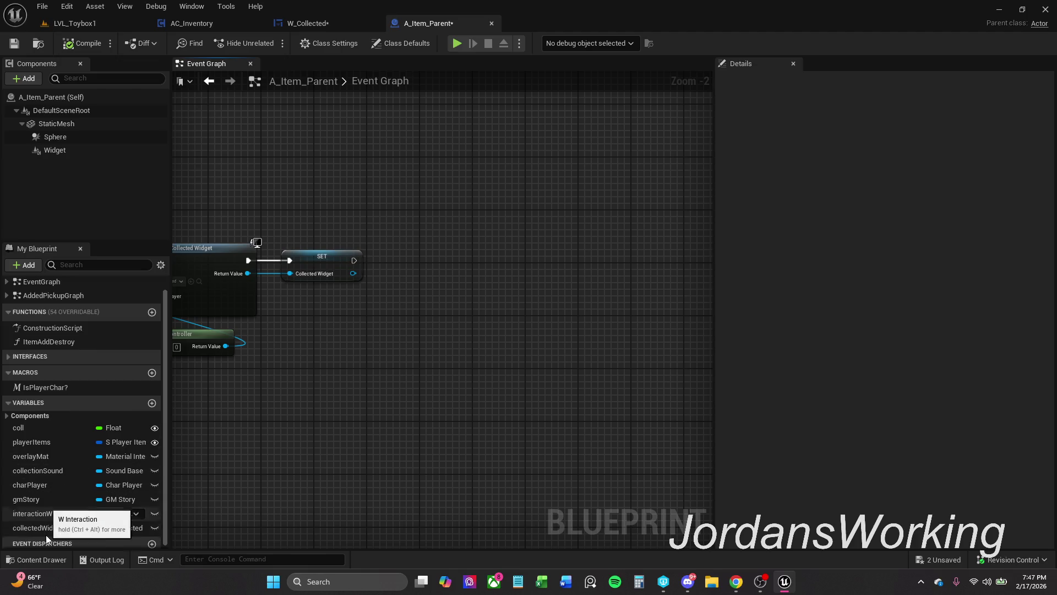
{"action": "mouse_move", "coordinate": [45, 527]}
{"action": "left_mouse_down"}
{"action": "mouse_move", "coordinate": [392, 253]}
{"action": "mouse_move", "coordinate": [395, 225]}
{"action": "mouse_move", "coordinate": [383, 222]}
{"action": "left_mouse_up"}
{"action": "left_click", "coordinate": [425, 243]}
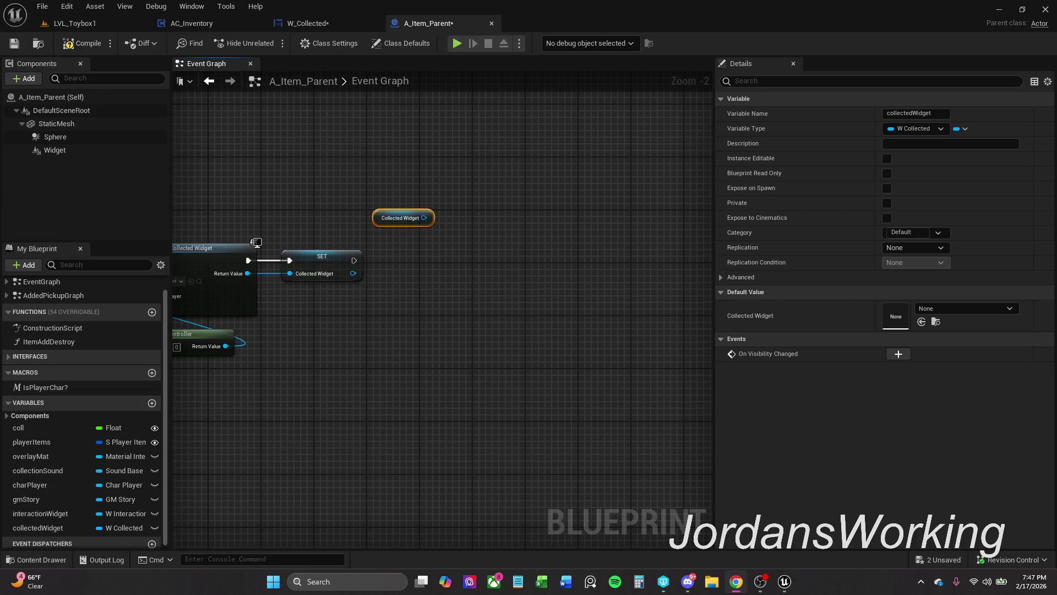
- Glance at AC_Inventory and finish on the W_Collected widget's event graph
{"action": "left_click", "coordinate": [316, 27]}
{"action": "left_click", "coordinate": [178, 28]}
{"action": "left_click", "coordinate": [281, 25]}
{"action": "left_click", "coordinate": [422, 22]}
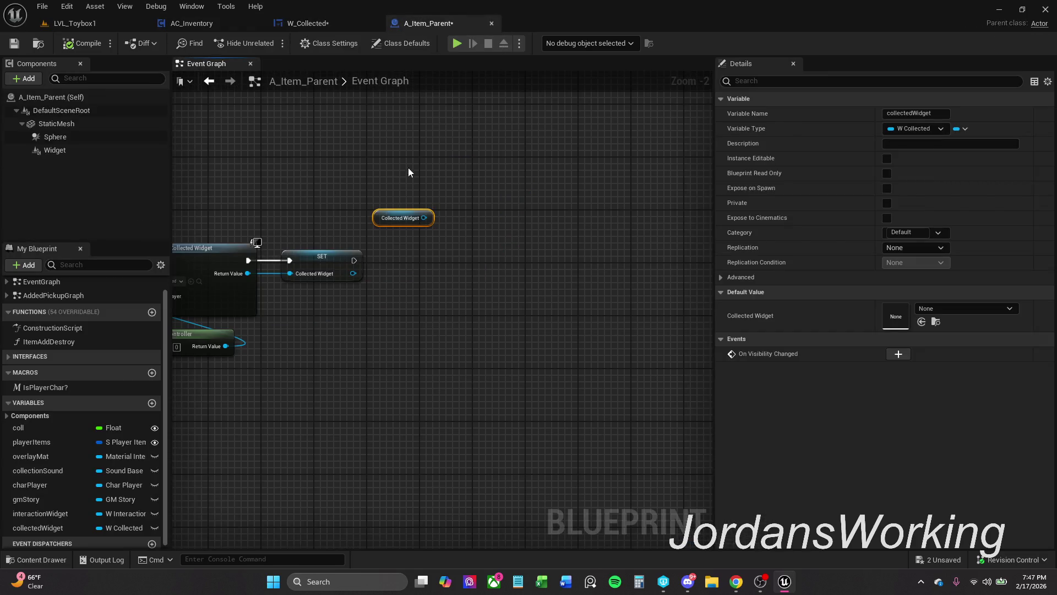
{"action": "left_click", "coordinate": [345, 23]}
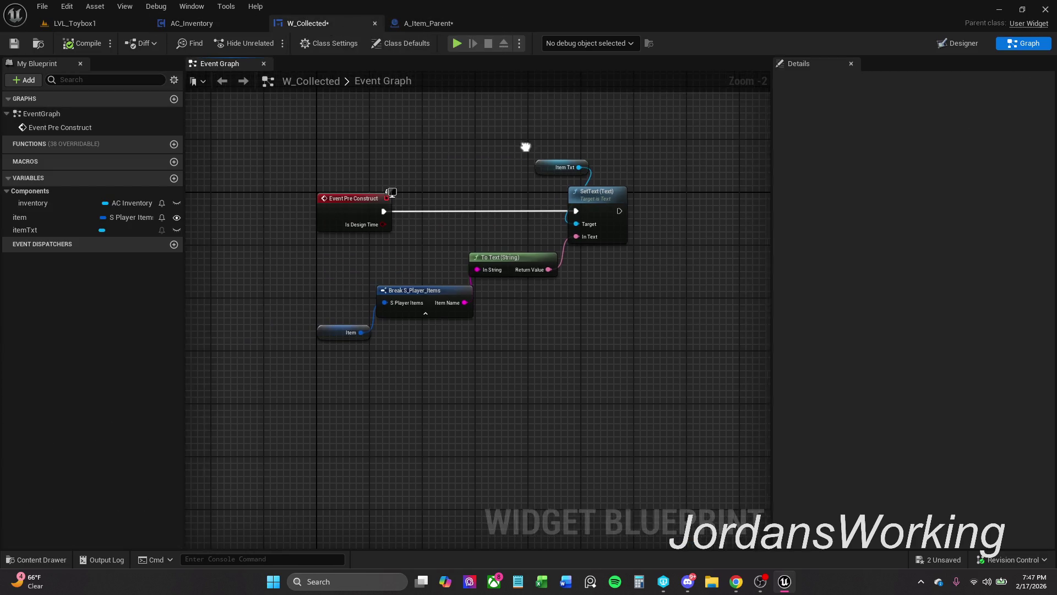
- Select the itemTxt text element in the Designer and edit its text, leaving it unbound
{"action": "left_click", "coordinate": [959, 47]}
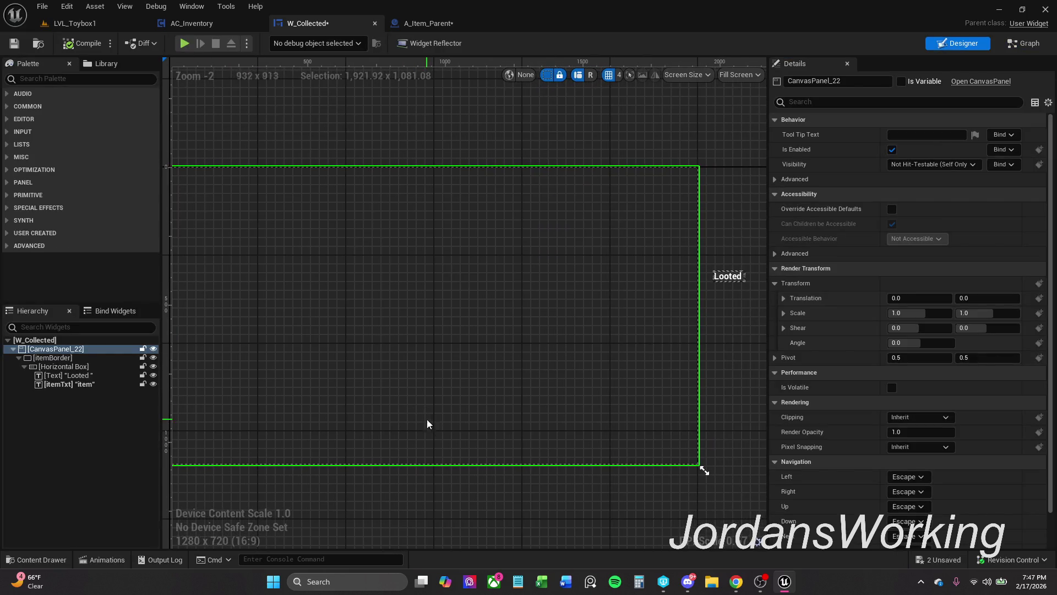
{"action": "left_click", "coordinate": [123, 375]}
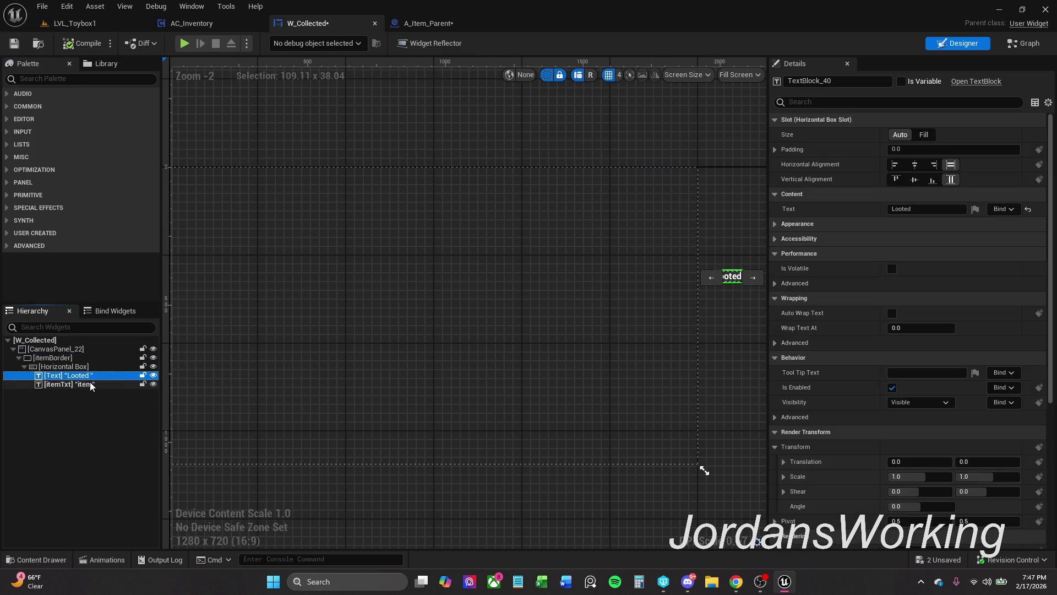
{"action": "left_click", "coordinate": [110, 384]}
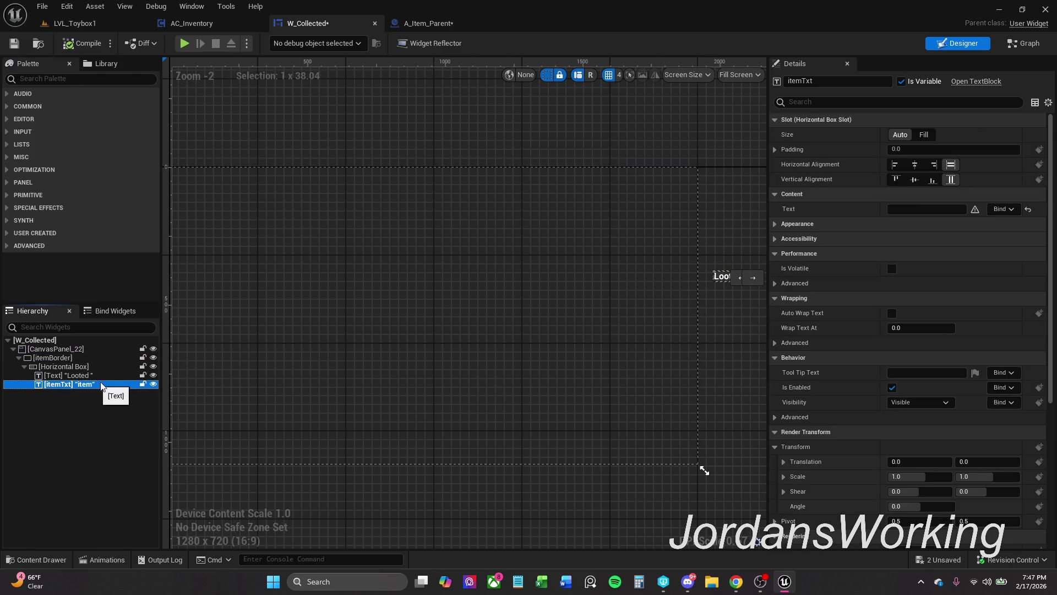
{"action": "left_click", "coordinate": [1003, 209]}
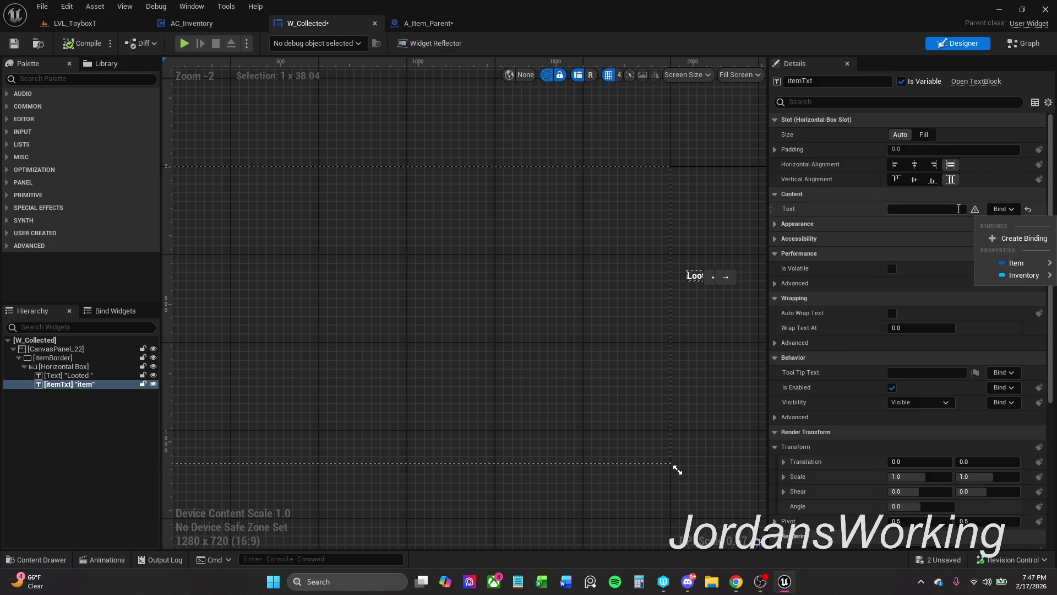
{"action": "left_click", "coordinate": [966, 222]}
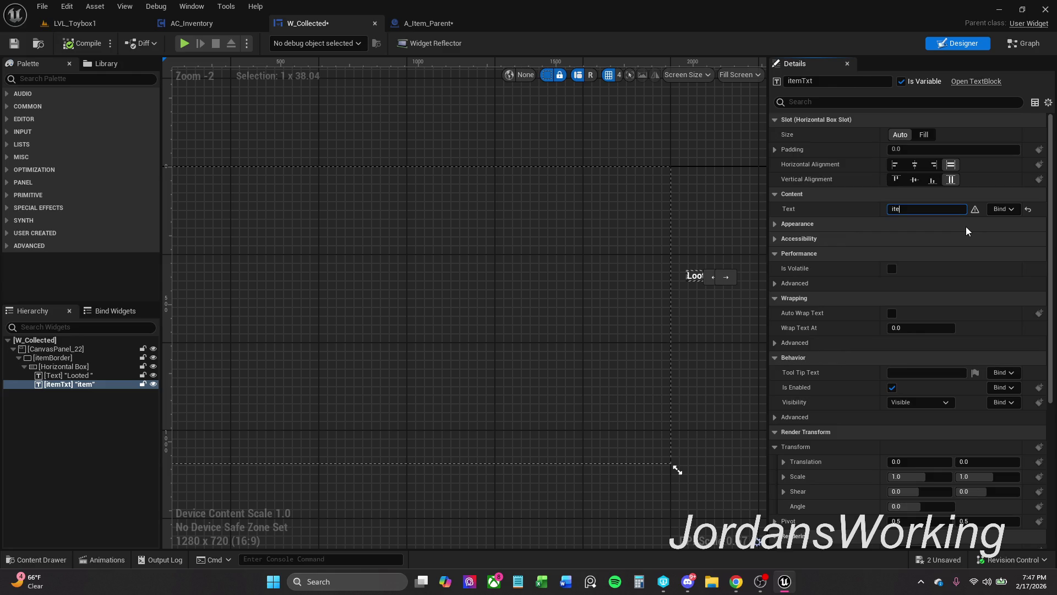
{"action": "left_click", "coordinate": [736, 225]}
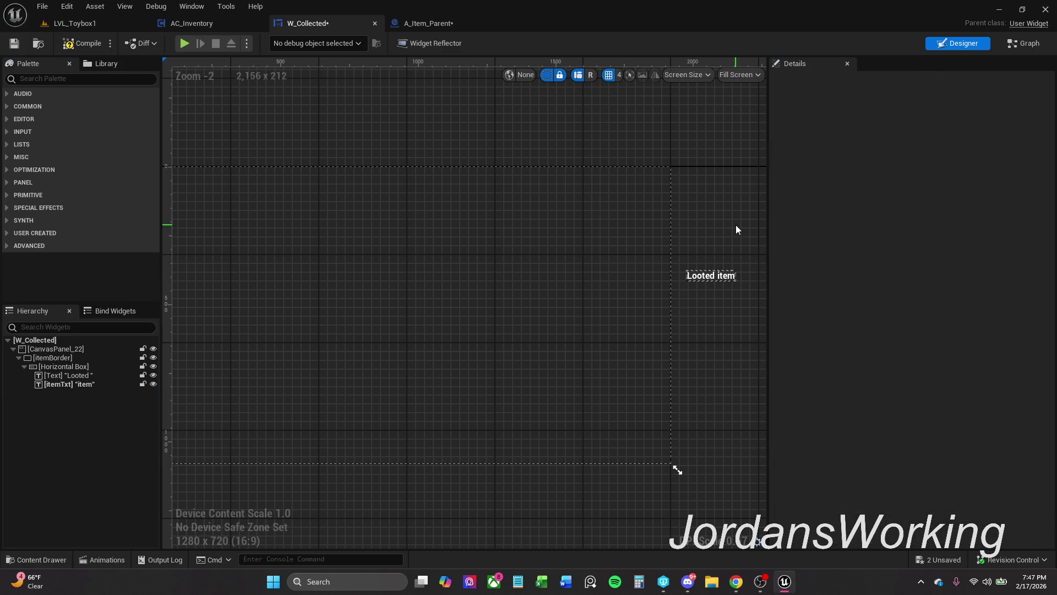
{"action": "left_click", "coordinate": [729, 280]}
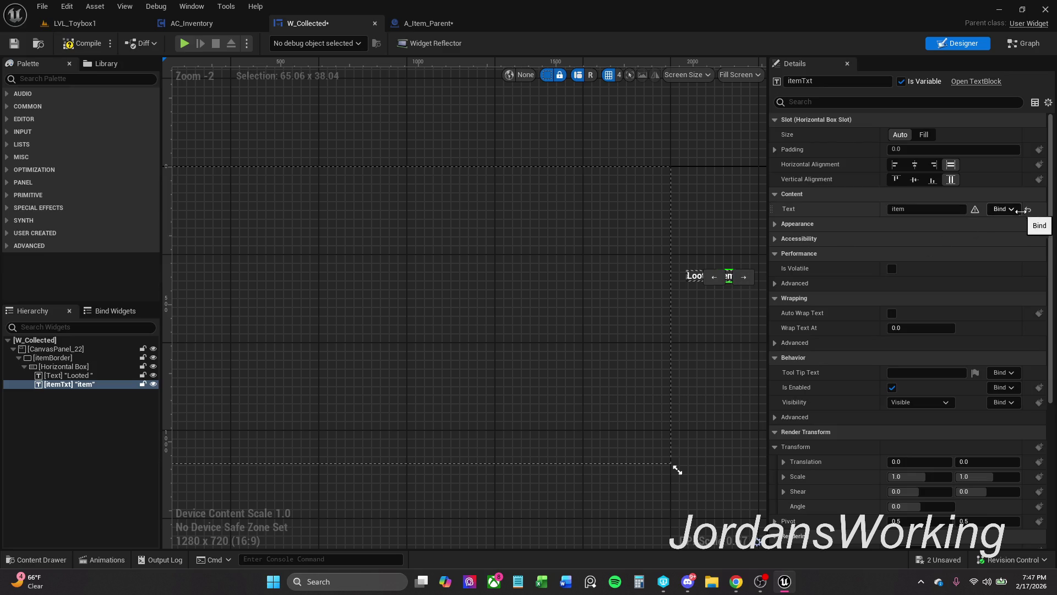
{"action": "left_click", "coordinate": [978, 209]}
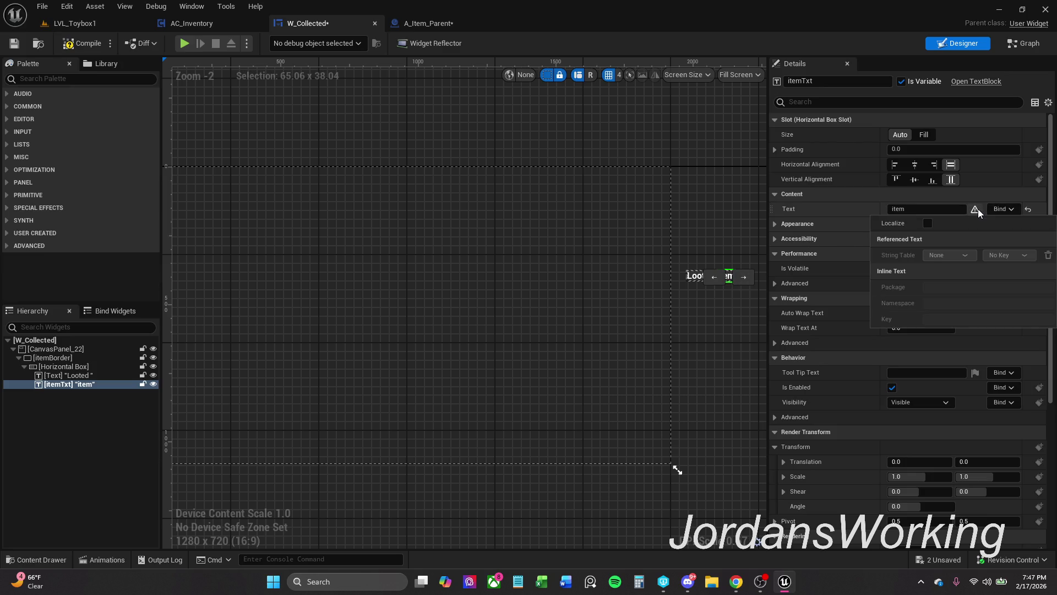
- Set the itemTxt text to 'item' so it previews as Looted item, and compile
{"action": "left_click", "coordinate": [1024, 43]}
{"action": "left_click", "coordinate": [83, 43]}
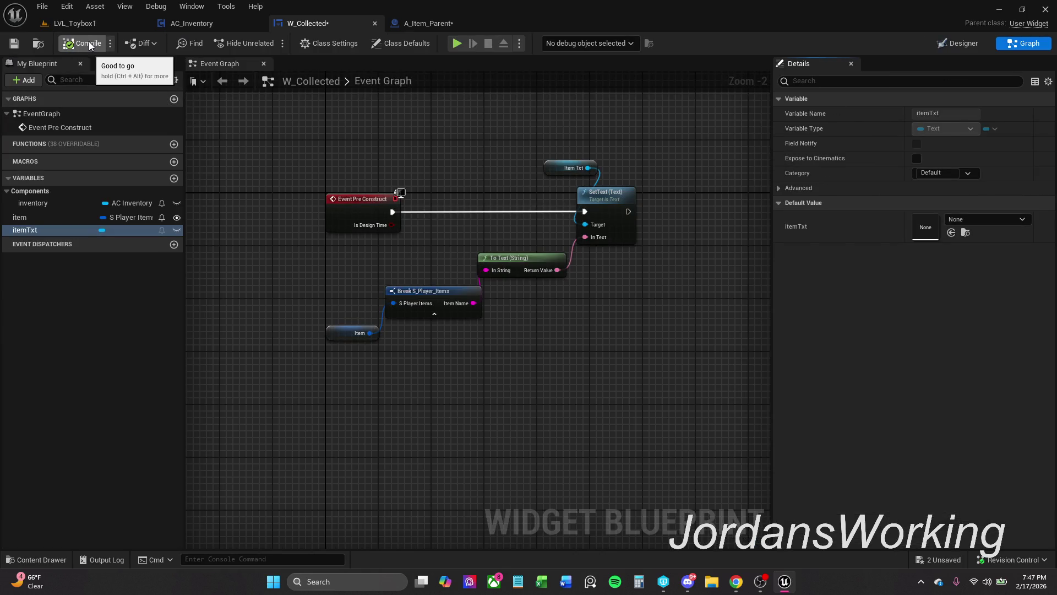
{"action": "left_click", "coordinate": [973, 45]}
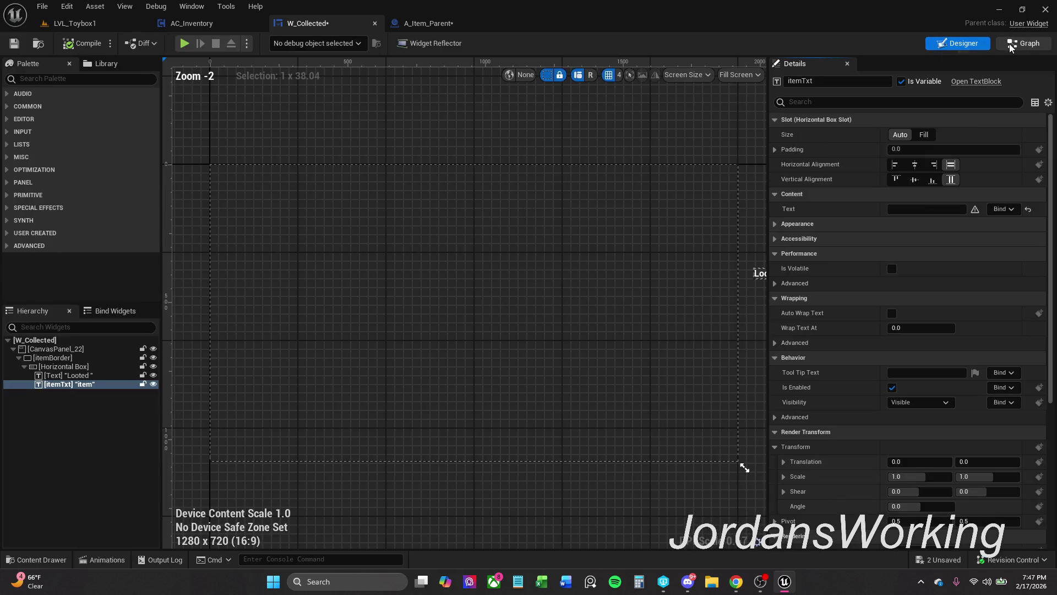
{"action": "left_click_drag", "start_coordinate": [721, 210], "coordinate": [656, 205]}
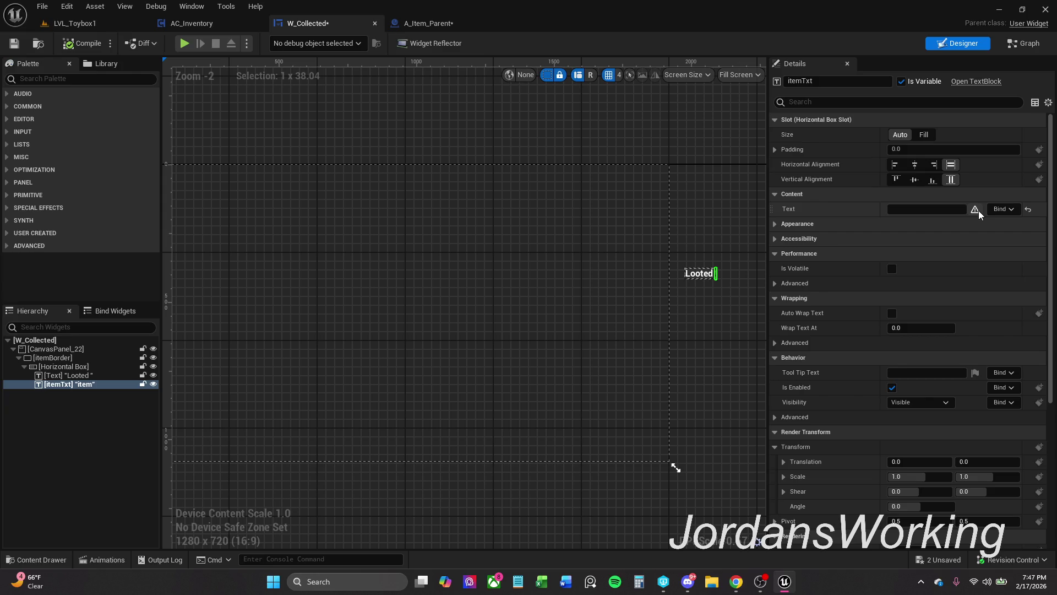
{"action": "left_click", "coordinate": [1028, 208]}
{"action": "left_click", "coordinate": [954, 210]}
{"action": "type", "text": "item"}
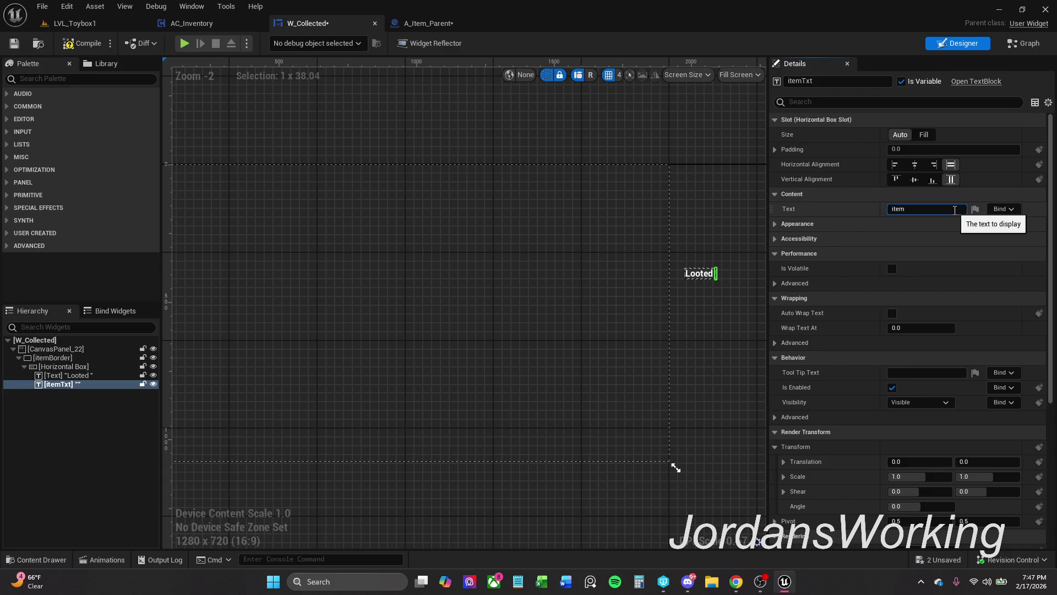
{"action": "key", "text": "Return"}
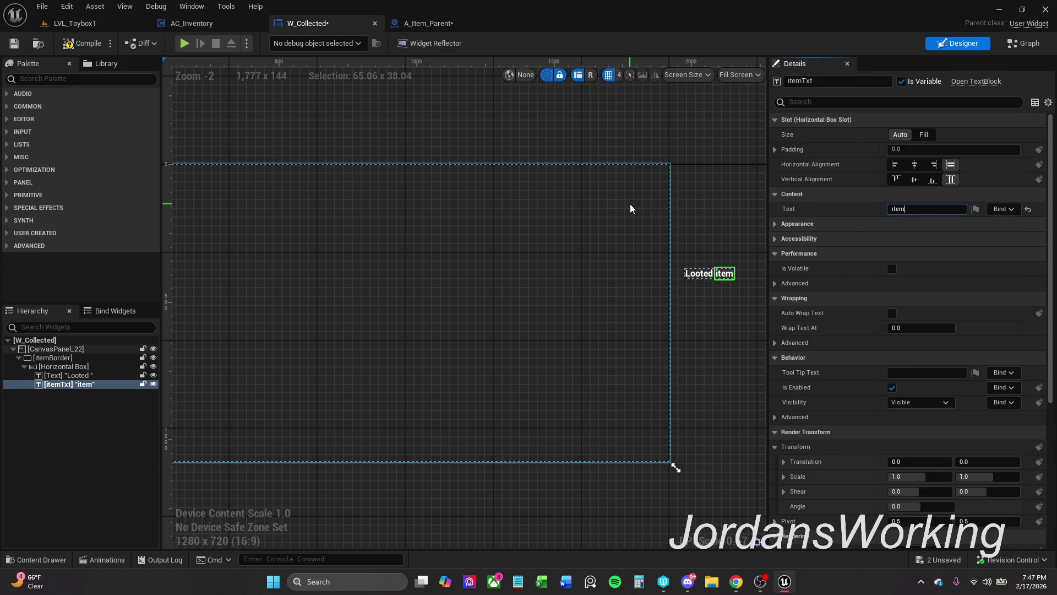
{"action": "left_click", "coordinate": [712, 223]}
{"action": "left_click", "coordinate": [82, 43]}
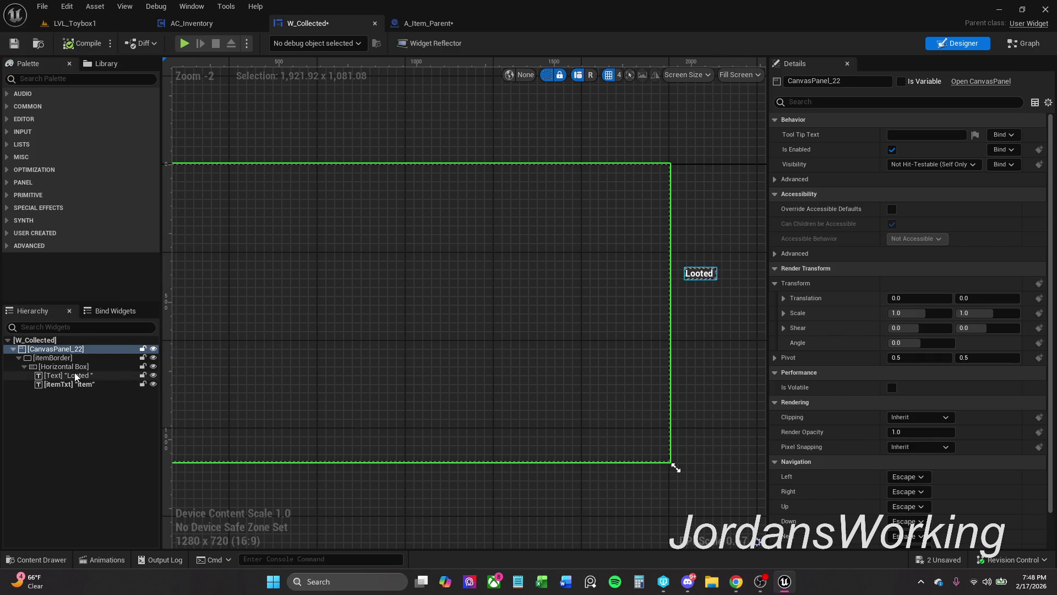
- Disconnect the Event Pre Construct exec wire from SetText, then return to W_Collected's Designer
{"action": "left_click", "coordinate": [80, 375]}
{"action": "left_click", "coordinate": [88, 384]}
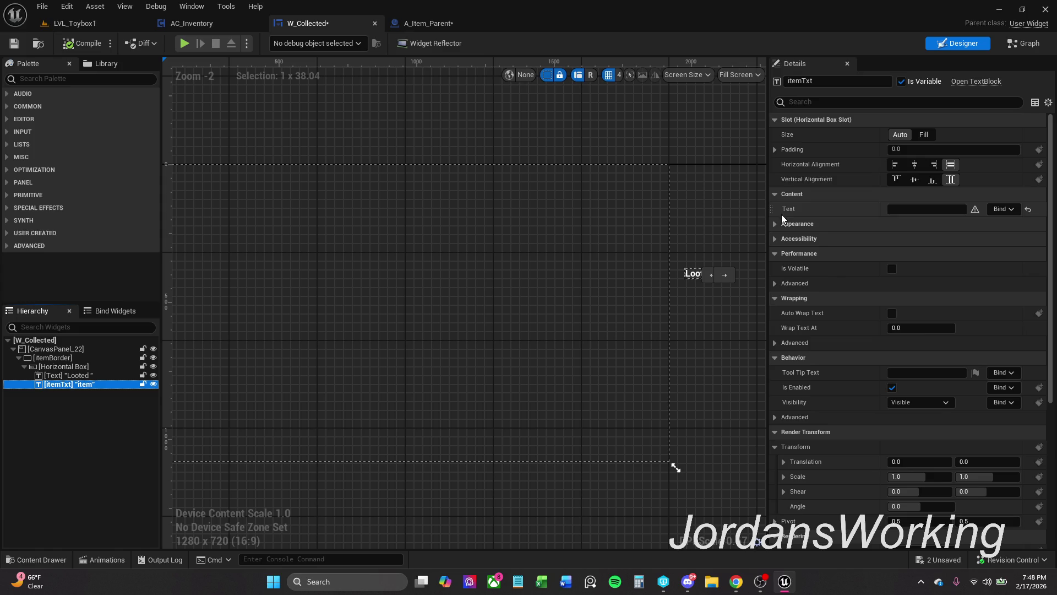
{"action": "left_click", "coordinate": [1024, 43]}
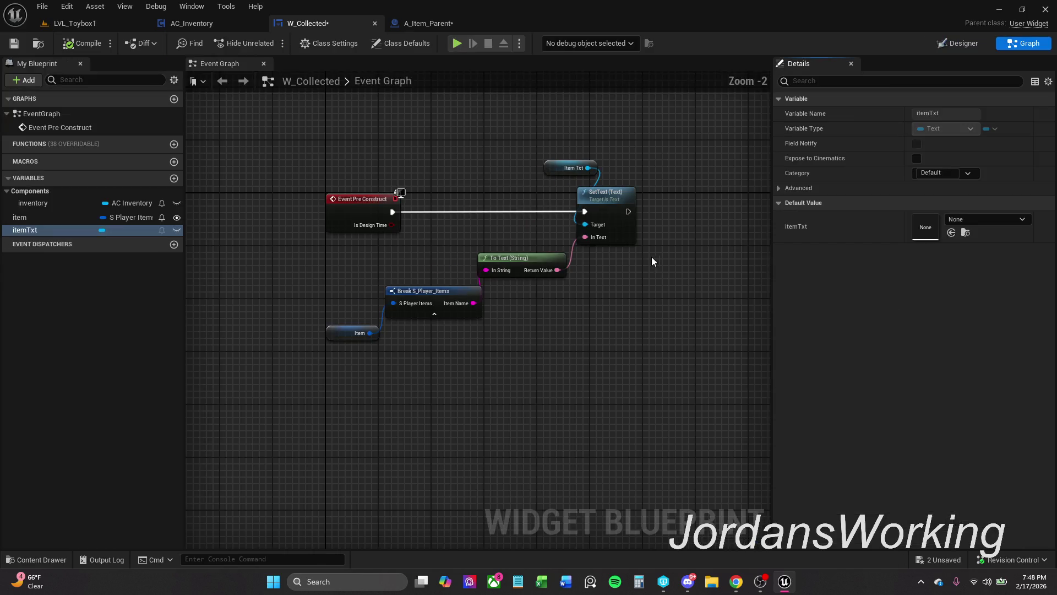
{"action": "left_click", "coordinate": [510, 210], "text": "alt"}
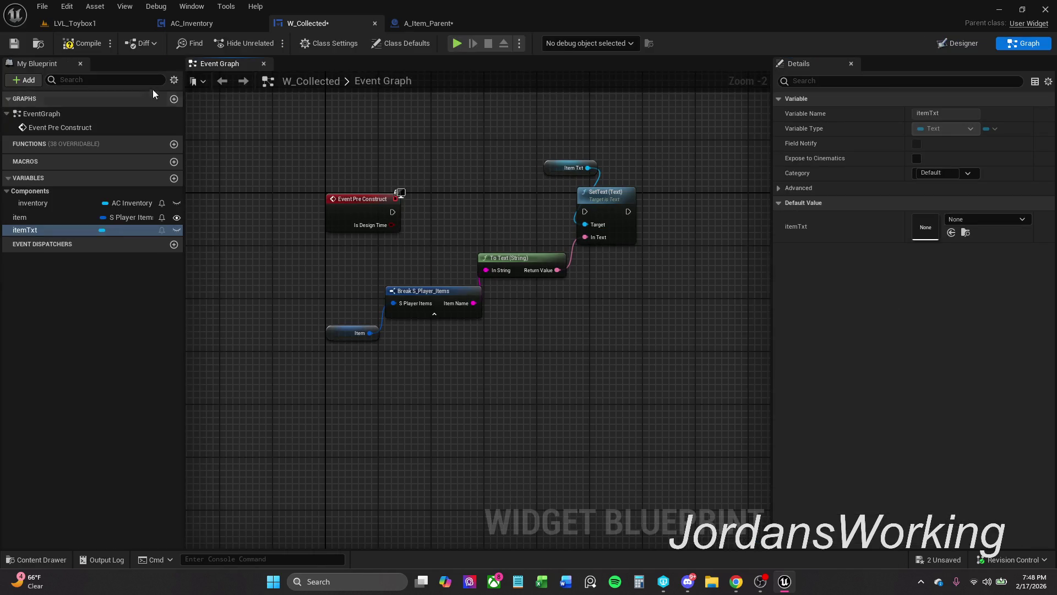
{"action": "left_click", "coordinate": [960, 46]}
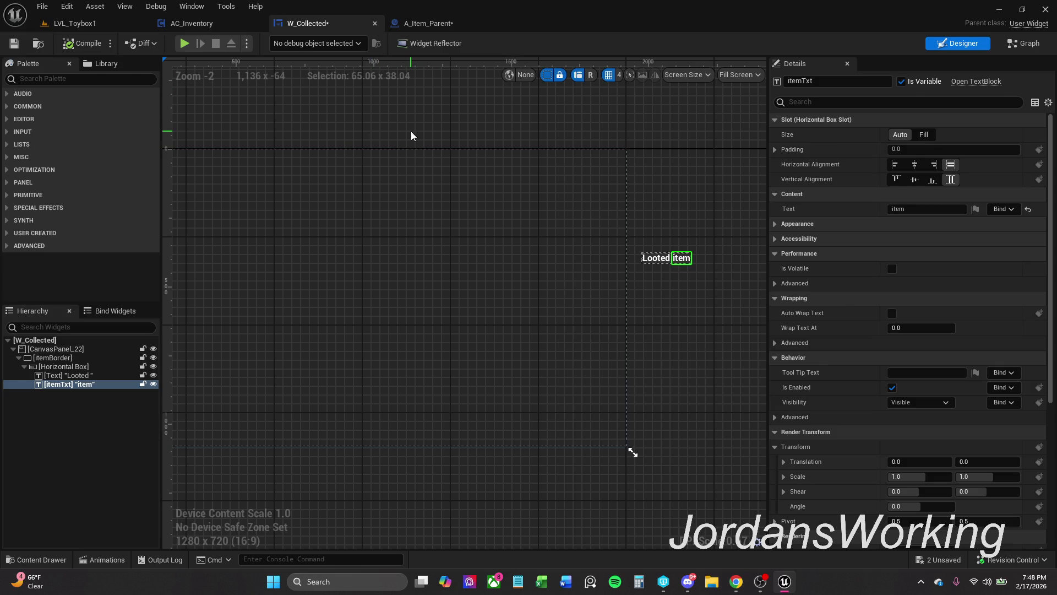
{"action": "left_click", "coordinate": [443, 23]}
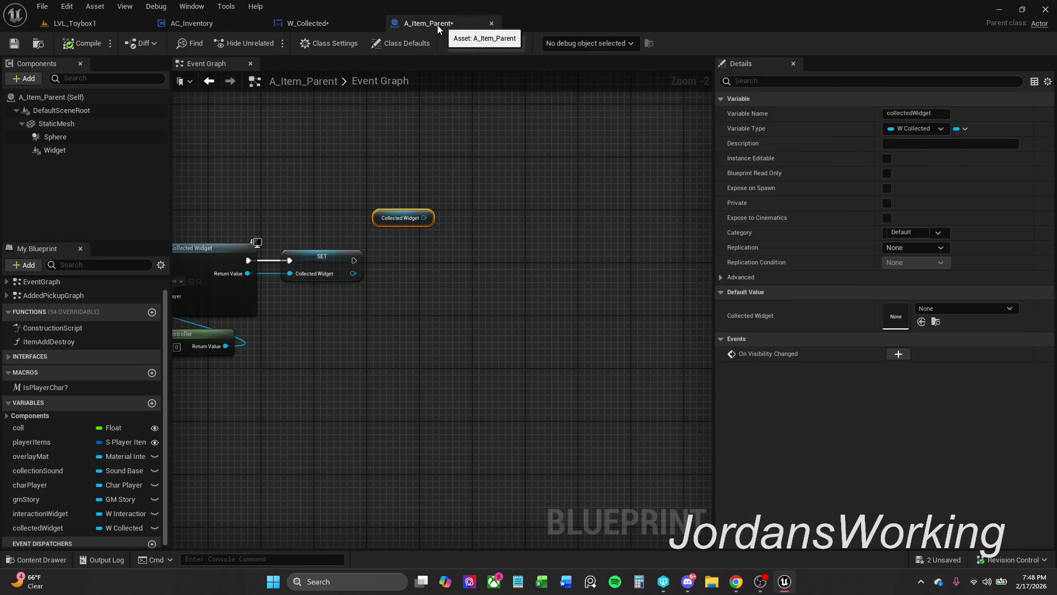
{"action": "left_click", "coordinate": [312, 25]}
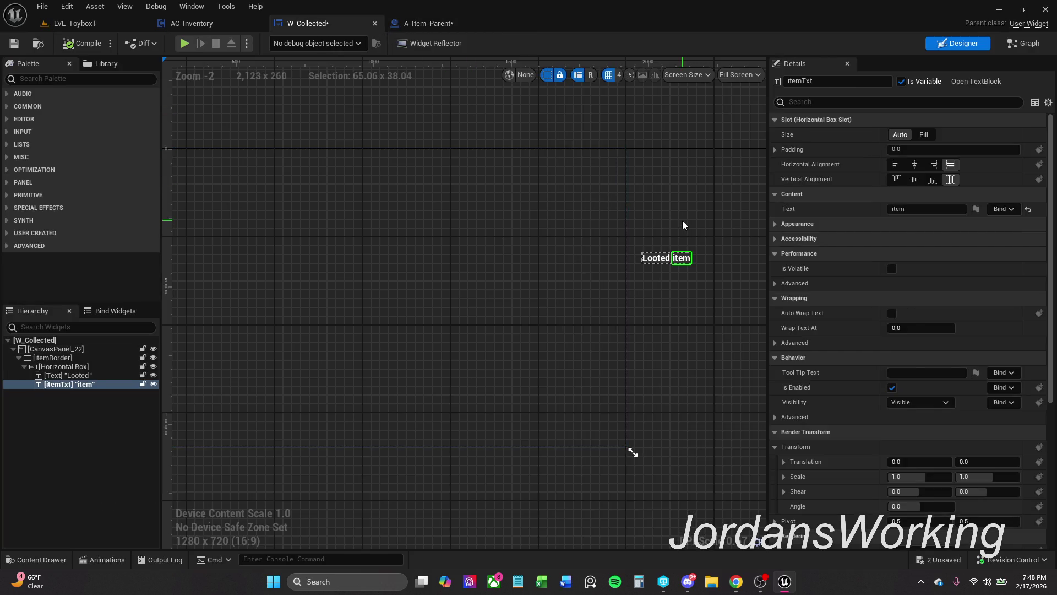
{"action": "left_click", "coordinate": [103, 560]}
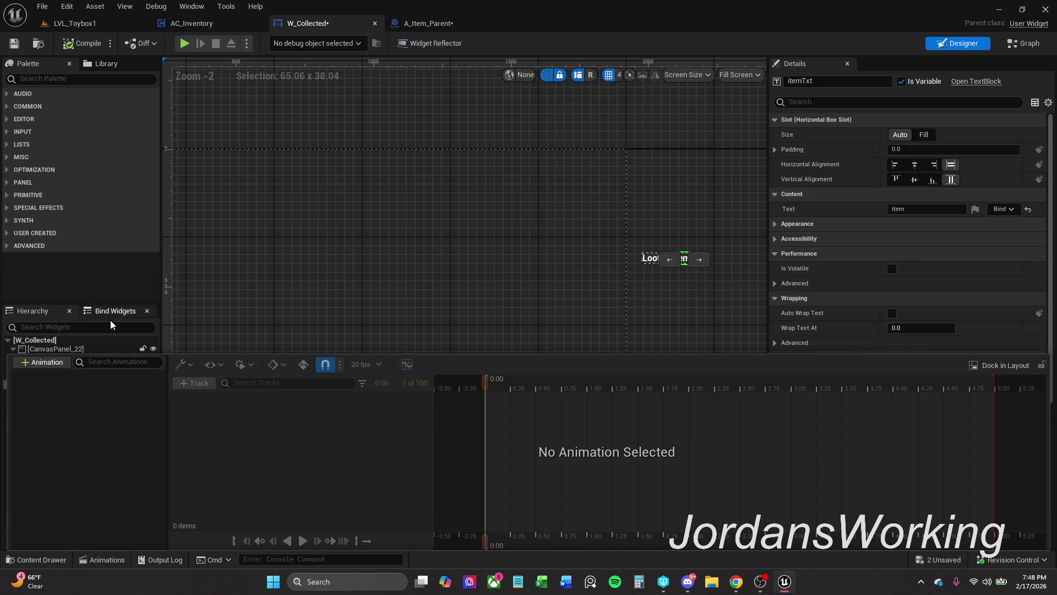
- Add a new widget animation named LootedAnim in the Animations panel
{"action": "left_click_drag", "start_coordinate": [302, 359], "coordinate": [302, 422]}
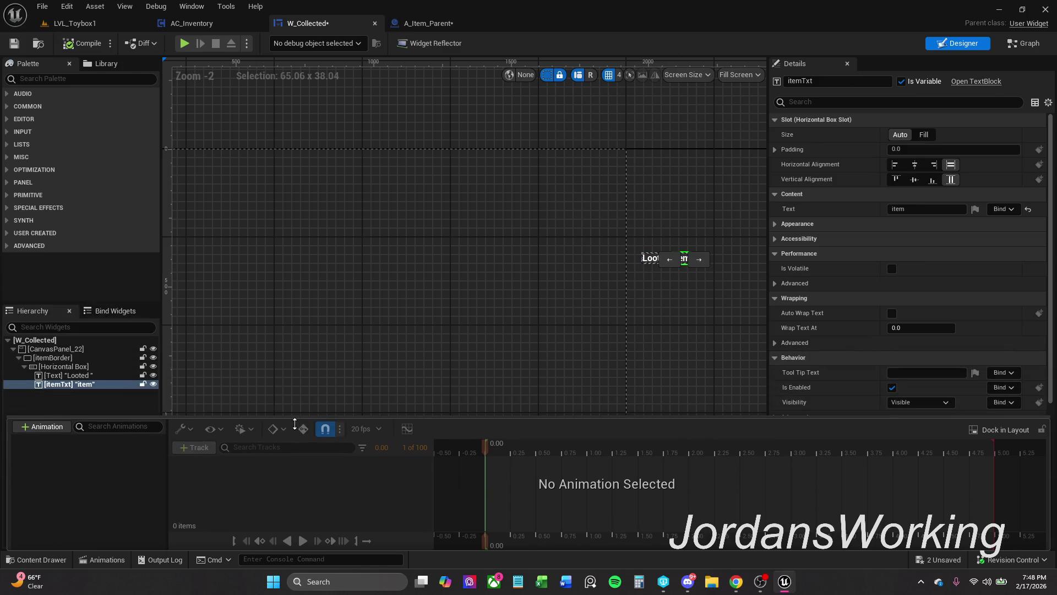
{"action": "left_click", "coordinate": [71, 359]}
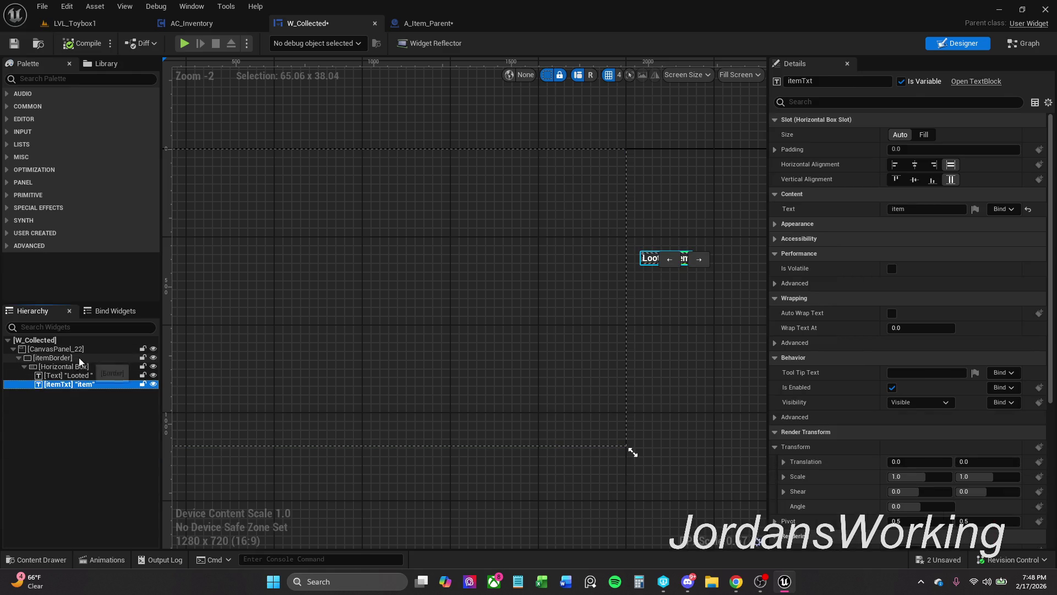
{"action": "left_click", "coordinate": [114, 559]}
{"action": "left_click", "coordinate": [44, 430]}
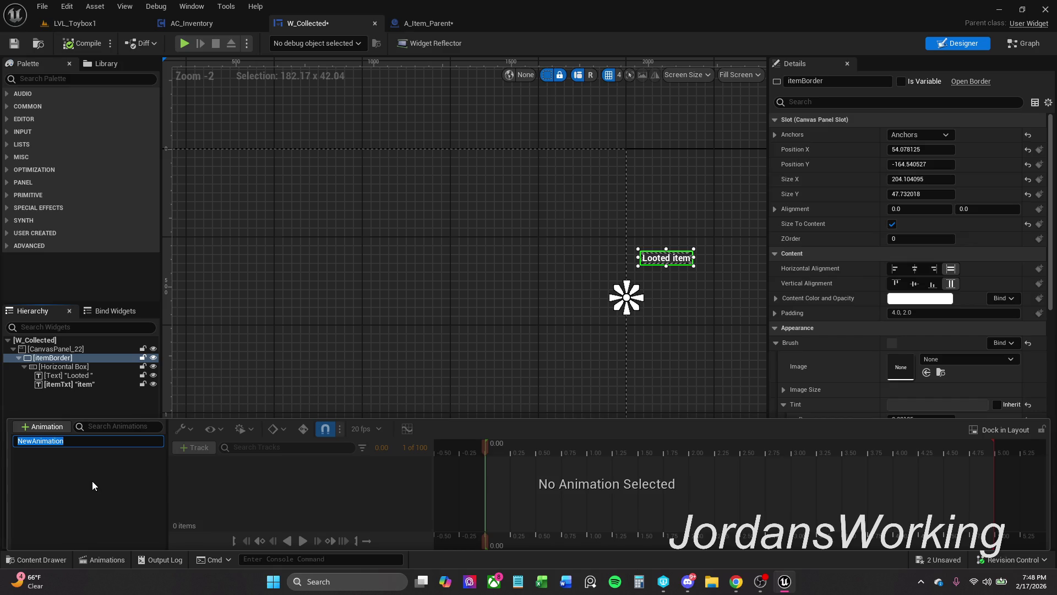
{"action": "type", "text": "LootedAnim"}
{"action": "key", "text": "Return"}
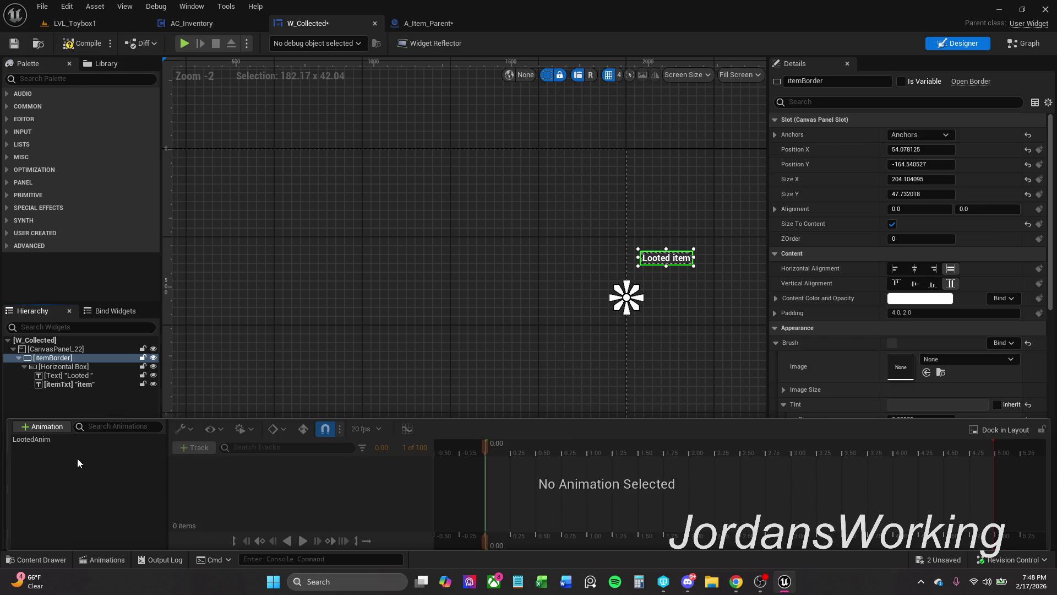
- Rename the LootedAnim animation to AnimLooted and list widgets available as tracks
{"action": "left_click", "coordinate": [67, 438]}
{"action": "left_click", "coordinate": [67, 439]}
{"action": "left_click", "coordinate": [39, 441]}
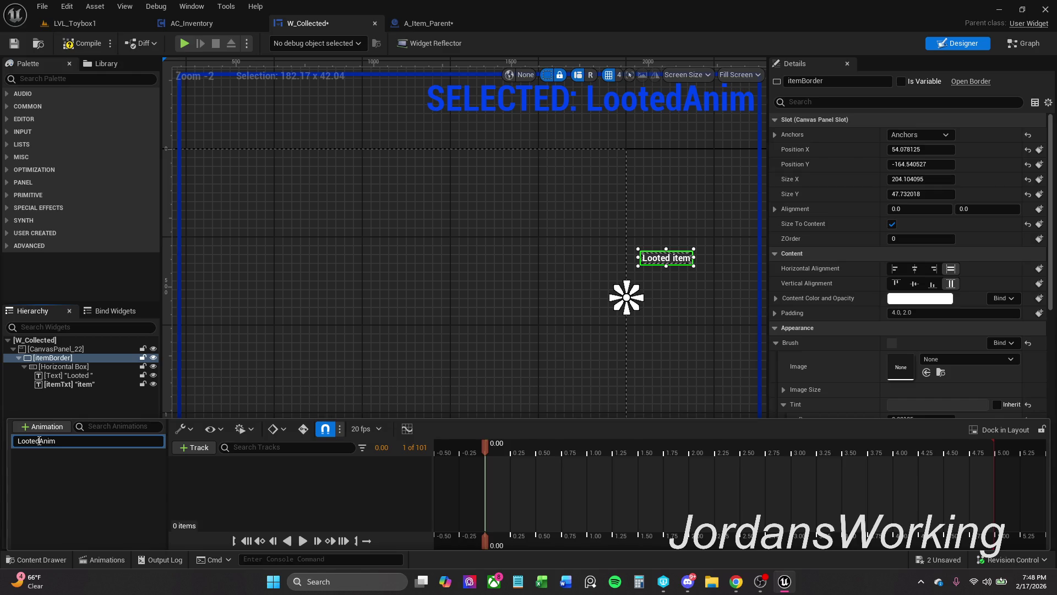
{"action": "key", "text": "BackSpace"}
{"action": "key", "text": "shift+Left"}
{"action": "type", "text": "Anim"}
{"action": "key", "text": "Return"}
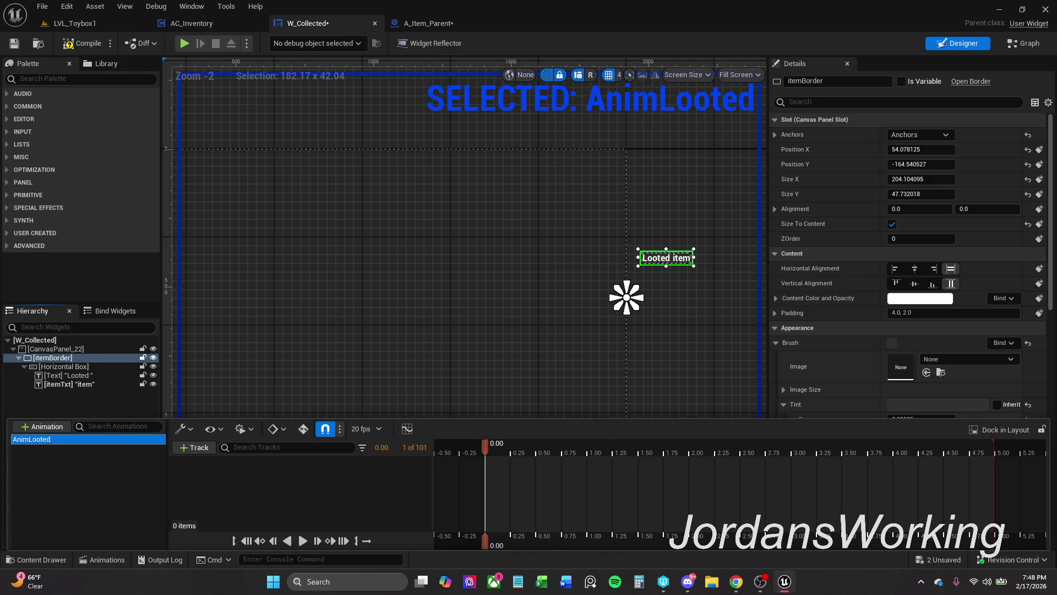
{"action": "left_click", "coordinate": [203, 448]}
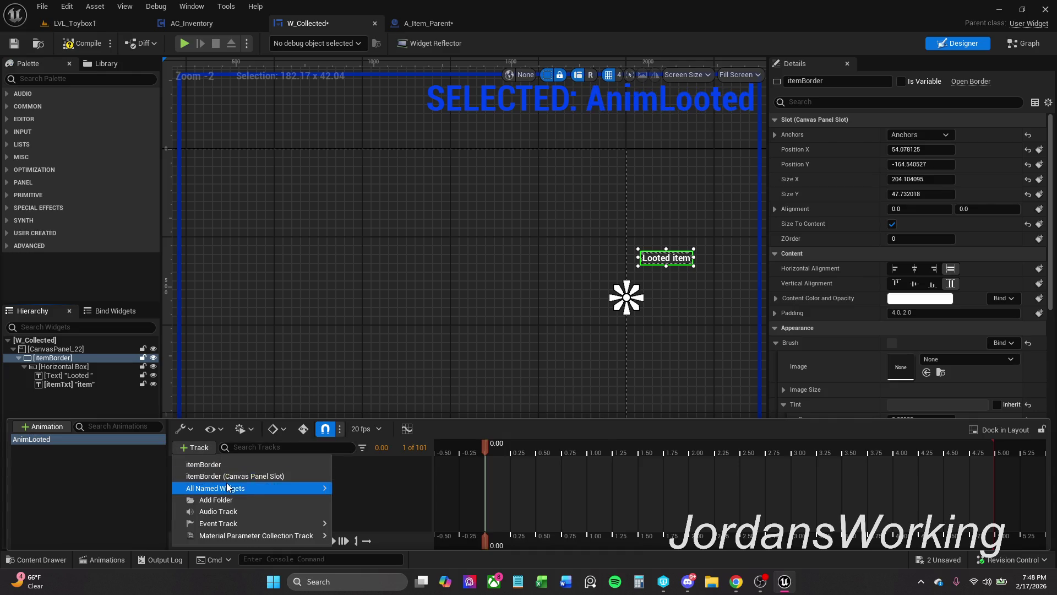
- Add itemBorder to AnimLooted with a Transform track and expand its channels
{"action": "left_click", "coordinate": [254, 469]}
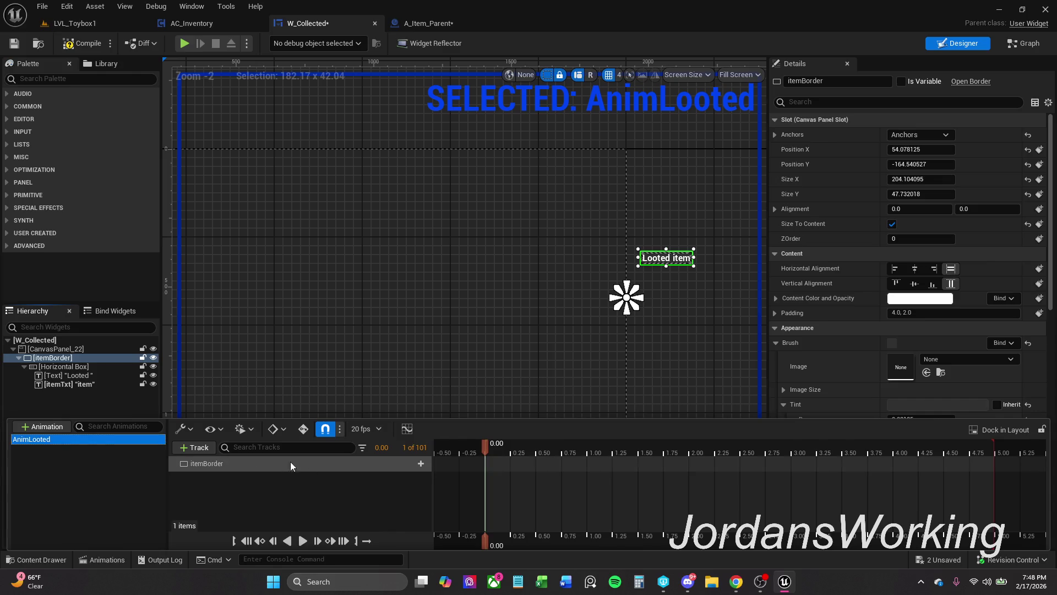
{"action": "left_click", "coordinate": [420, 463]}
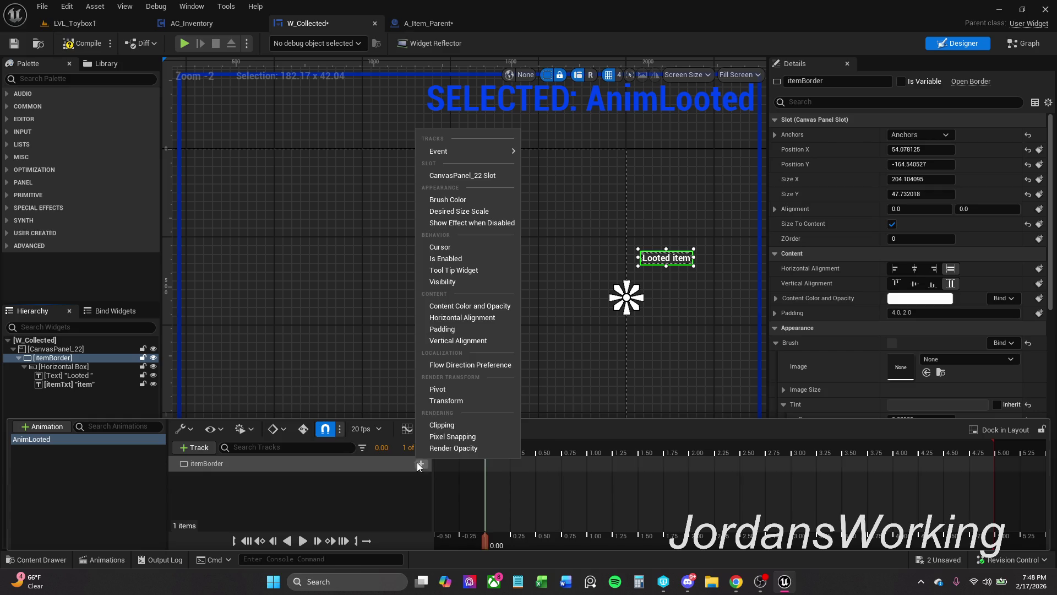
{"action": "left_click", "coordinate": [471, 400]}
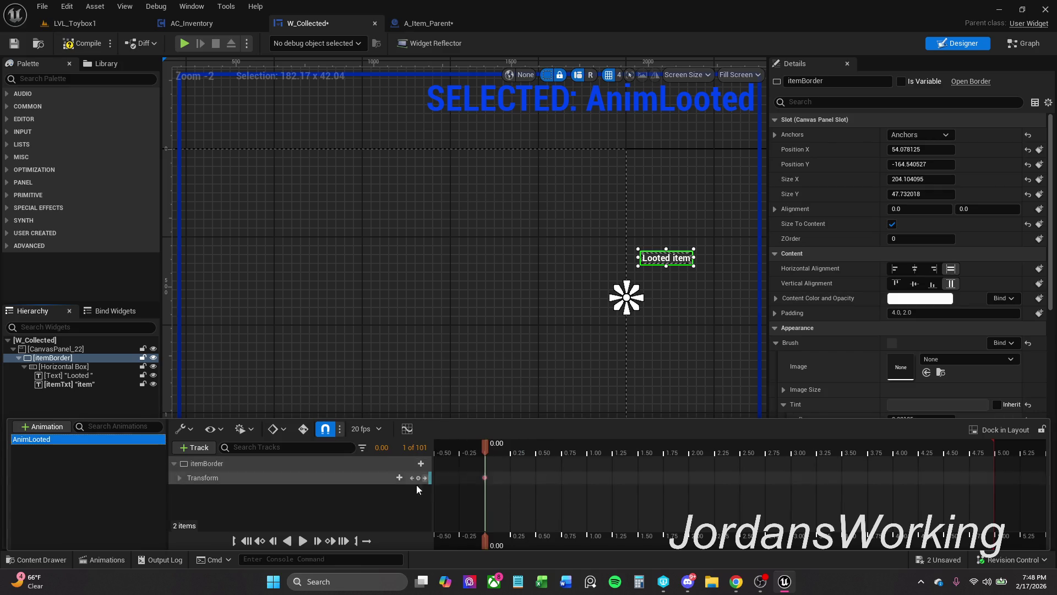
{"action": "left_click", "coordinate": [177, 478]}
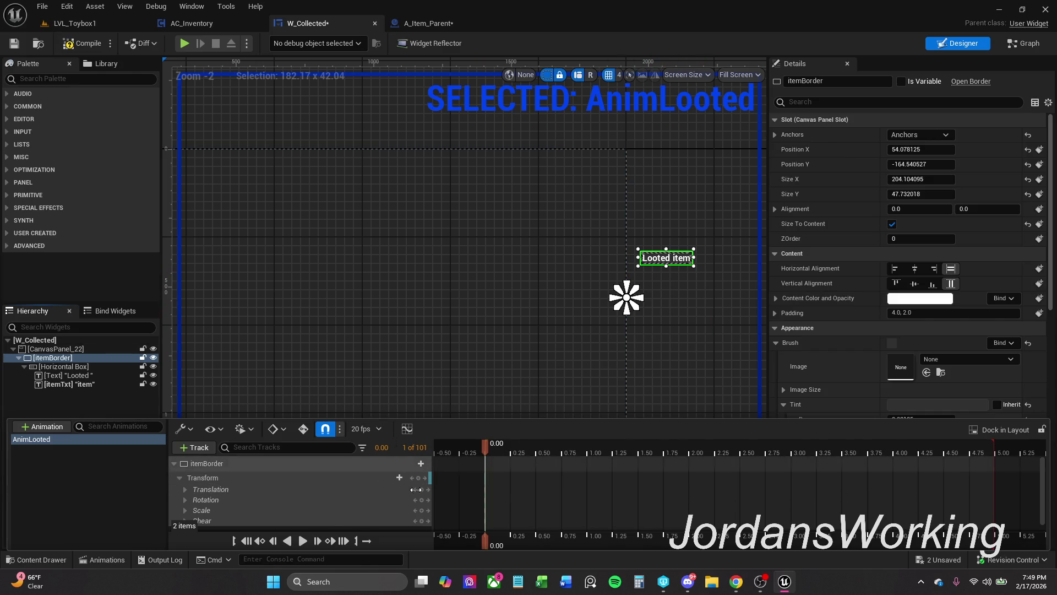
{"action": "scroll", "coordinate": [242, 517], "scroll_direction": "down", "scroll_amount": 1}
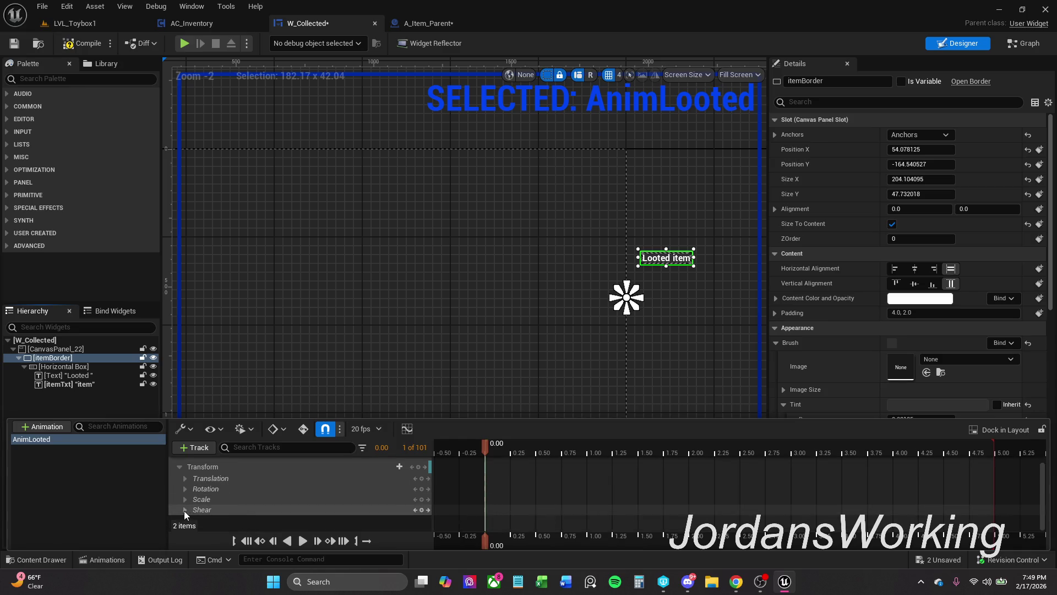
{"action": "scroll", "coordinate": [385, 494], "scroll_direction": "up", "scroll_amount": 1}
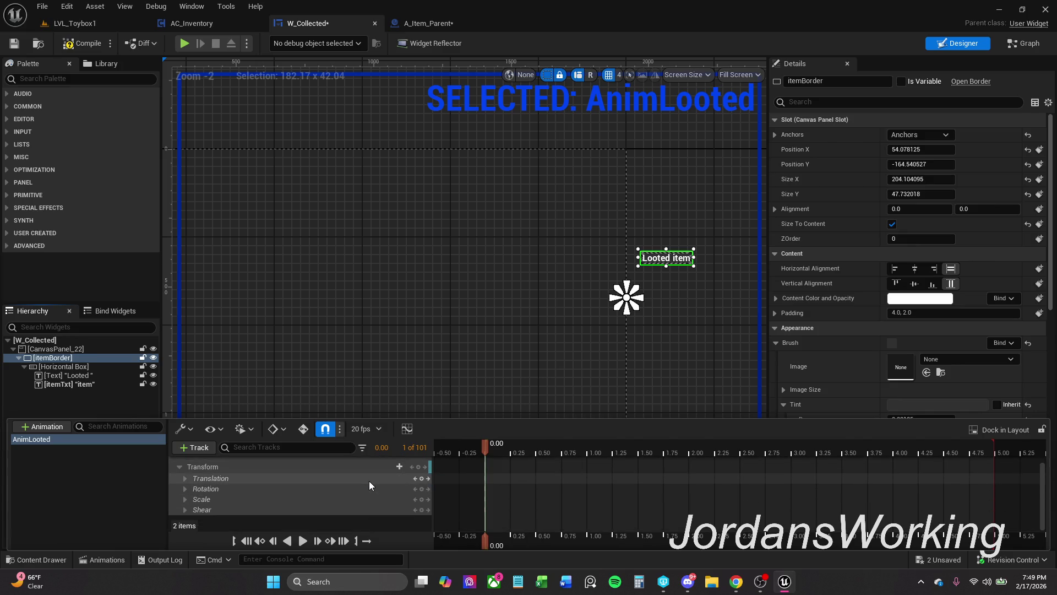
{"action": "scroll", "coordinate": [361, 484], "scroll_direction": "down", "scroll_amount": 1}
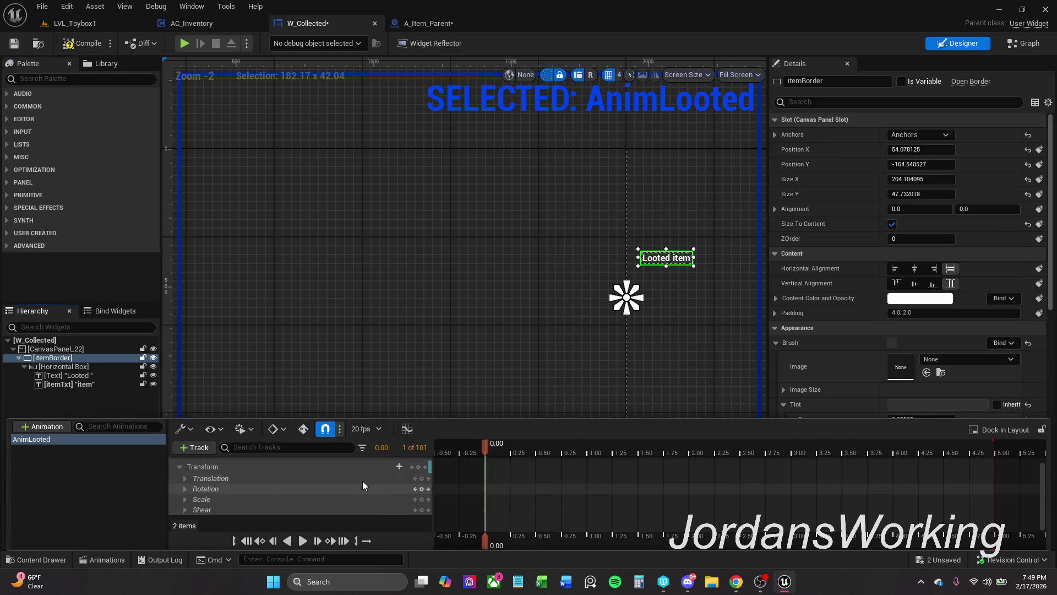
- Test Shear X, reset it to 0, and delete the Scale channel
{"action": "left_click", "coordinate": [185, 511]}
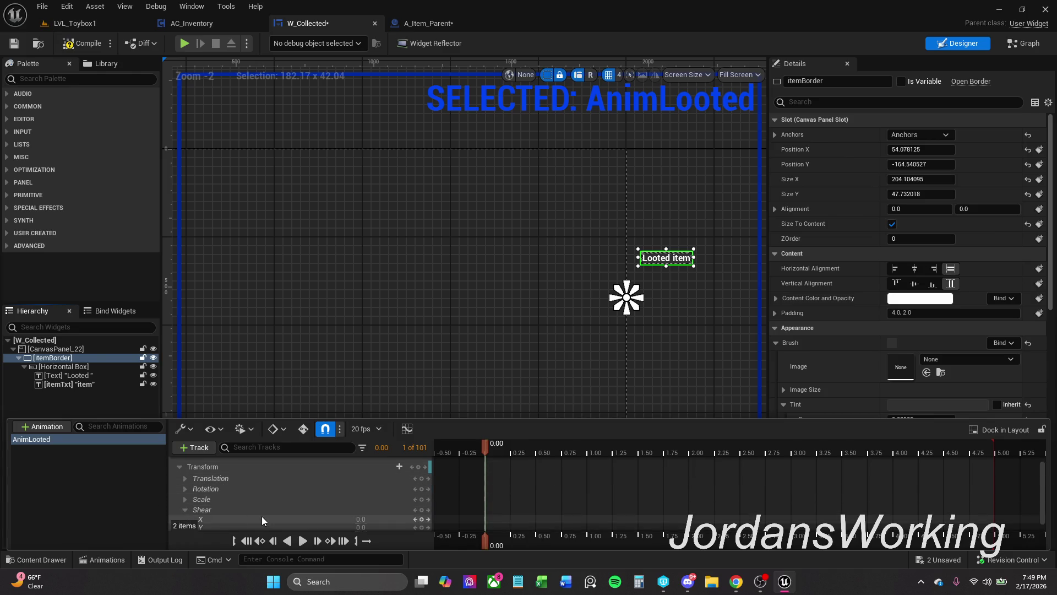
{"action": "scroll", "coordinate": [289, 504], "scroll_direction": "down", "scroll_amount": 1}
{"action": "mouse_move", "coordinate": [368, 502]}
{"action": "left_mouse_down"}
{"action": "mouse_move", "coordinate": [396, 502]}
{"action": "mouse_move", "coordinate": [349, 502]}
{"action": "mouse_move", "coordinate": [365, 502]}
{"action": "left_mouse_up"}
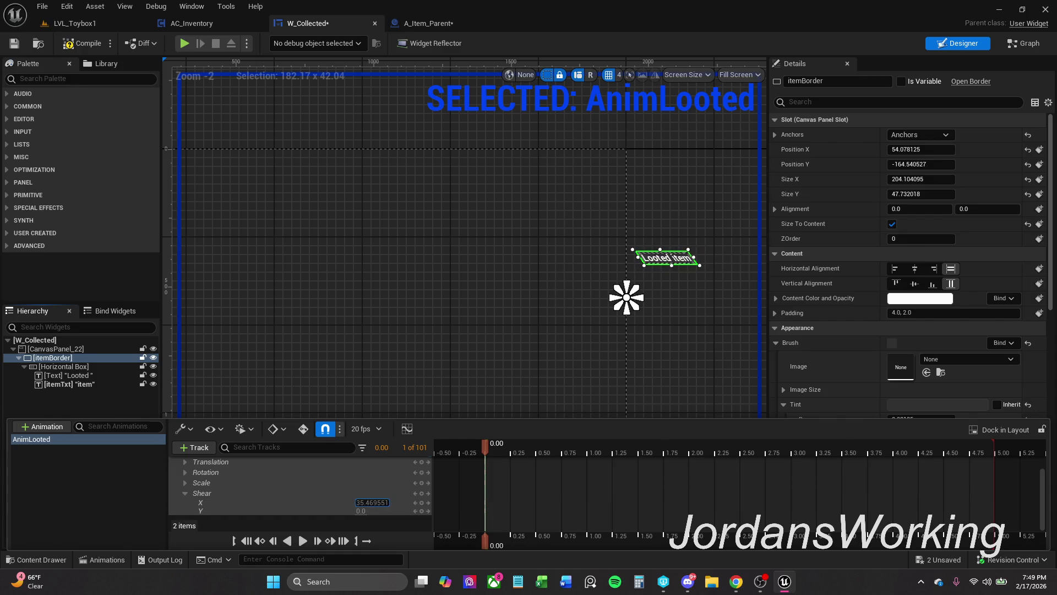
{"action": "type", "text": "0"}
{"action": "key", "text": "Return"}
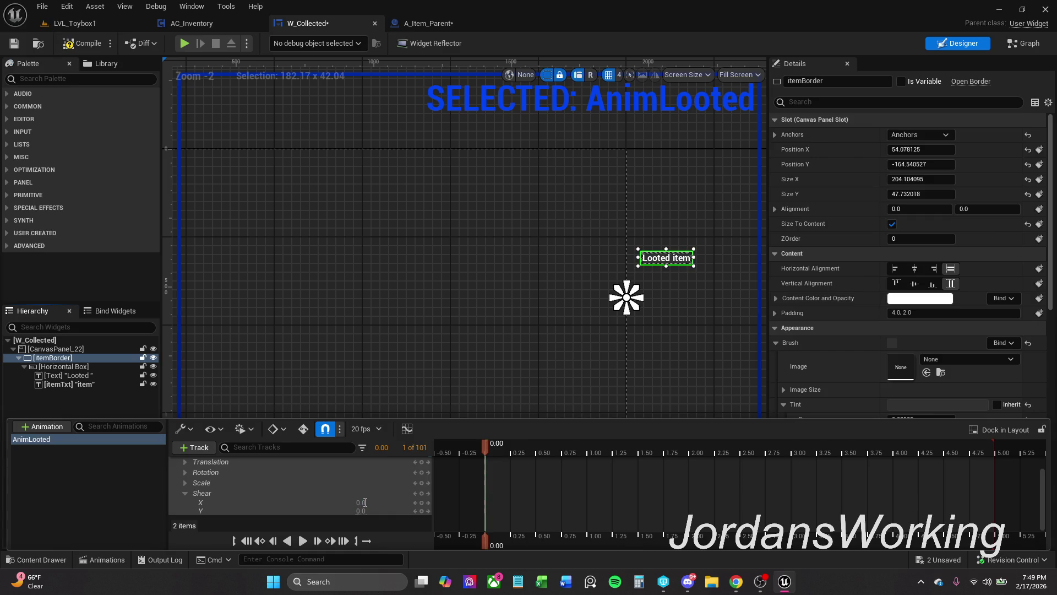
{"action": "left_click", "coordinate": [185, 494]}
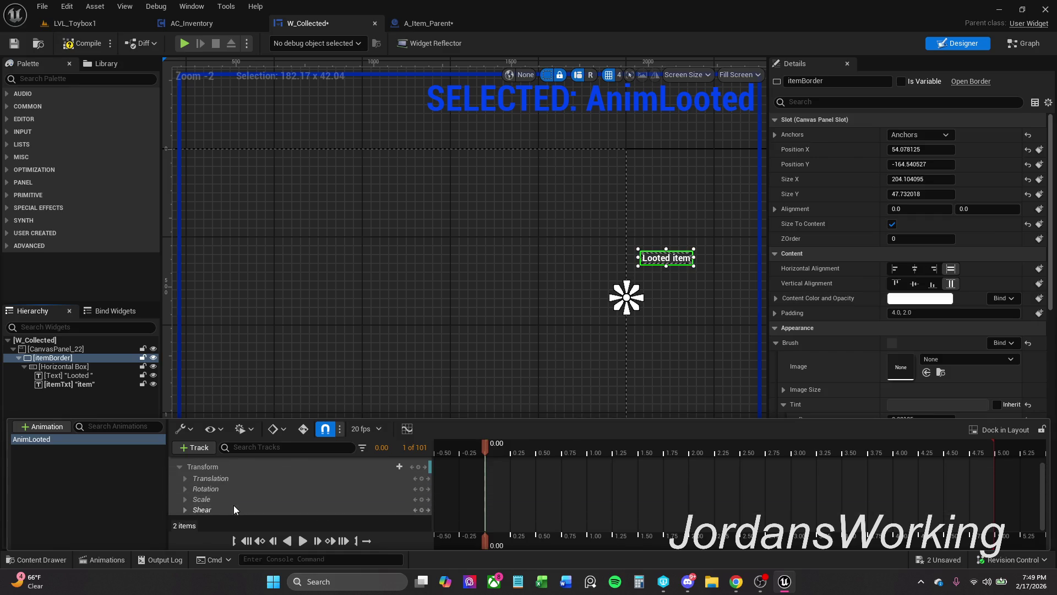
{"action": "left_click", "coordinate": [235, 506]}
{"action": "key", "text": "Delete"}
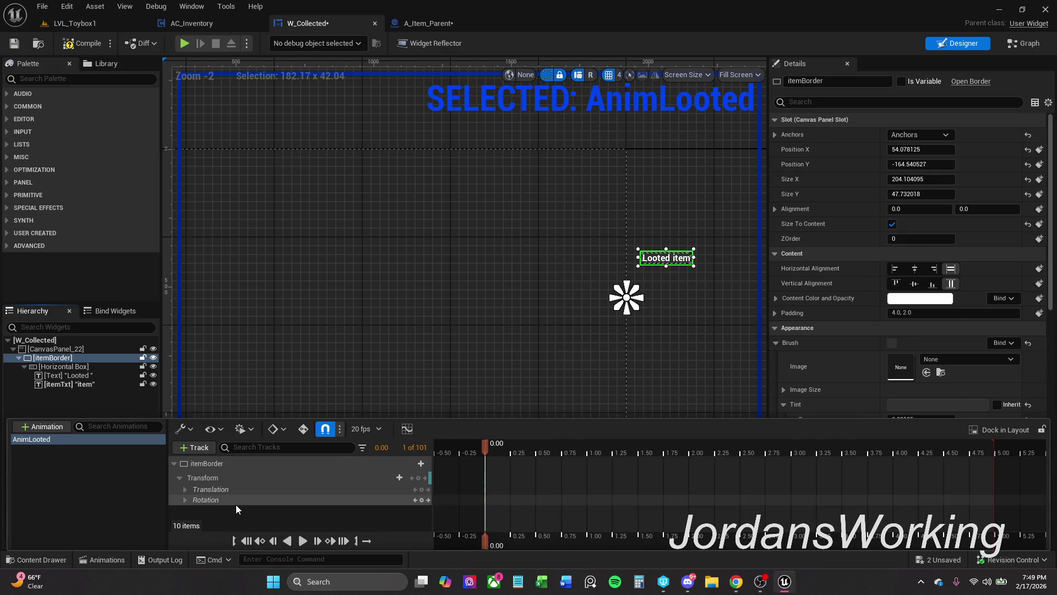
- Delete the Rotation channel and set Translation X to 0 at the start
{"action": "left_click", "coordinate": [259, 500]}
{"action": "key", "text": "Delete"}
{"action": "left_click", "coordinate": [233, 492]}
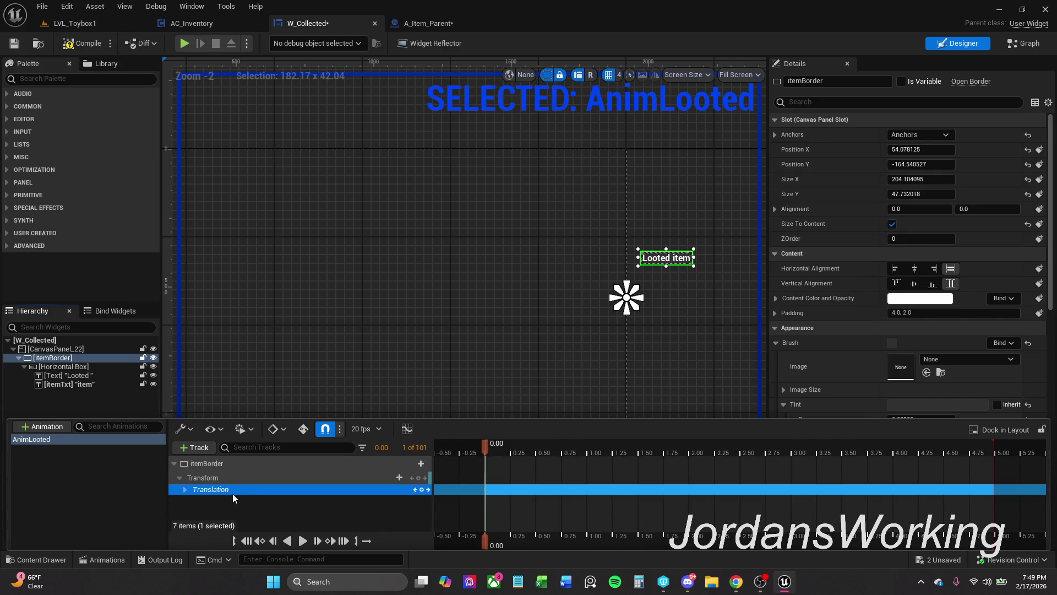
{"action": "left_click", "coordinate": [186, 489]}
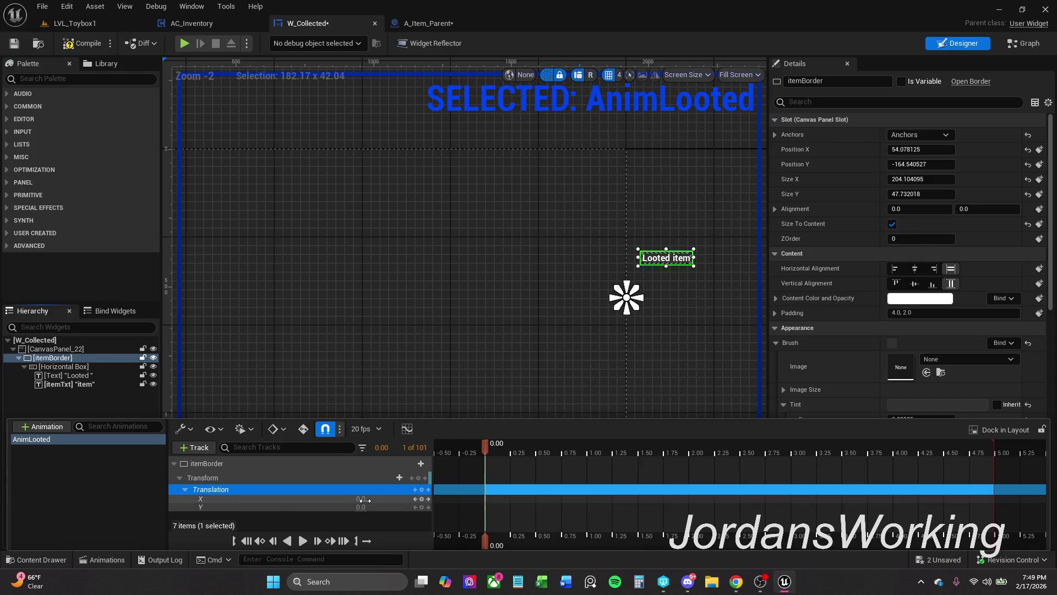
{"action": "left_click_drag", "start_coordinate": [362, 498], "coordinate": [407, 498]}
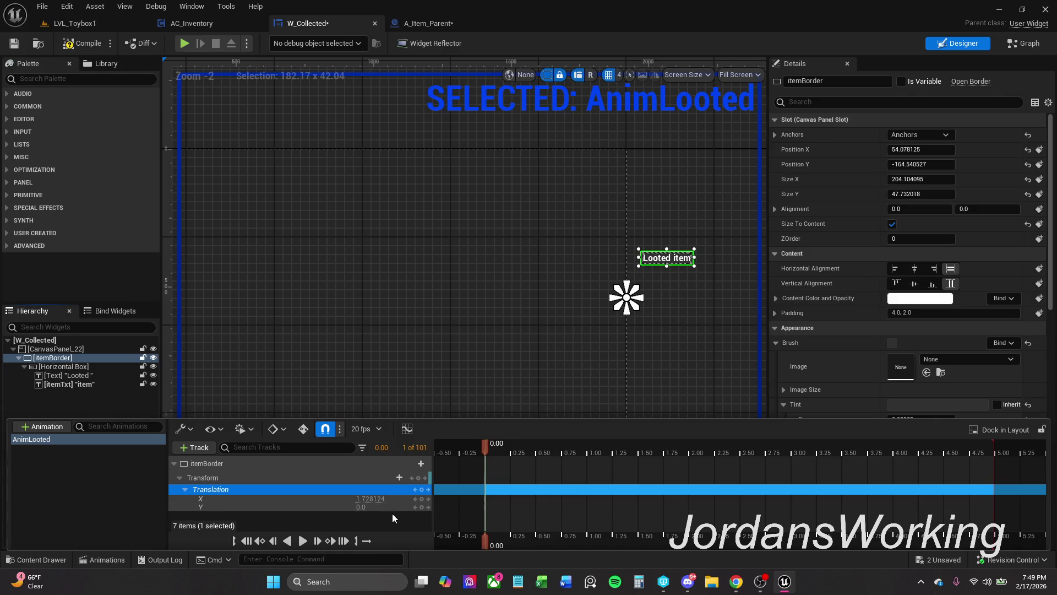
{"action": "left_click", "coordinate": [373, 499]}
{"action": "type", "text": "0"}
{"action": "key", "text": "Return"}
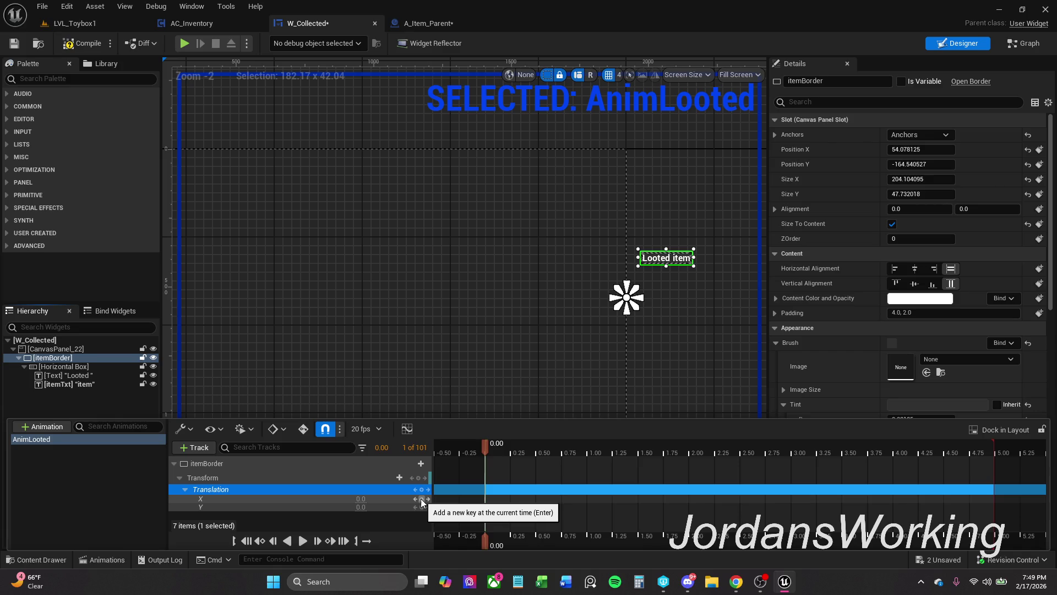
- Key Translation X at 0.60 sliding Looted item left to -244.32, then preview the slide
{"action": "left_click_drag", "start_coordinate": [487, 445], "coordinate": [544, 451]}
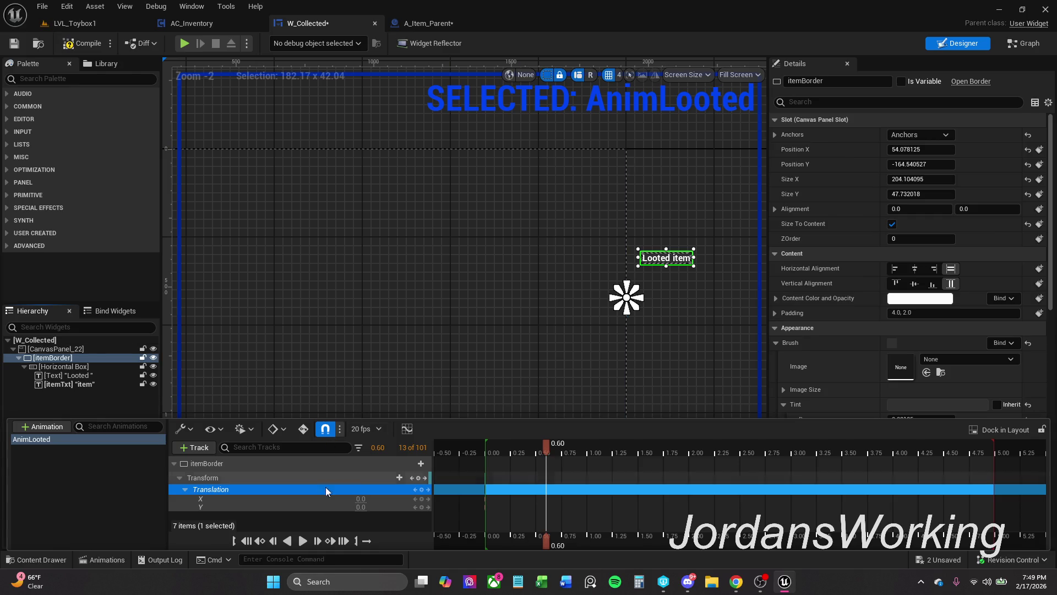
{"action": "mouse_move", "coordinate": [361, 498]}
{"action": "left_mouse_down"}
{"action": "mouse_move", "coordinate": [319, 499]}
{"action": "mouse_move", "coordinate": [337, 499]}
{"action": "left_mouse_up"}
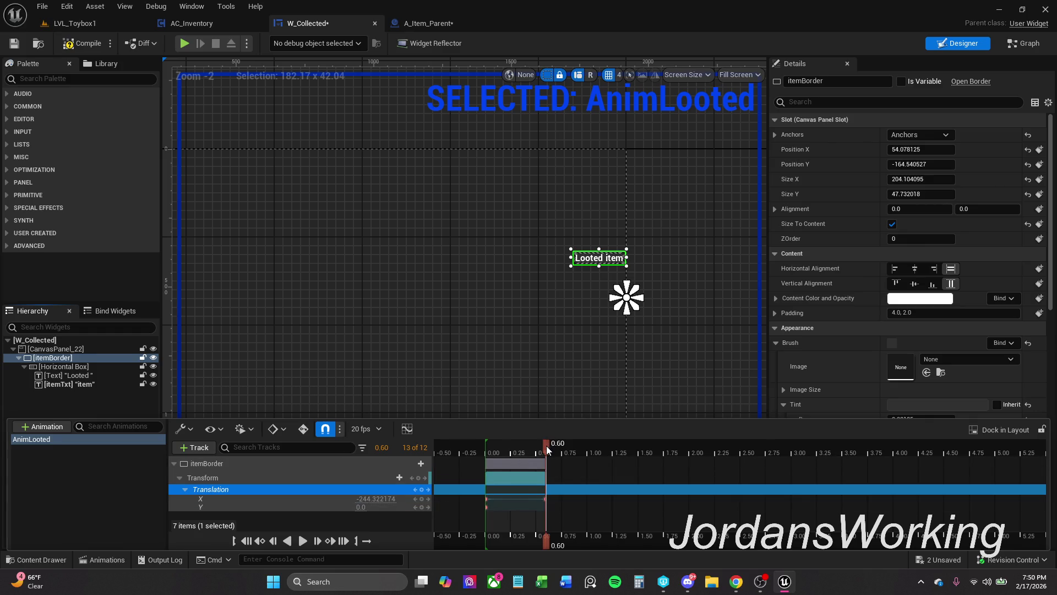
{"action": "key", "text": "space"}
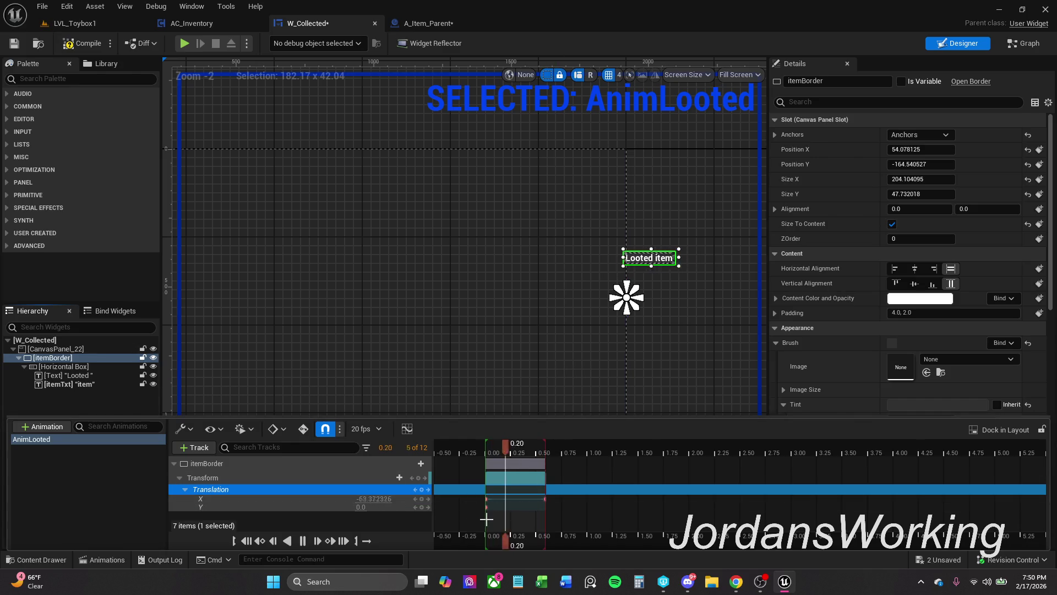
{"action": "left_click_drag", "start_coordinate": [545, 443], "coordinate": [500, 444]}
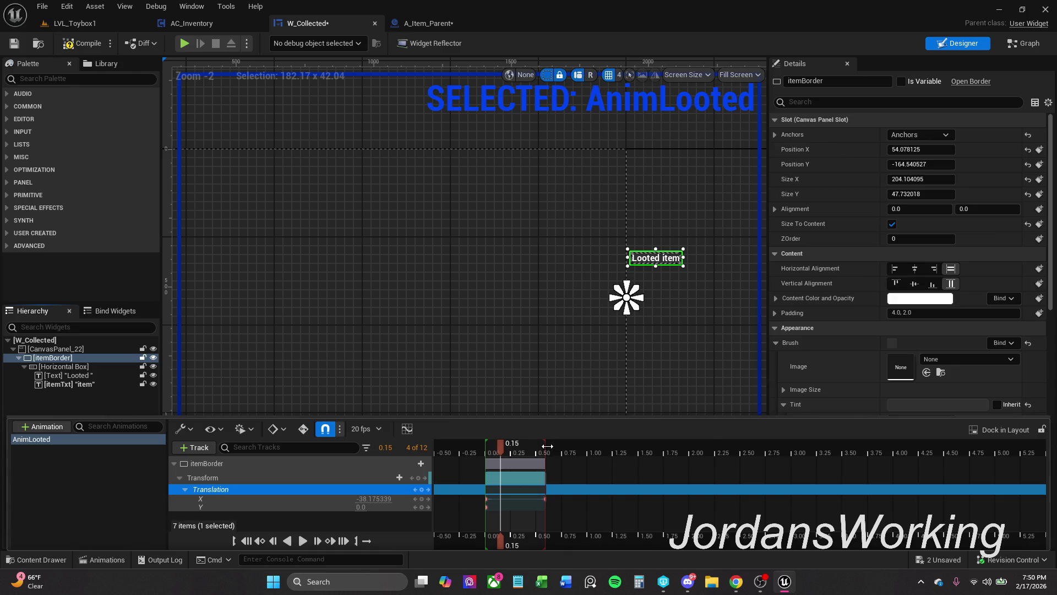
{"action": "left_click", "coordinate": [544, 498]}
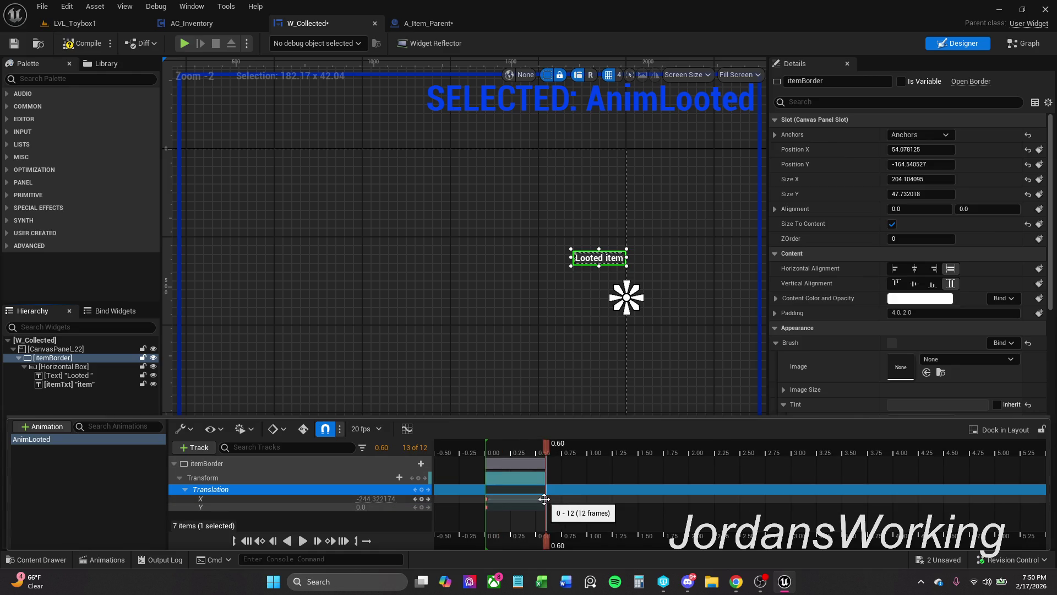
{"action": "left_click", "coordinate": [608, 445]}
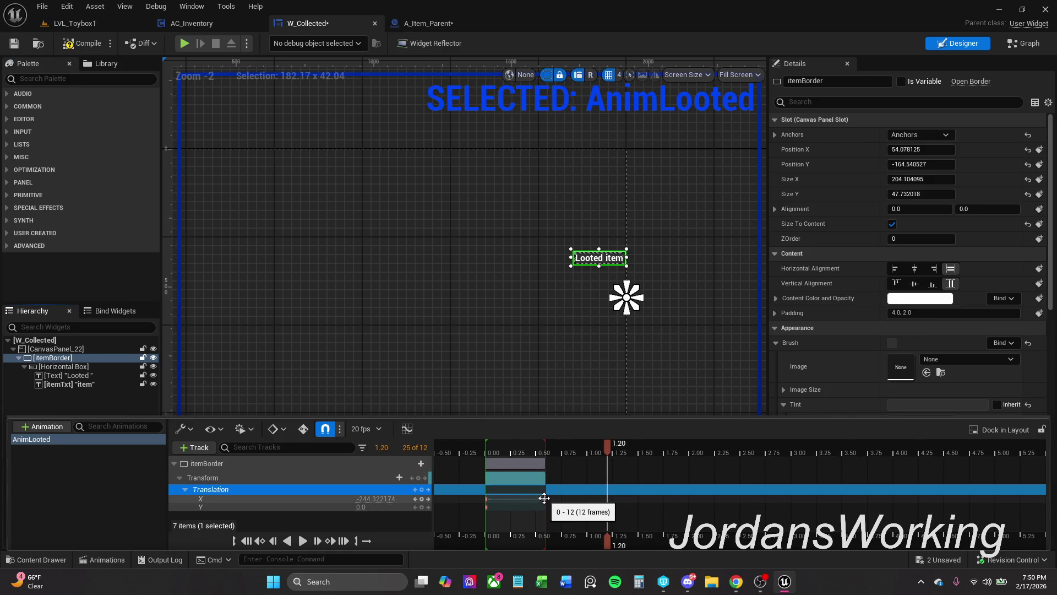
{"action": "left_click_drag", "start_coordinate": [544, 498], "coordinate": [566, 498]}
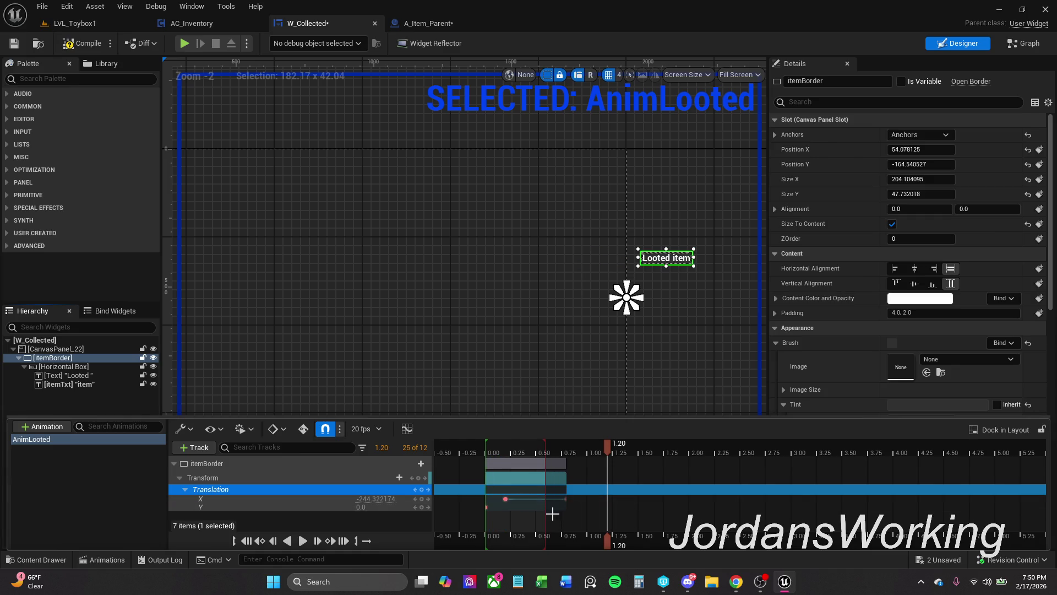
- Extend the itemBorder section to about 0.84 and the playback range, then preview the slide
{"action": "key", "text": "ctrl+z"}
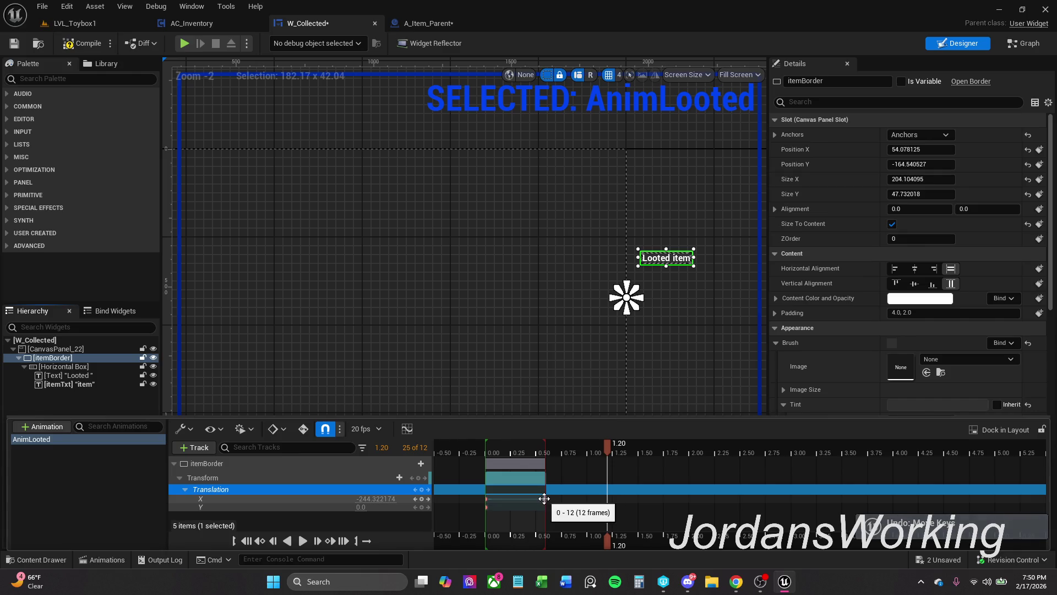
{"action": "scroll", "coordinate": [544, 498], "scroll_direction": "up", "scroll_amount": 3}
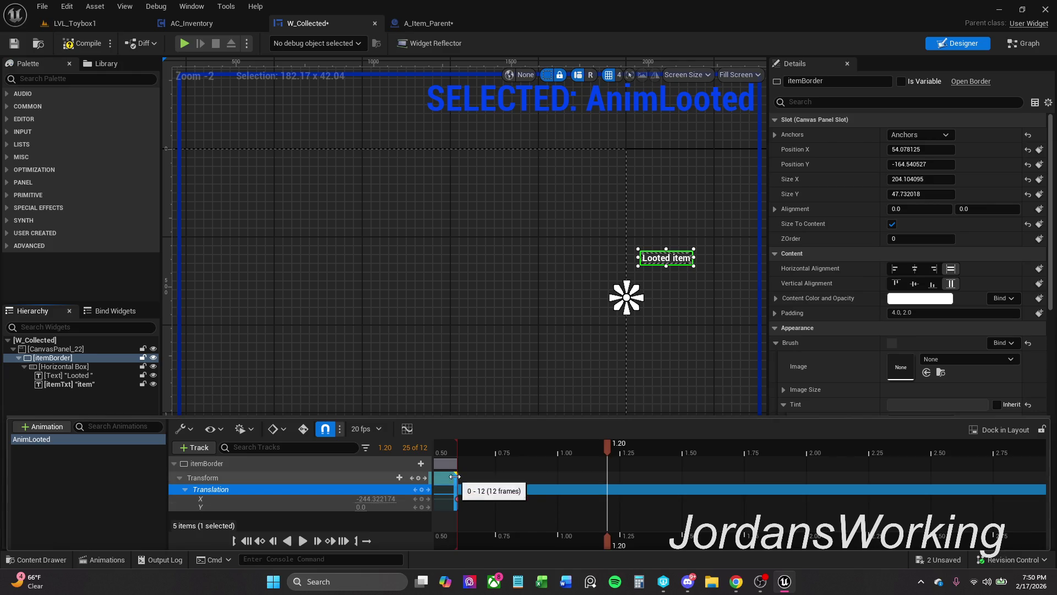
{"action": "left_click_drag", "start_coordinate": [457, 465], "coordinate": [516, 465]}
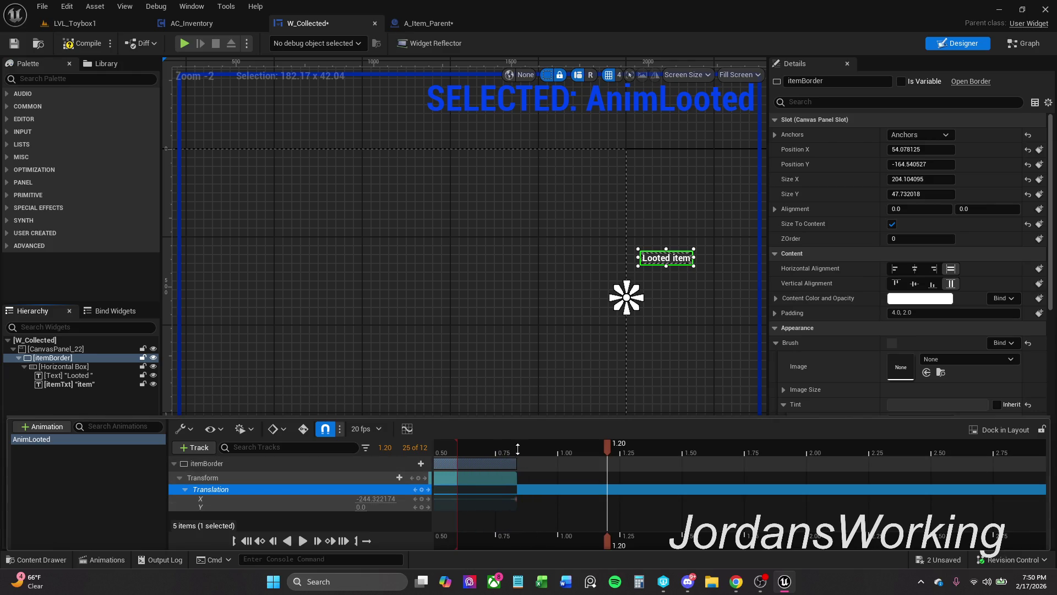
{"action": "left_click", "coordinate": [515, 449]}
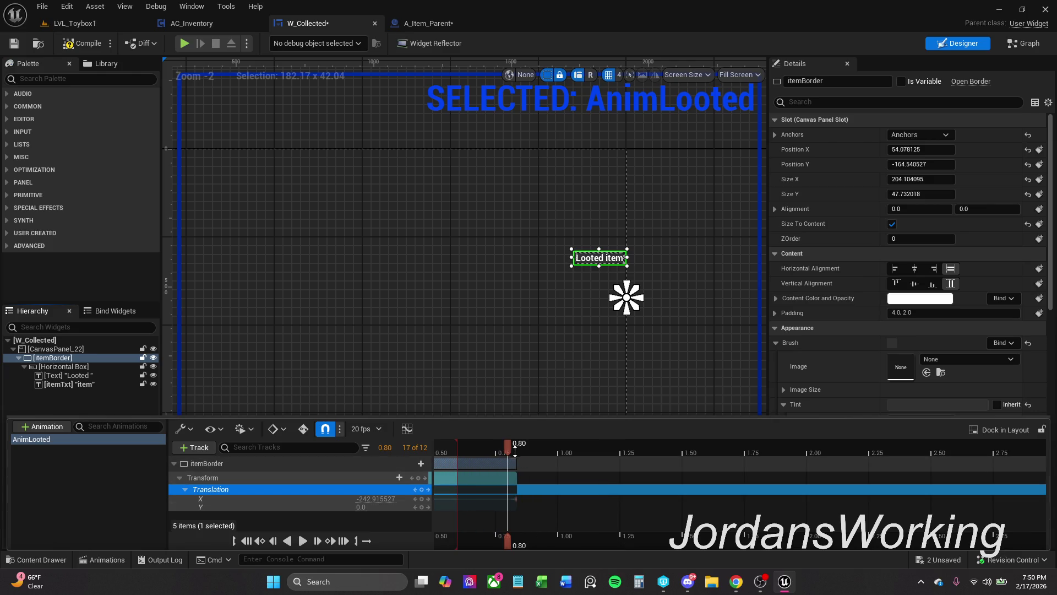
{"action": "left_click", "coordinate": [575, 449]}
{"action": "left_click_drag", "start_coordinate": [459, 447], "coordinate": [488, 447]}
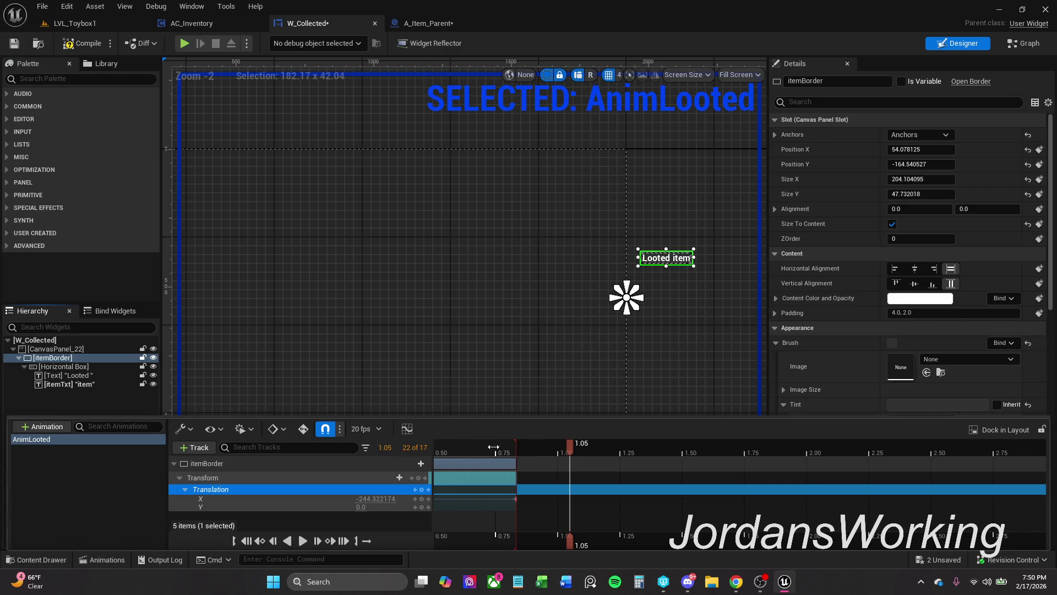
{"action": "scroll", "coordinate": [522, 457], "scroll_direction": "down", "scroll_amount": 5}
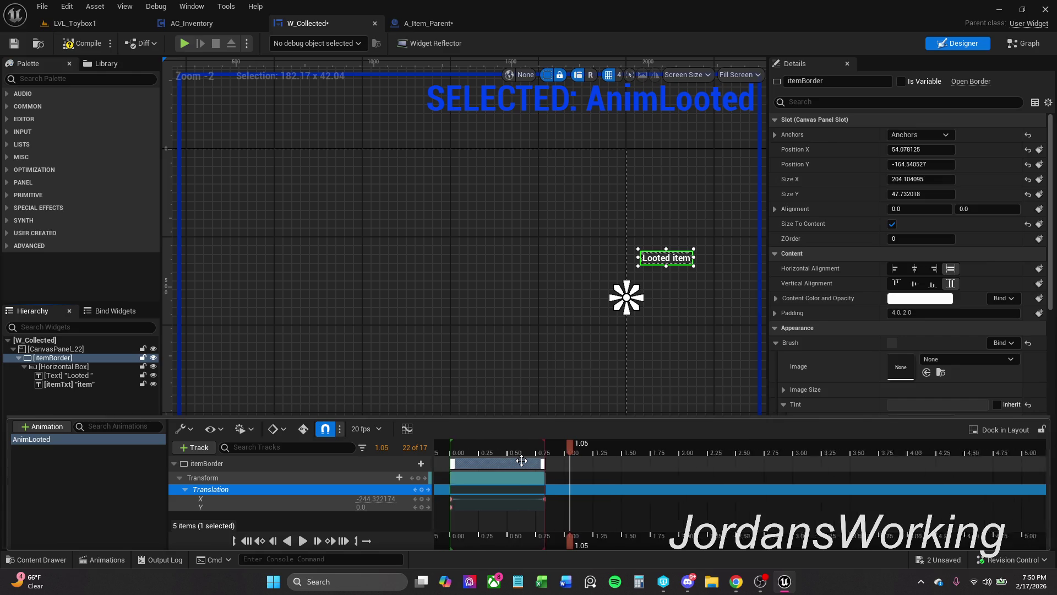
{"action": "key", "text": "space"}
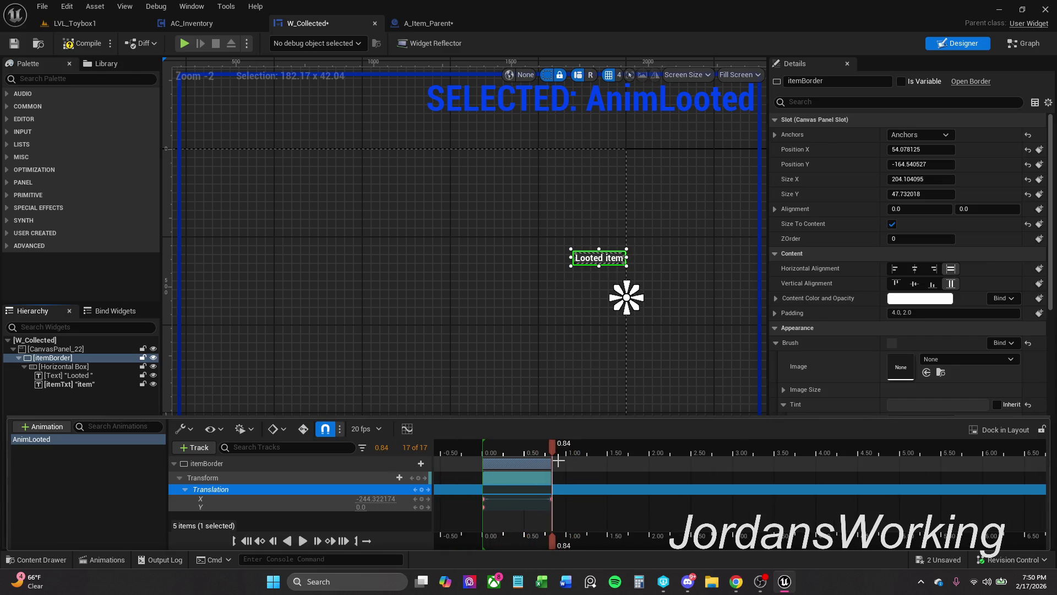
{"action": "left_click_drag", "start_coordinate": [555, 448], "coordinate": [482, 445]}
{"action": "key", "text": "space"}
{"action": "key", "text": "space"}
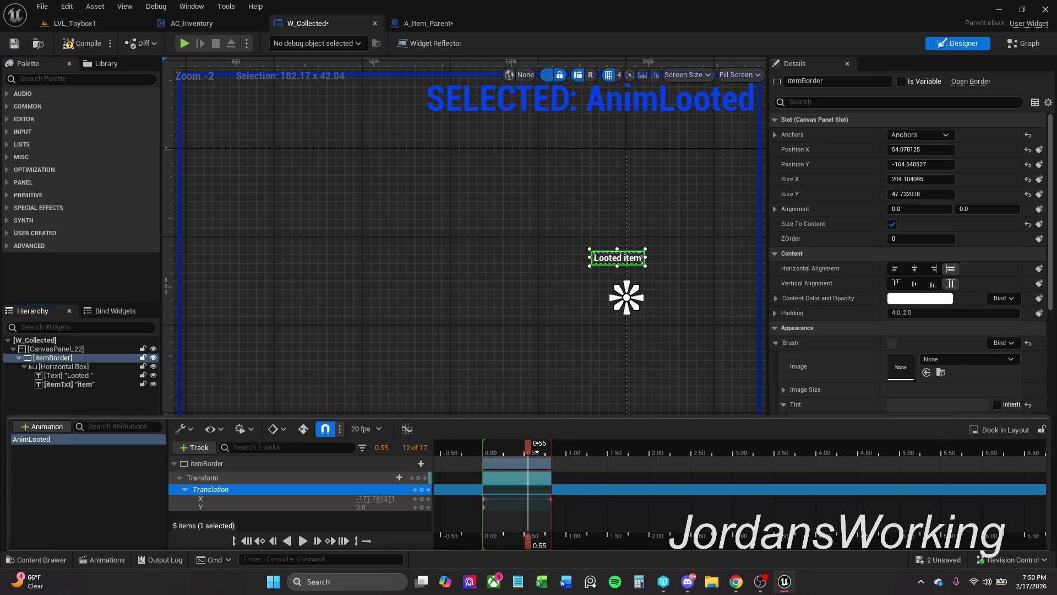
{"action": "left_click_drag", "start_coordinate": [530, 447], "coordinate": [482, 447]}
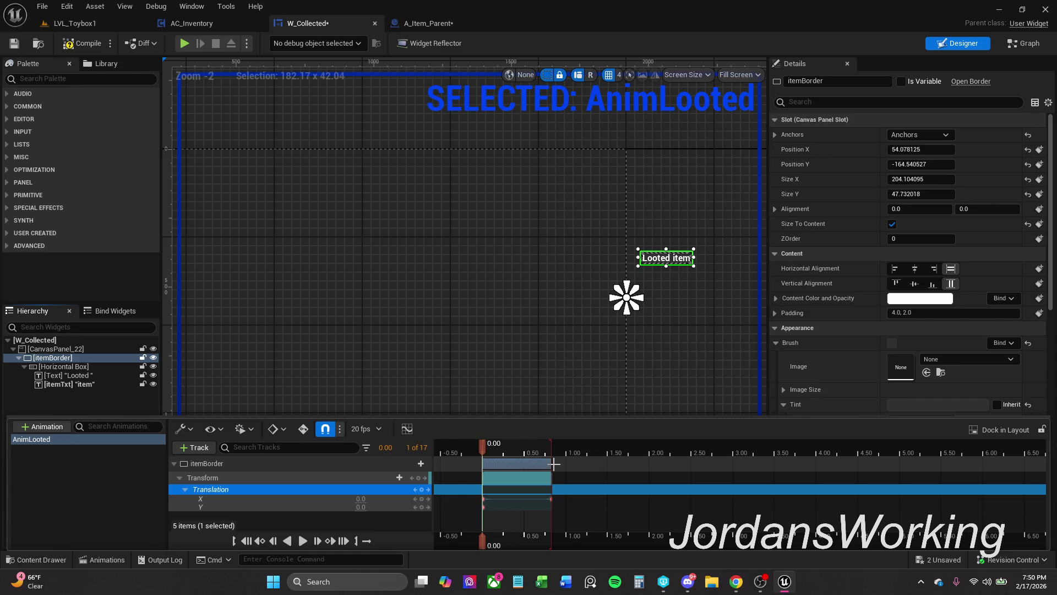
- Shorten the section and add Translation X keys at 0.55 and 0.90, then preview
{"action": "mouse_move", "coordinate": [550, 464]}
{"action": "left_mouse_down"}
{"action": "mouse_move", "coordinate": [507, 464]}
{"action": "mouse_move", "coordinate": [529, 464]}
{"action": "mouse_move", "coordinate": [528, 445]}
{"action": "left_mouse_up"}
{"action": "key", "text": "space"}
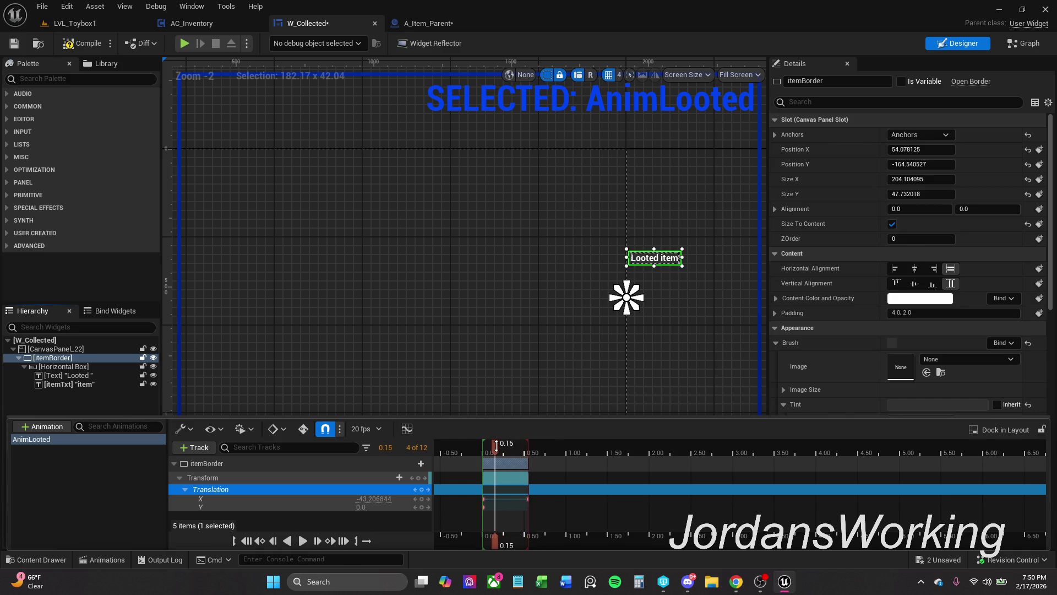
{"action": "left_click_drag", "start_coordinate": [527, 448], "coordinate": [529, 449]}
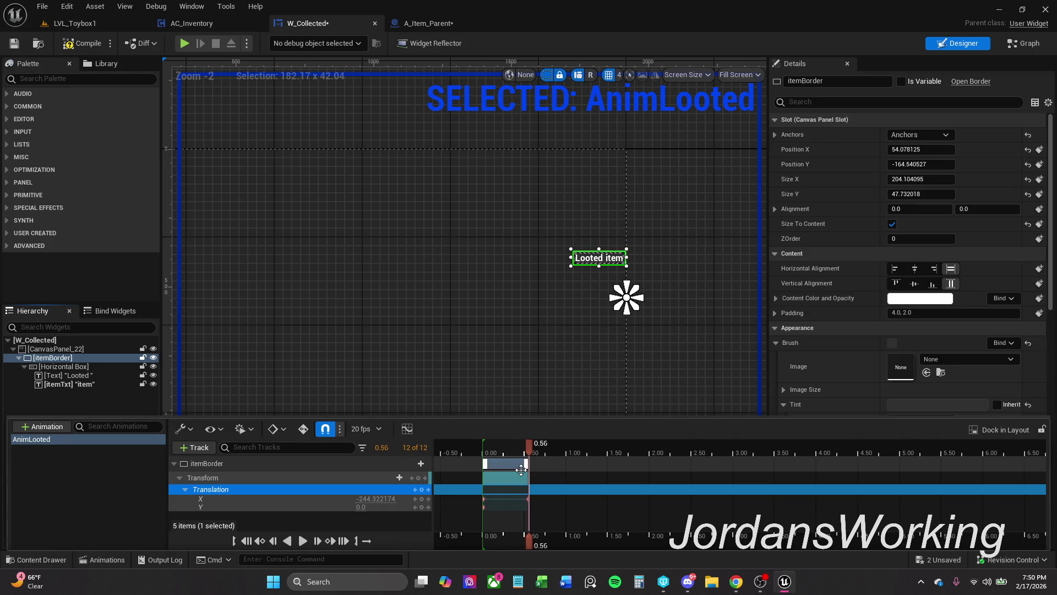
{"action": "left_click", "coordinate": [423, 500]}
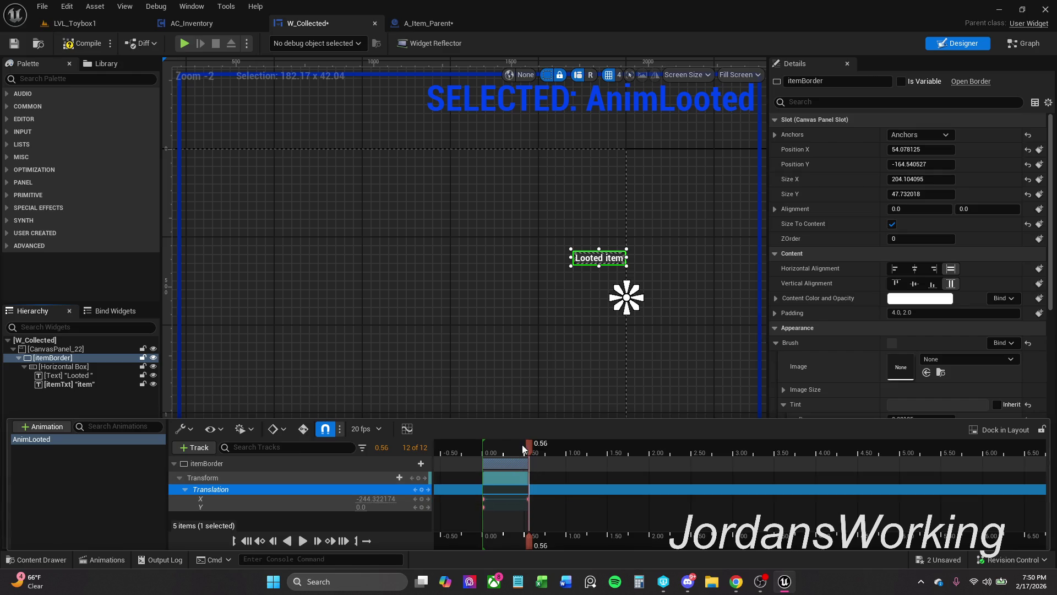
{"action": "mouse_move", "coordinate": [526, 449]}
{"action": "left_mouse_down"}
{"action": "mouse_move", "coordinate": [568, 449]}
{"action": "mouse_move", "coordinate": [557, 450]}
{"action": "left_mouse_up"}
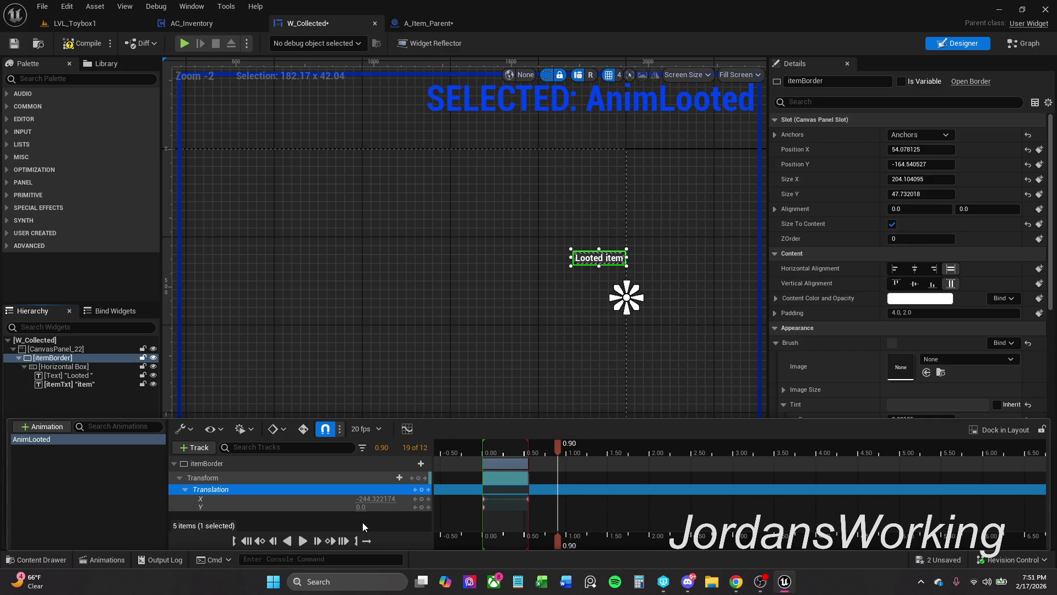
{"action": "left_click", "coordinate": [421, 498]}
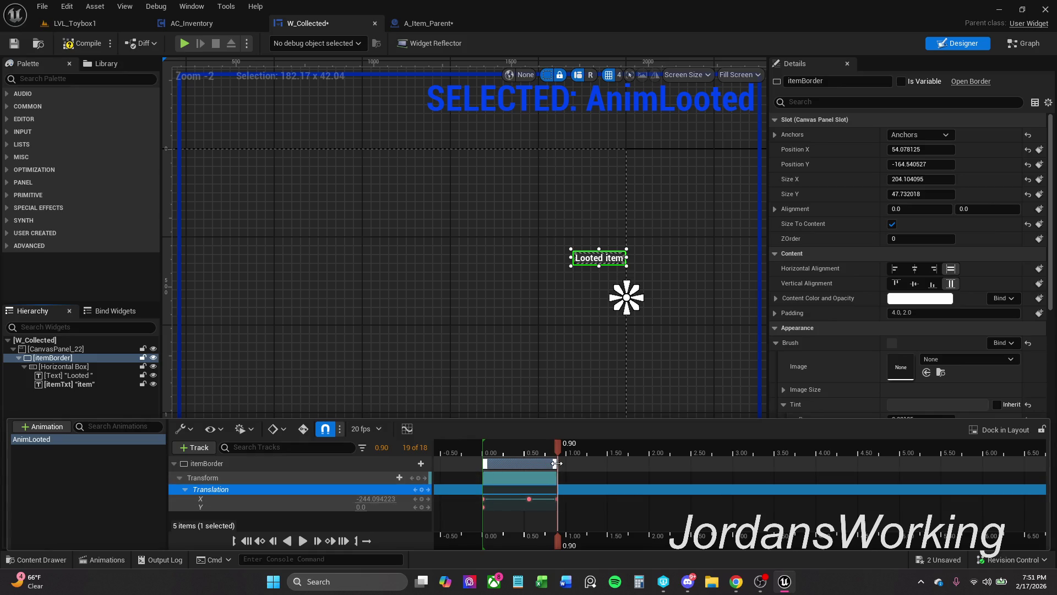
{"action": "key", "text": "space"}
{"action": "key", "text": "space"}
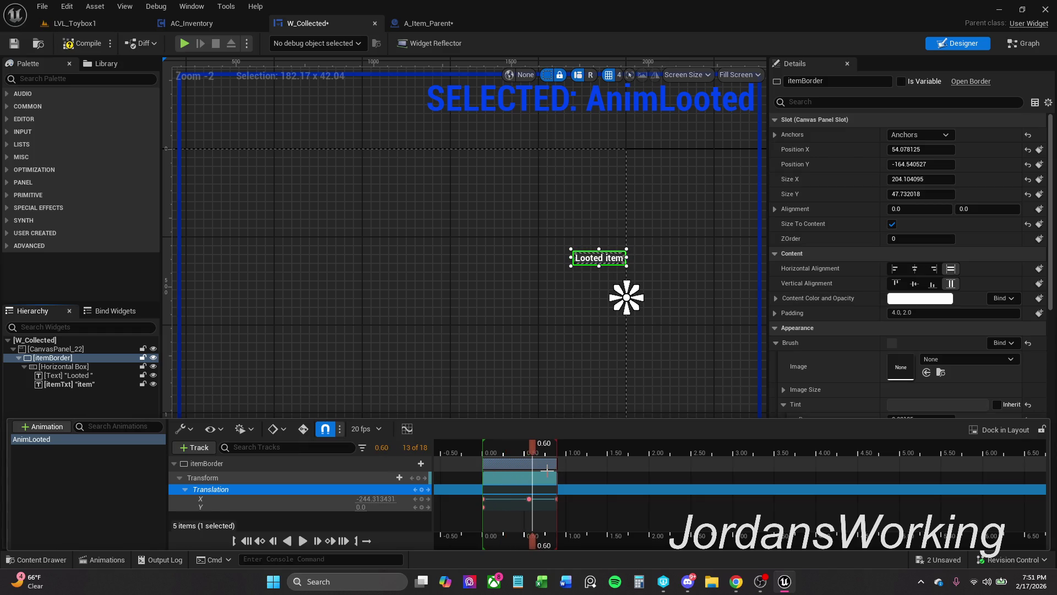
{"action": "mouse_move", "coordinate": [533, 449]}
{"action": "left_mouse_down"}
{"action": "mouse_move", "coordinate": [484, 444]}
{"action": "mouse_move", "coordinate": [558, 452]}
{"action": "left_mouse_up"}
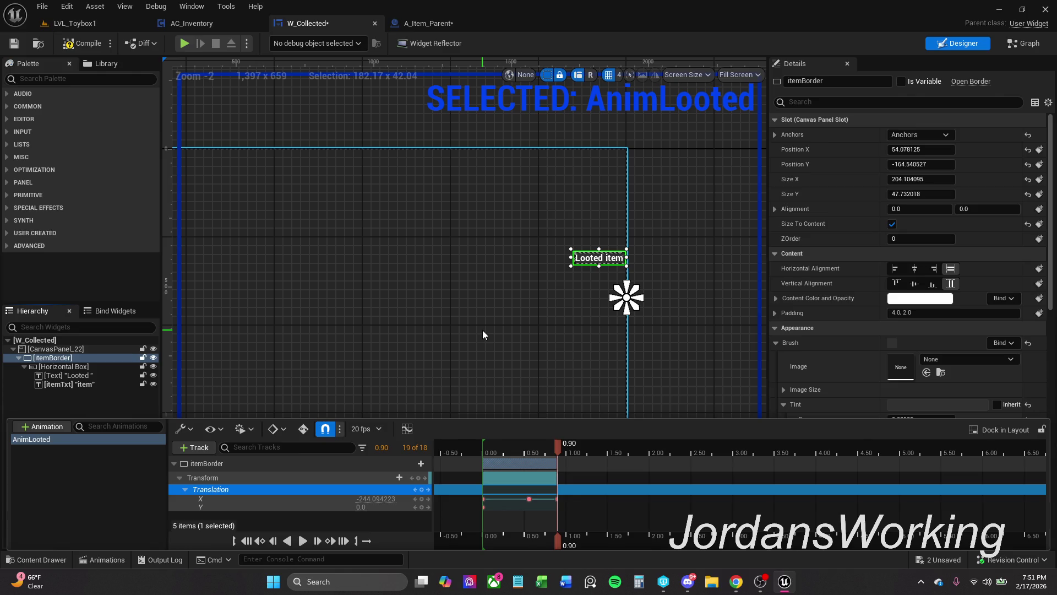
- Compile and save W_Collected, rename the Horizontal Box to itemLooted, tick Is Variable, and compile
{"action": "left_click", "coordinate": [91, 49]}
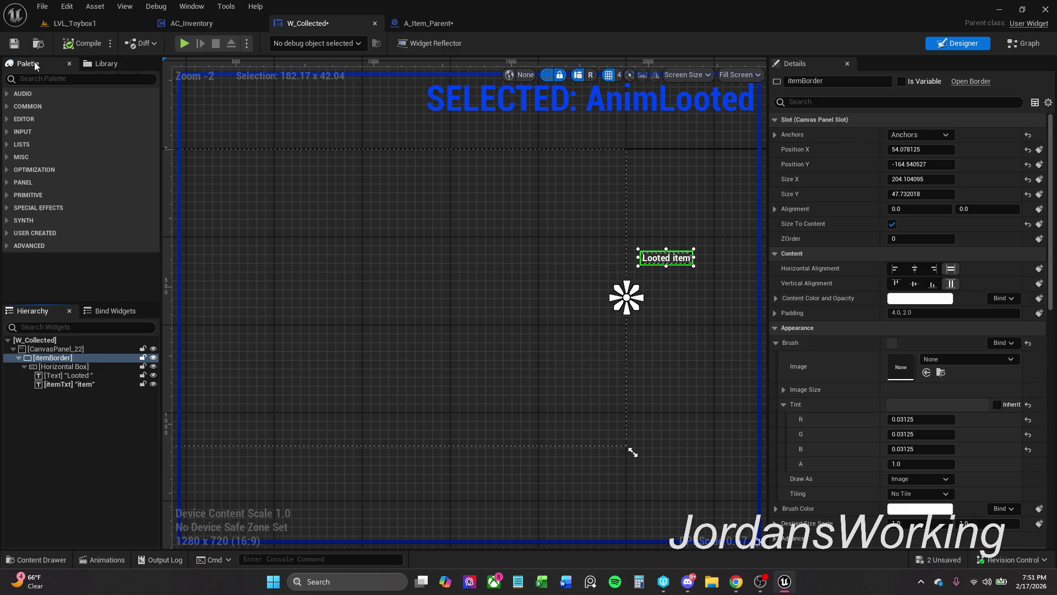
{"action": "left_click", "coordinate": [15, 44]}
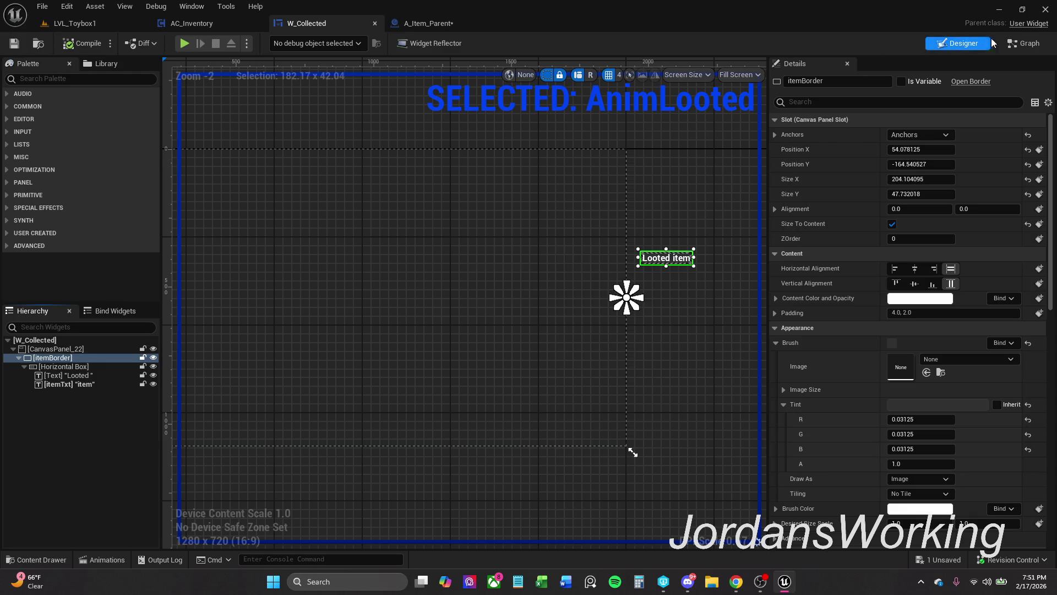
{"action": "left_click", "coordinate": [63, 366]}
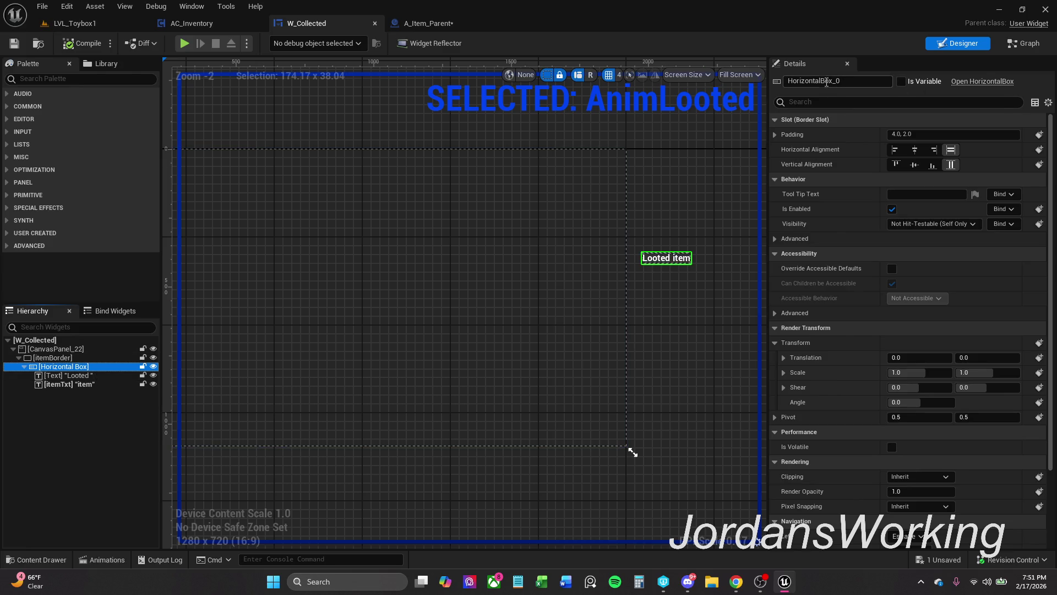
{"action": "left_click", "coordinate": [851, 81]}
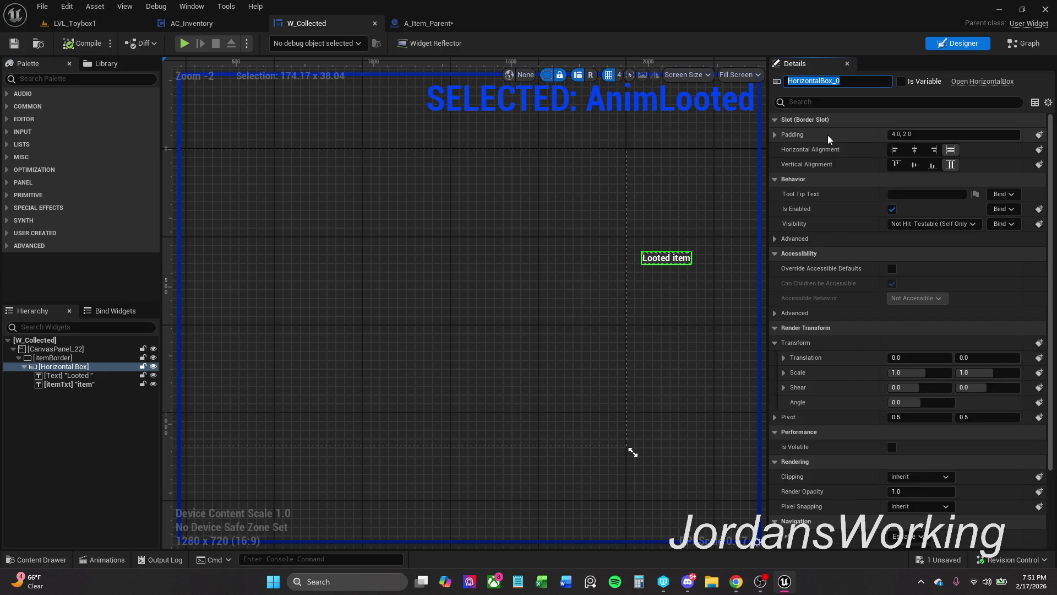
{"action": "type", "text": "Loote"}
{"action": "type", "text": "d"}
{"action": "type", "text": "item"}
{"action": "left_click", "coordinate": [901, 82]}
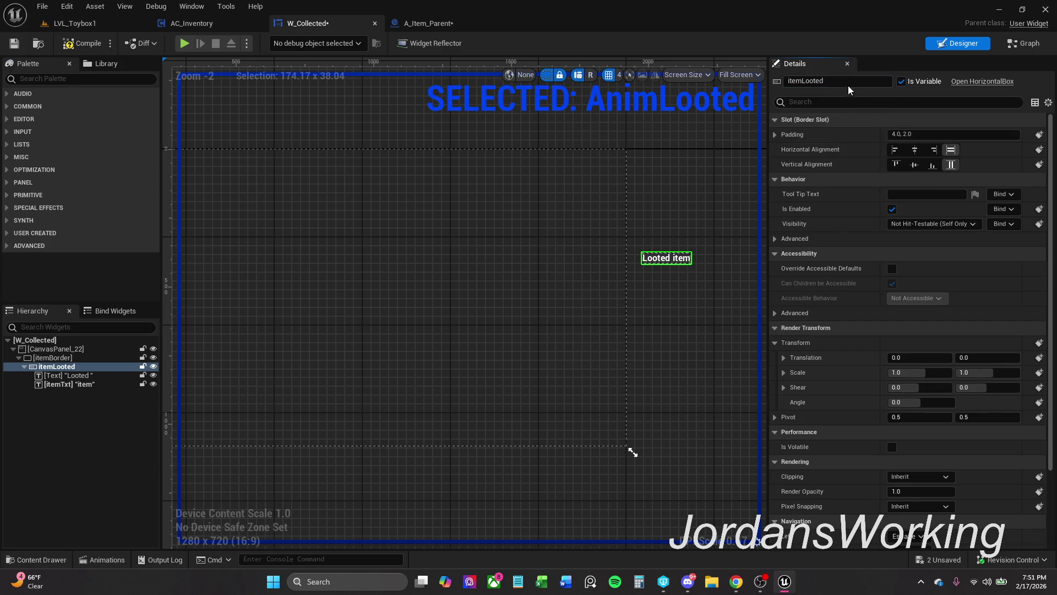
{"action": "left_click", "coordinate": [85, 44]}
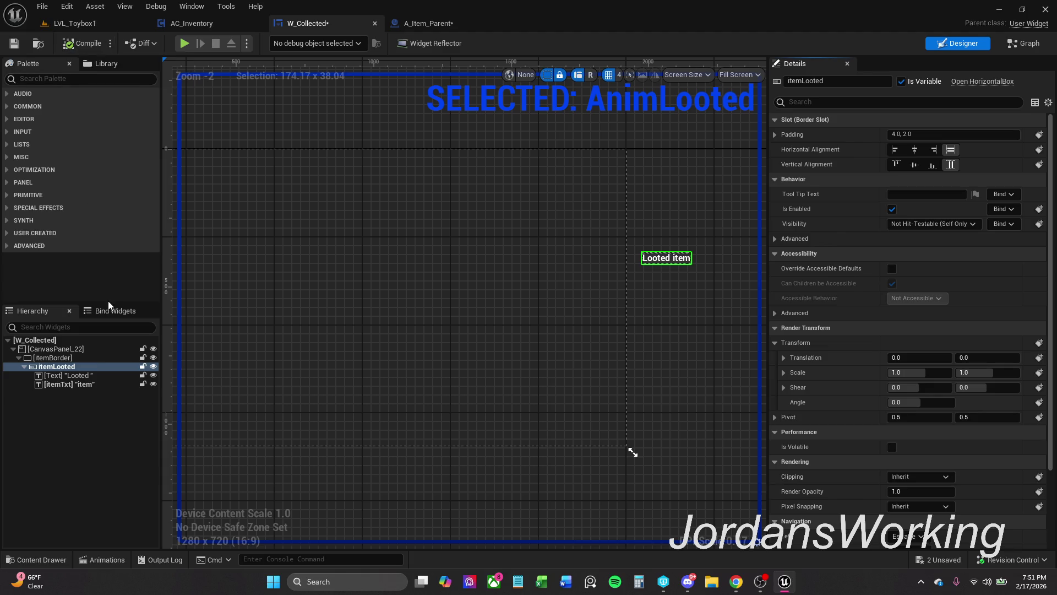
- Delete the text-setting nodes and the Item node from W_Collected's event graph
{"action": "left_click", "coordinate": [105, 384]}
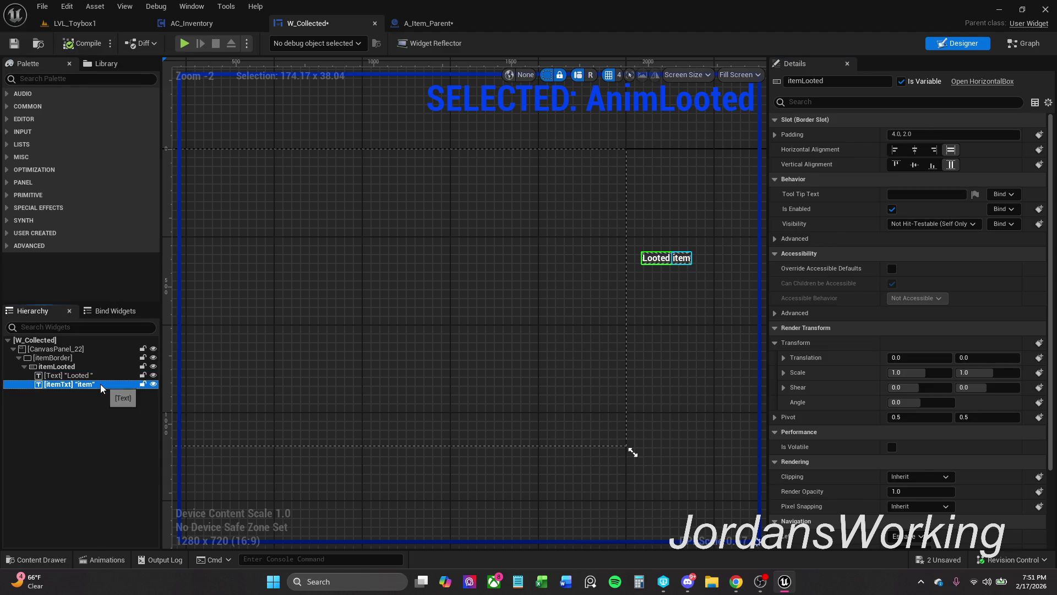
{"action": "left_click", "coordinate": [1029, 46]}
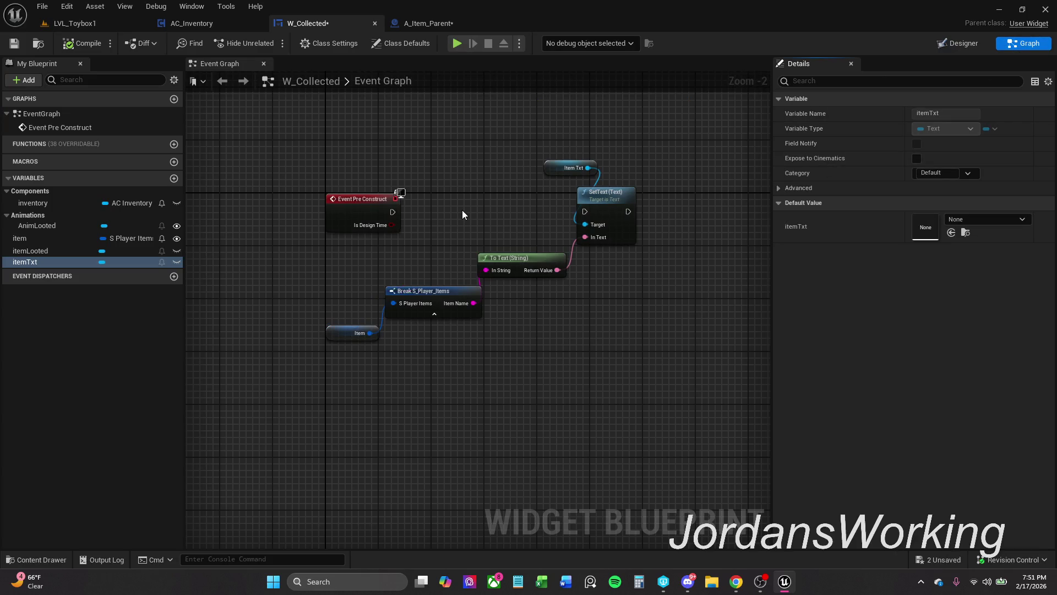
{"action": "left_click_drag", "start_coordinate": [435, 131], "coordinate": [718, 344]}
{"action": "left_click_drag", "start_coordinate": [363, 394], "coordinate": [306, 340]}
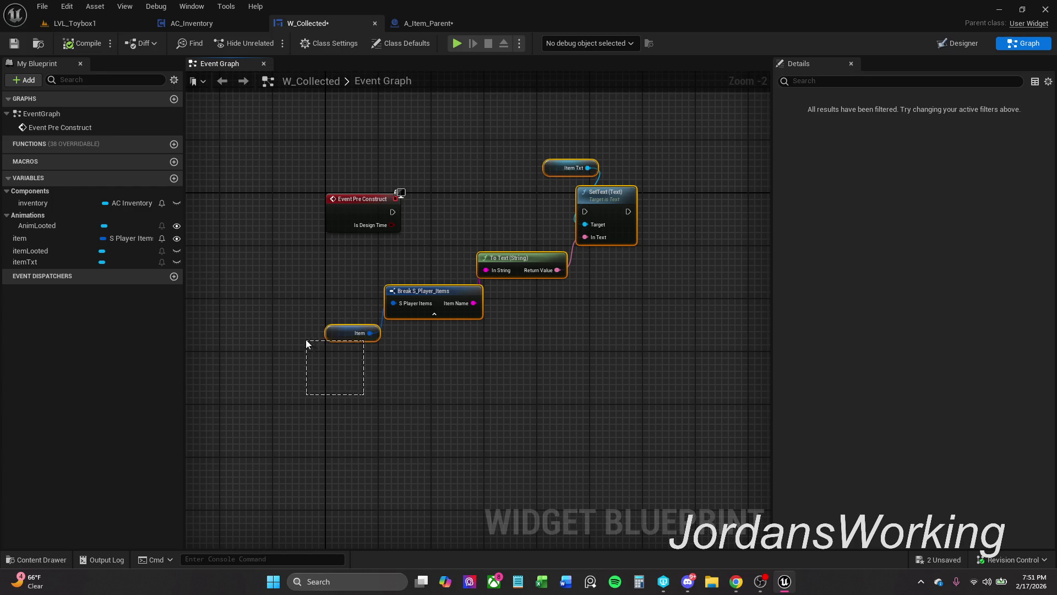
{"action": "key", "text": "Delete"}
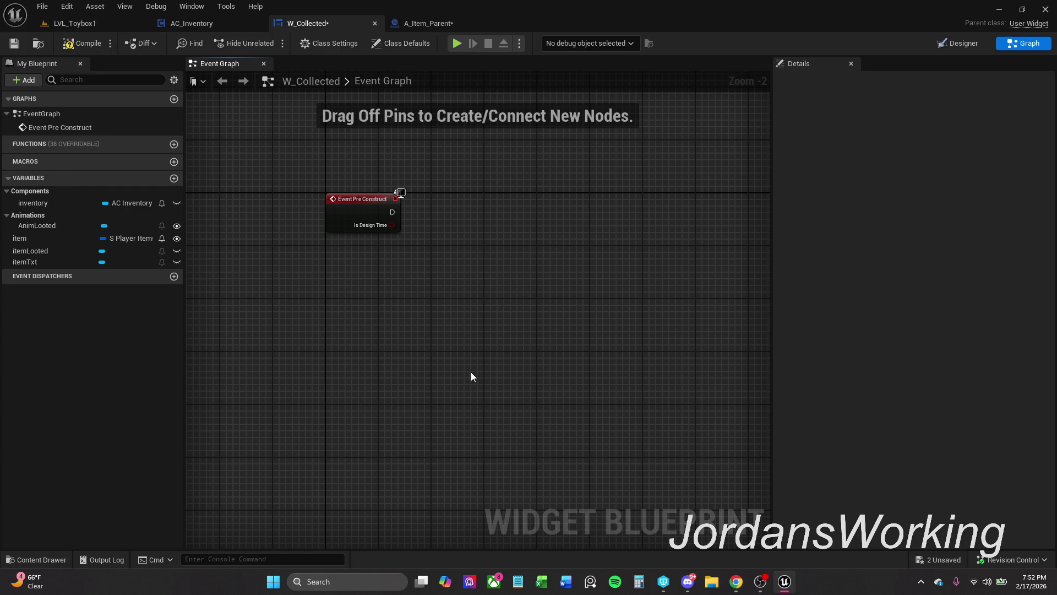
- Delete the Event Pre Construct node and save the widget blueprint
{"action": "left_click", "coordinate": [350, 206]}
{"action": "key", "text": "Delete"}
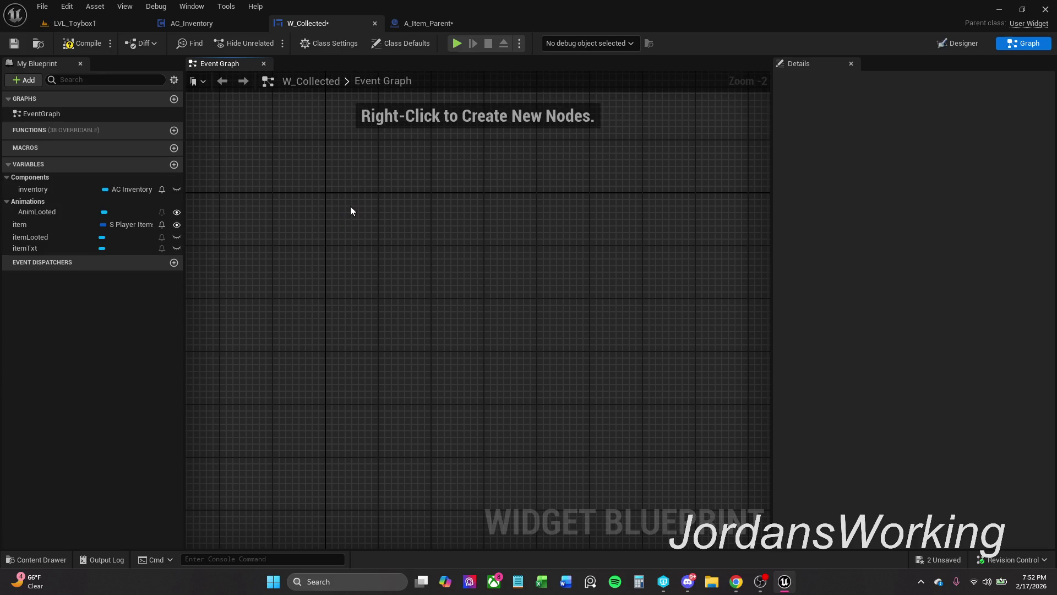
{"action": "left_click", "coordinate": [13, 43]}
{"action": "scroll", "coordinate": [326, 217], "scroll_direction": "down", "scroll_amount": 5}
{"action": "scroll", "coordinate": [326, 231], "scroll_direction": "down", "scroll_amount": 5}
{"action": "scroll", "coordinate": [326, 236], "scroll_direction": "up", "scroll_amount": 4}
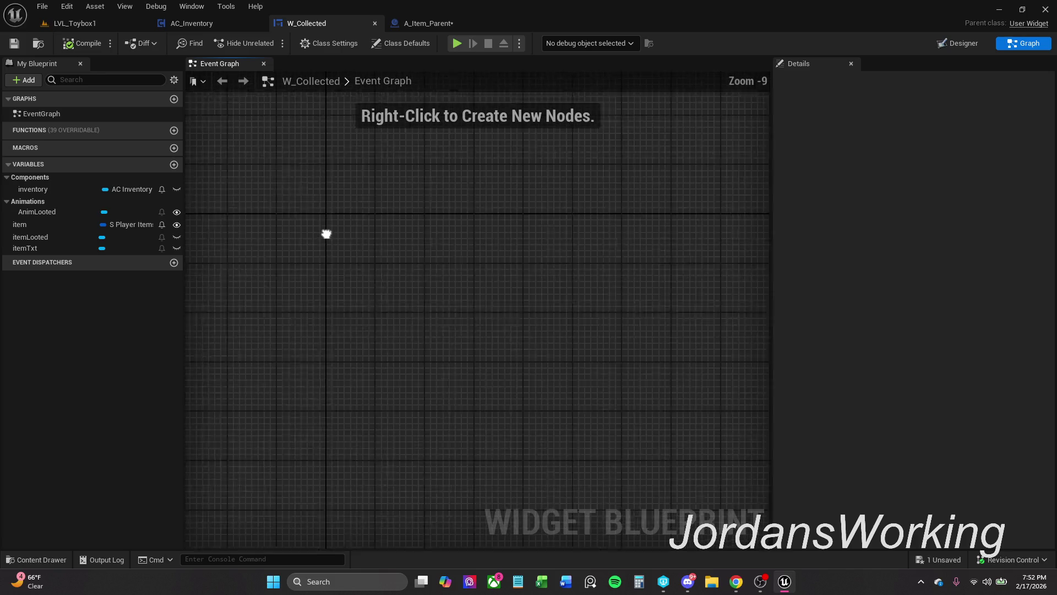
{"action": "scroll", "coordinate": [347, 243], "scroll_direction": "up", "scroll_amount": 8}
{"action": "scroll", "coordinate": [347, 243], "scroll_direction": "down", "scroll_amount": 2}
{"action": "scroll", "coordinate": [347, 243], "scroll_direction": "up", "scroll_amount": 2}
{"action": "left_click_drag", "start_coordinate": [347, 243], "coordinate": [417, 245]}
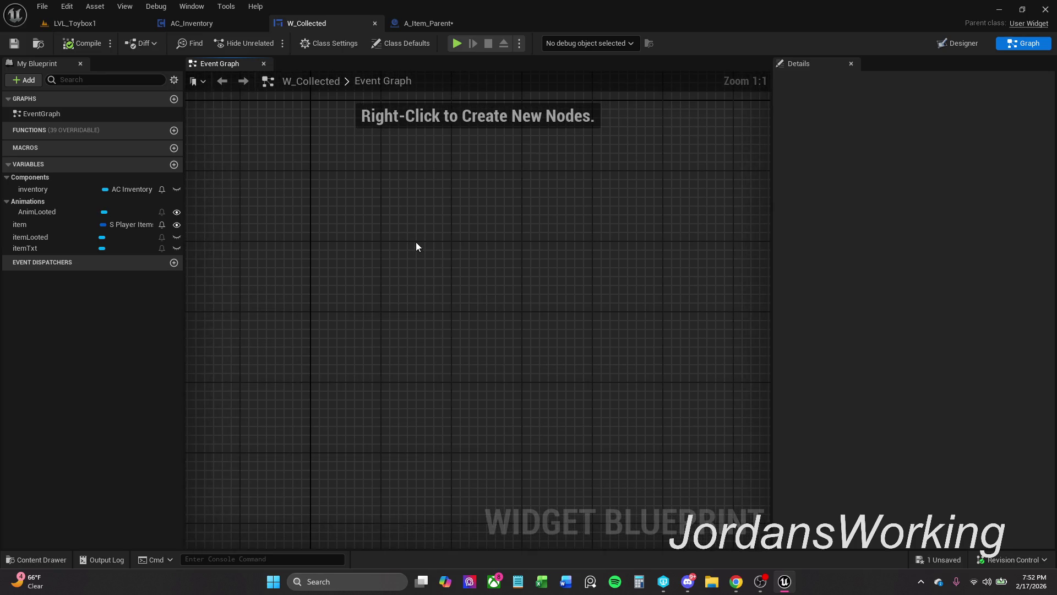
- Select the Collected Widget node in A_Item_Parent and browse its available actions
{"action": "left_click", "coordinate": [446, 24]}
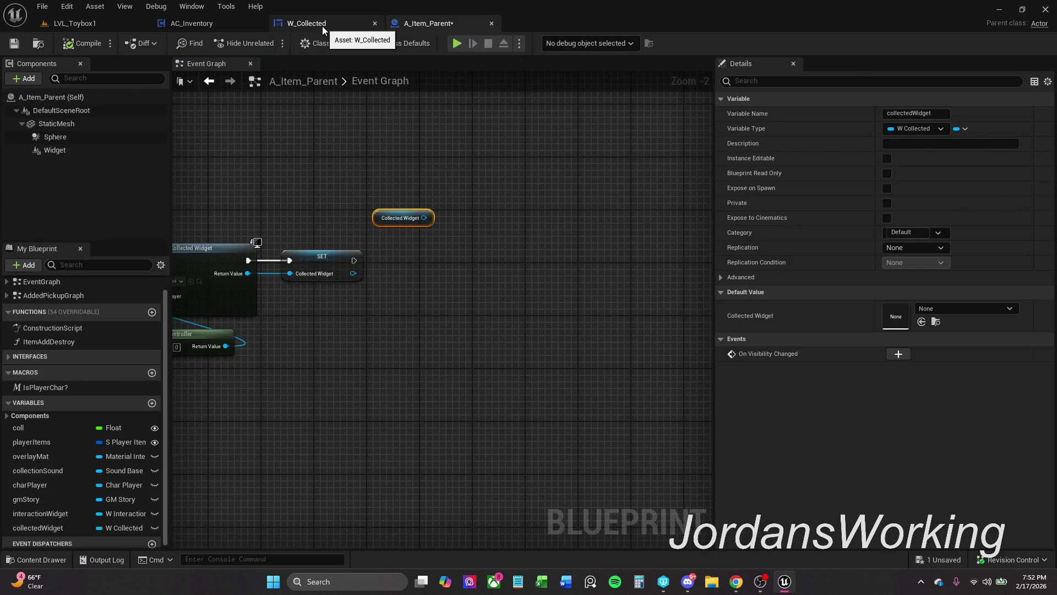
{"action": "left_click", "coordinate": [439, 219]}
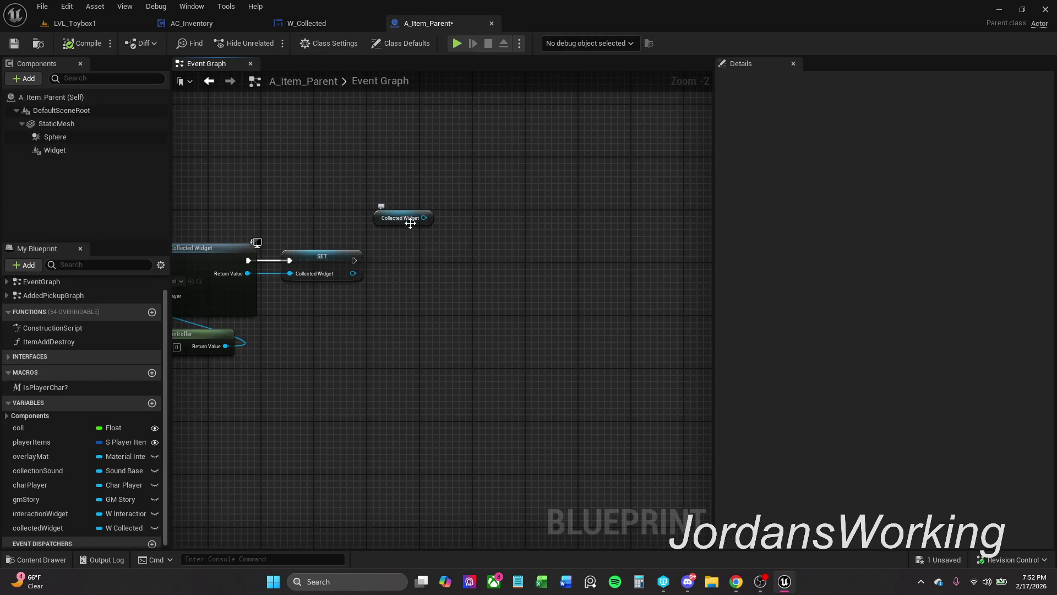
{"action": "left_click_drag", "start_coordinate": [367, 183], "coordinate": [401, 222]}
{"action": "right_click", "coordinate": [379, 221]}
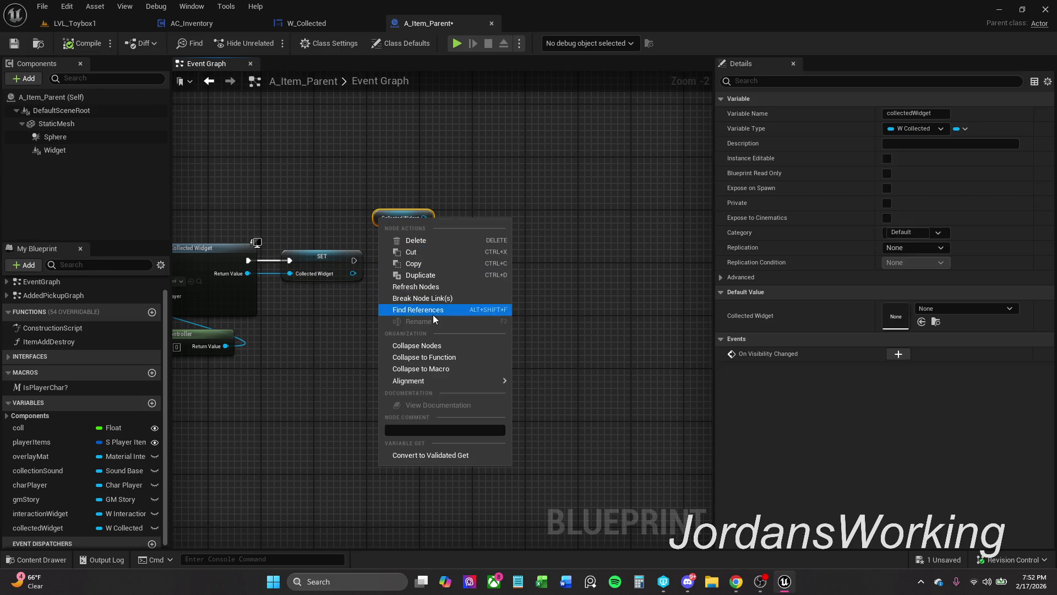
{"action": "left_click", "coordinate": [441, 289]}
{"action": "left_click", "coordinate": [439, 220]}
{"action": "mouse_move", "coordinate": [424, 218]}
{"action": "left_mouse_down"}
{"action": "mouse_move", "coordinate": [395, 249]}
{"action": "mouse_move", "coordinate": [408, 248]}
{"action": "left_mouse_up"}
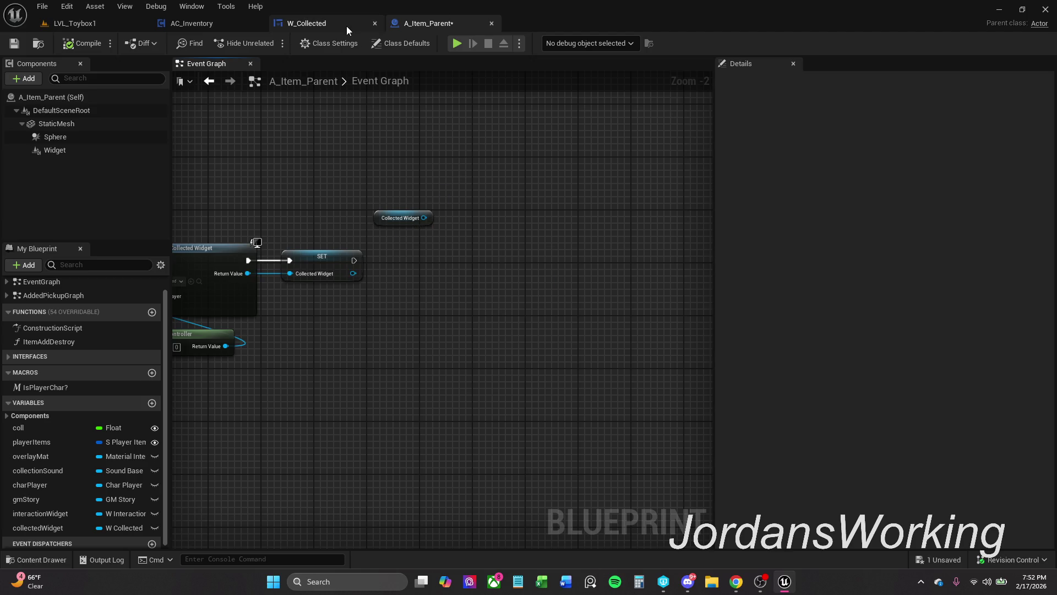
{"action": "left_click", "coordinate": [346, 25]}
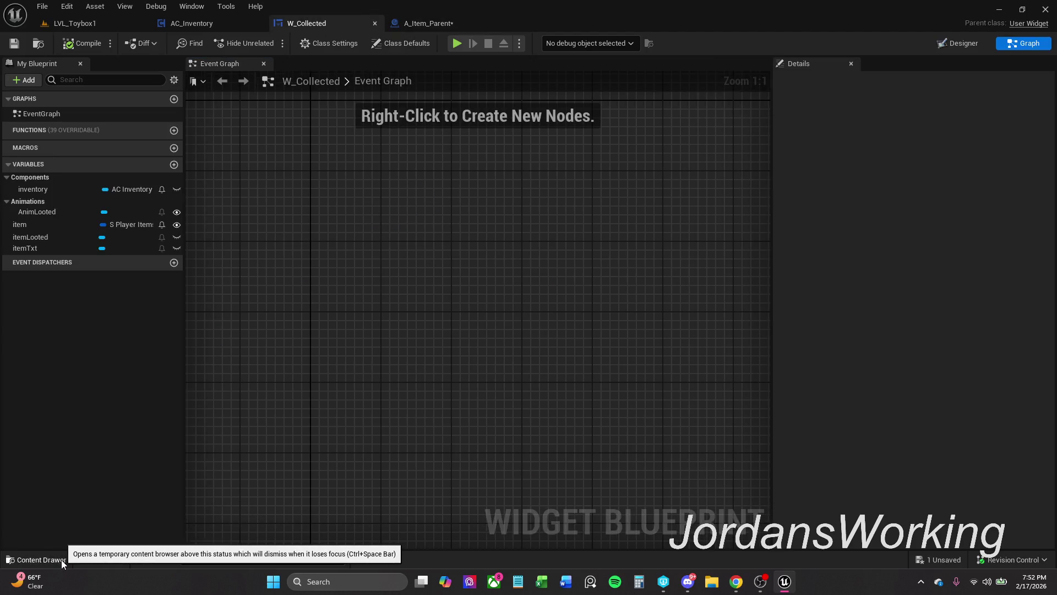
{"action": "left_click", "coordinate": [958, 43]}
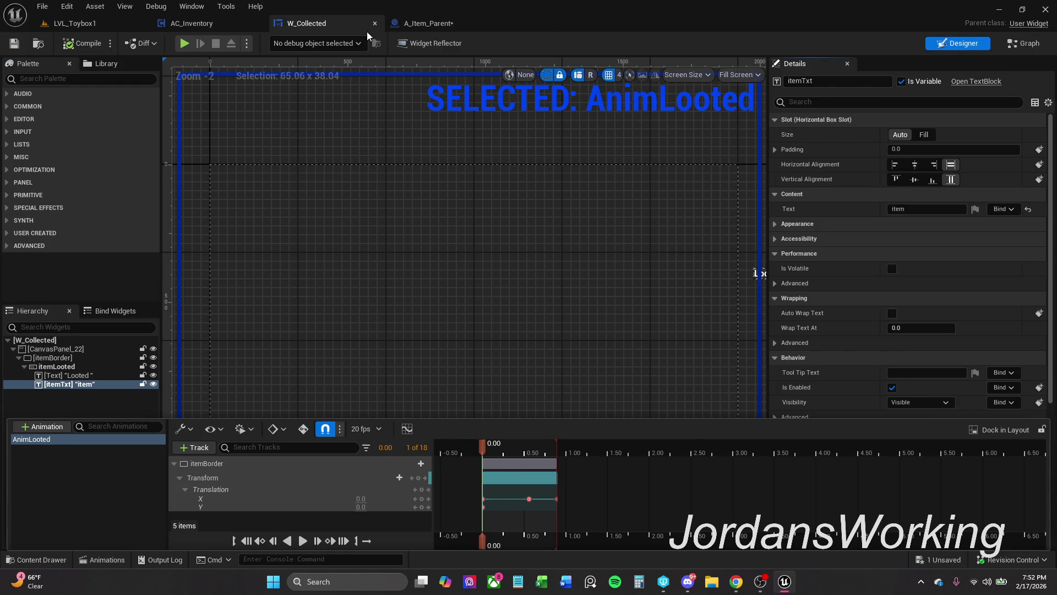
- Add a Get AnimLooted node wired from Collected Widget and place it beside it
{"action": "left_click", "coordinate": [435, 25]}
{"action": "mouse_move", "coordinate": [430, 221]}
{"action": "left_mouse_down"}
{"action": "mouse_move", "coordinate": [440, 240]}
{"action": "mouse_move", "coordinate": [418, 249]}
{"action": "left_mouse_up"}
{"action": "type", "text": "animLoo"}
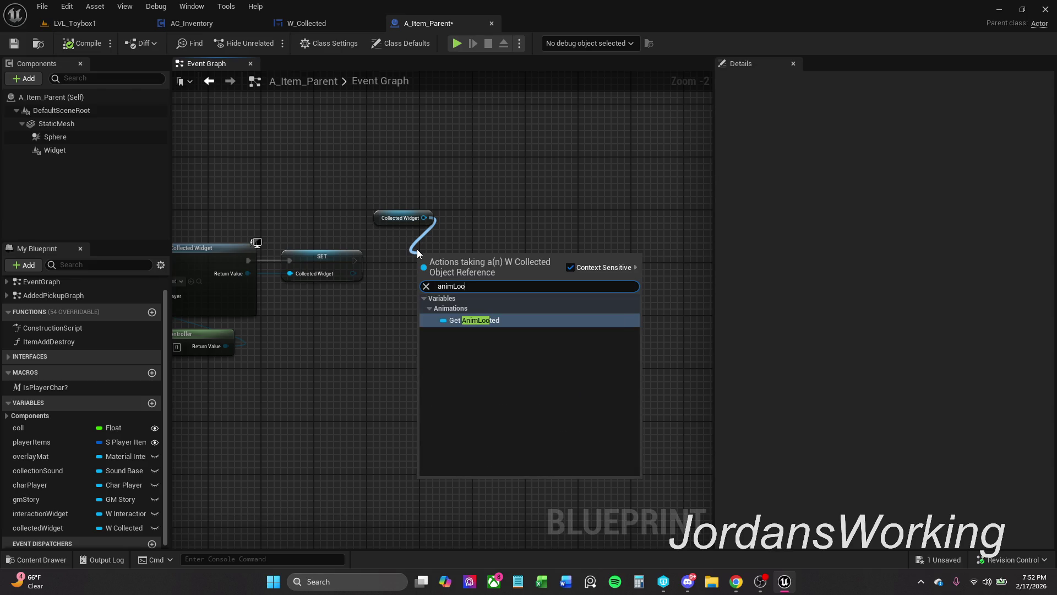
{"action": "key", "text": "Return"}
{"action": "left_click_drag", "start_coordinate": [450, 254], "coordinate": [430, 234]}
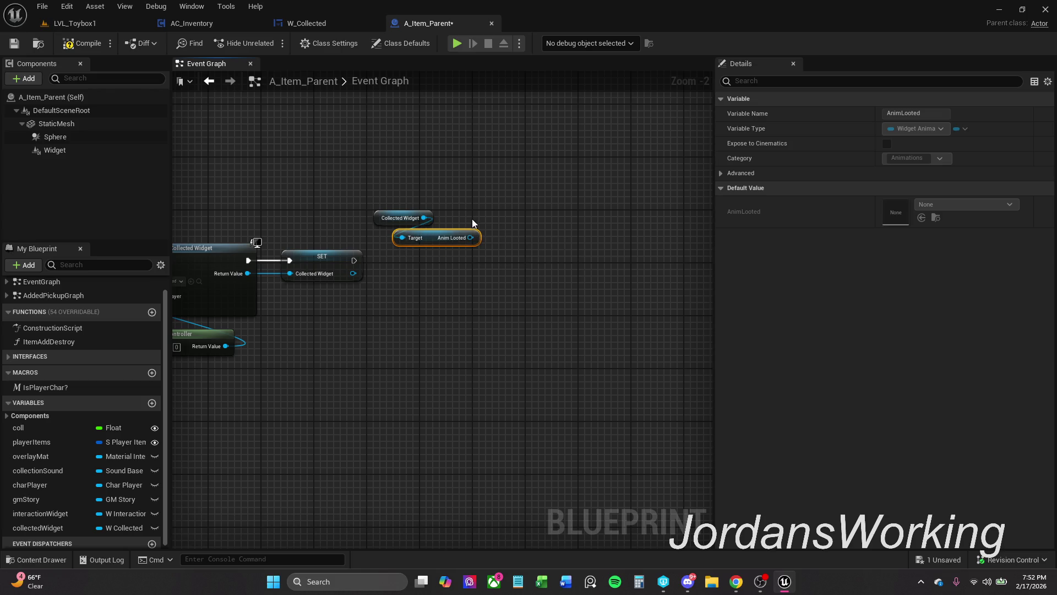
{"action": "mouse_move", "coordinate": [470, 237]}
{"action": "left_mouse_down"}
{"action": "mouse_move", "coordinate": [461, 260]}
{"action": "mouse_move", "coordinate": [443, 259]}
{"action": "left_mouse_up"}
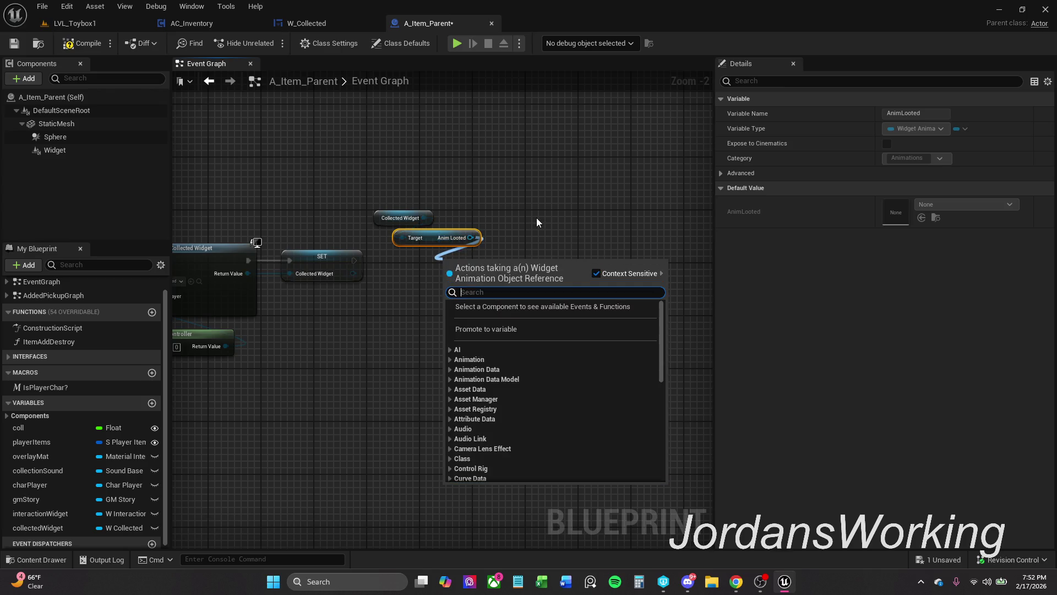
{"action": "type", "text": "Ani"}
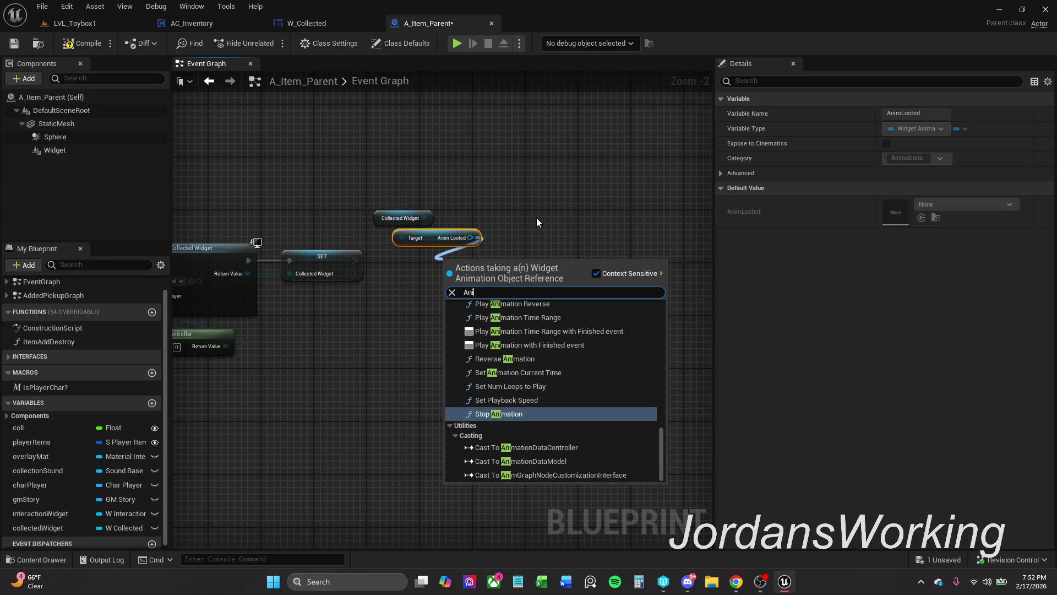
{"action": "type", "text": "mLoo"}
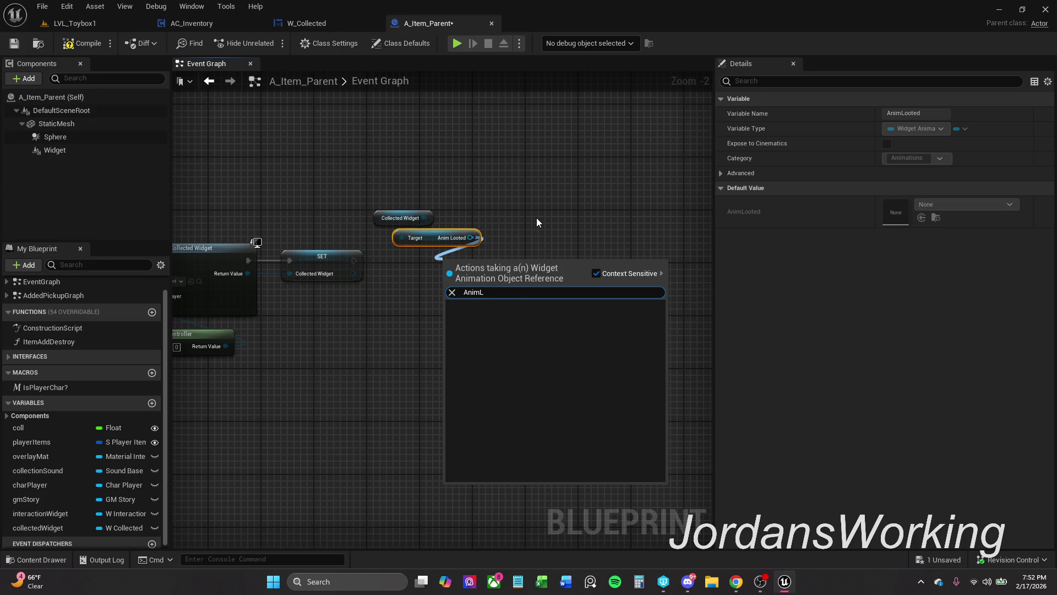
- Check W_Collected's itemLooted box, then return to the A_Item_Parent event graph
{"action": "left_click", "coordinate": [330, 21]}
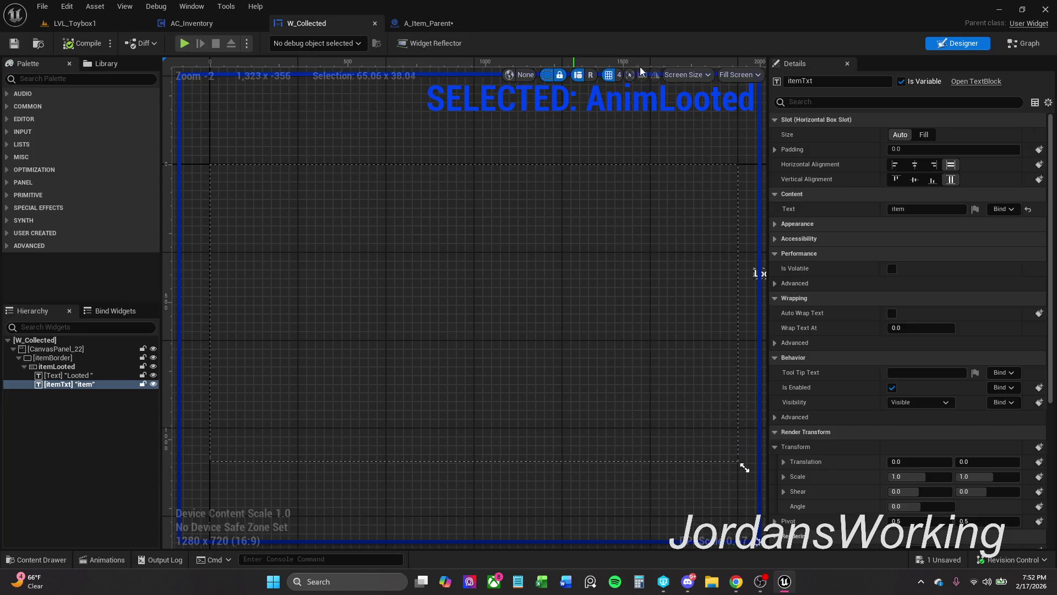
{"action": "left_click", "coordinate": [1025, 43]}
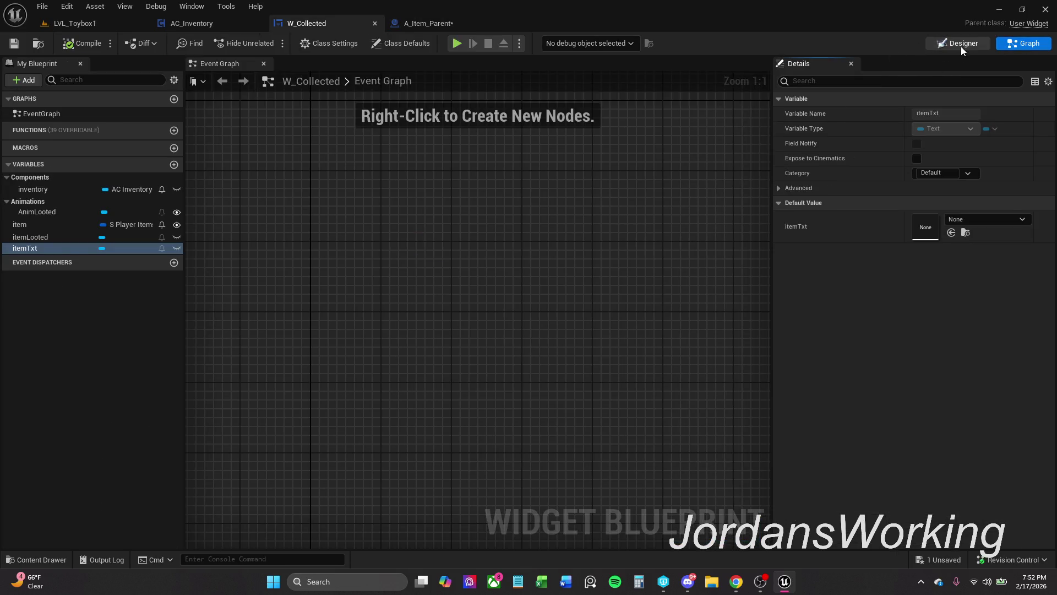
{"action": "left_click", "coordinate": [960, 44]}
{"action": "left_click", "coordinate": [56, 366]}
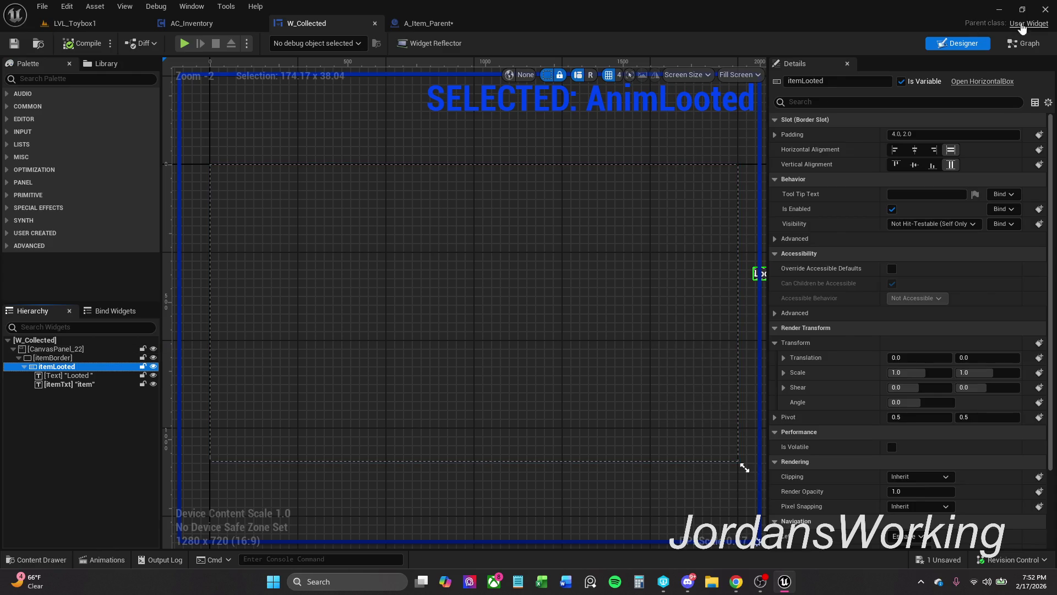
{"action": "left_click", "coordinate": [1024, 43]}
{"action": "scroll", "coordinate": [330, 233], "scroll_direction": "down", "scroll_amount": 3}
{"action": "left_click", "coordinate": [447, 25]}
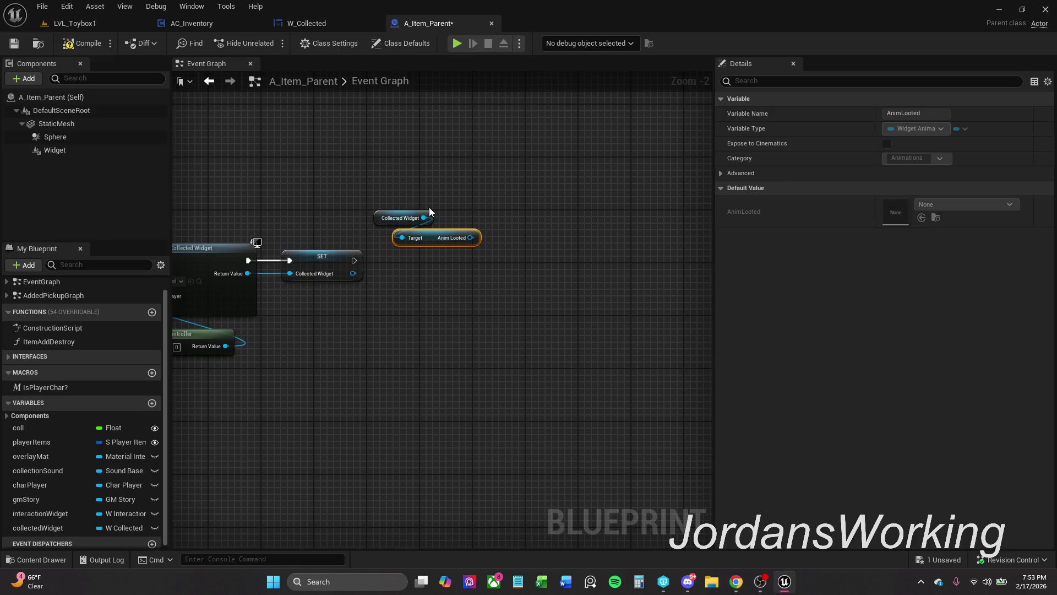
- Add a Play Animation node for Anim Looted, run it after SET, and target Collected Widget
{"action": "left_click_drag", "start_coordinate": [477, 237], "coordinate": [487, 259]}
{"action": "type", "text": "play anim"}
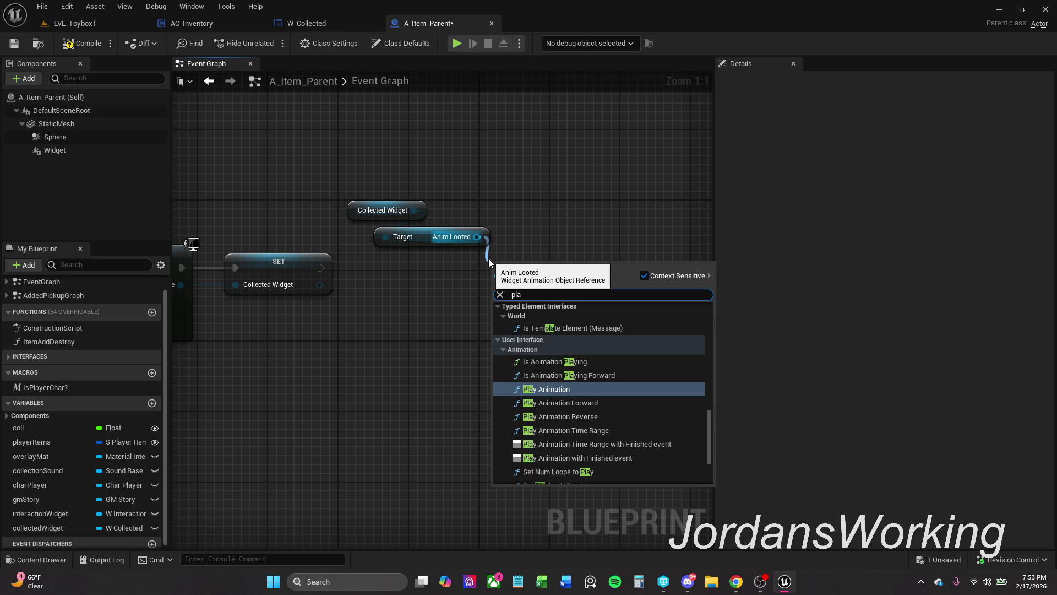
{"action": "key", "text": "Return"}
{"action": "left_click_drag", "start_coordinate": [499, 285], "coordinate": [321, 268]}
{"action": "left_click_drag", "start_coordinate": [578, 269], "coordinate": [605, 251]}
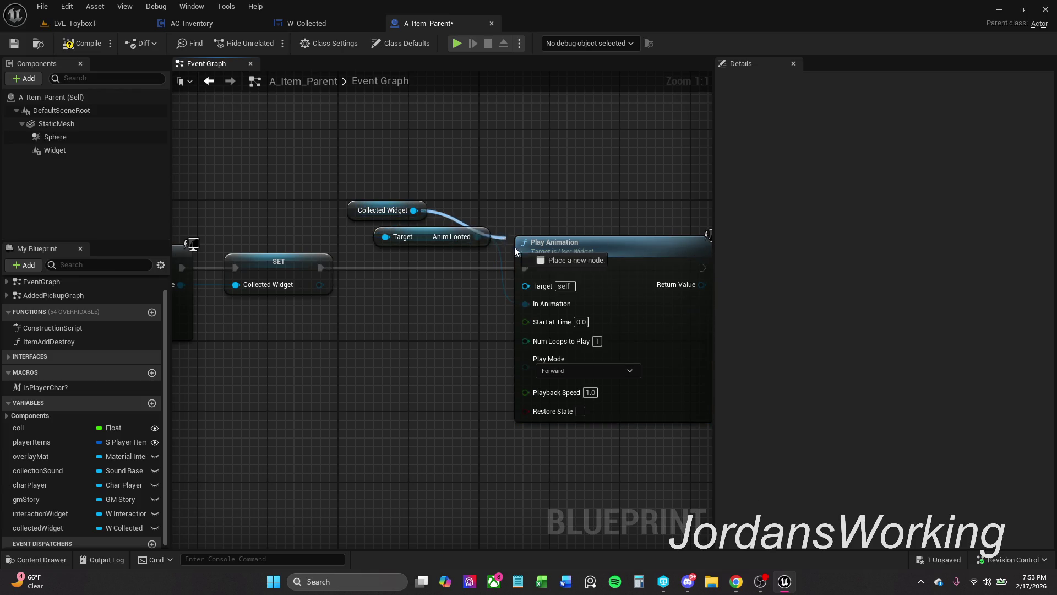
{"action": "mouse_move", "coordinate": [527, 285]}
{"action": "left_mouse_down"}
{"action": "mouse_move", "coordinate": [413, 213]}
{"action": "mouse_move", "coordinate": [385, 286]}
{"action": "mouse_move", "coordinate": [386, 356]}
{"action": "mouse_move", "coordinate": [408, 241]}
{"action": "left_mouse_up"}
- Use the SET node's widget as Play Animation's target and tidy the getter nodes
{"action": "scroll", "coordinate": [405, 333], "scroll_direction": "down", "scroll_amount": 1}
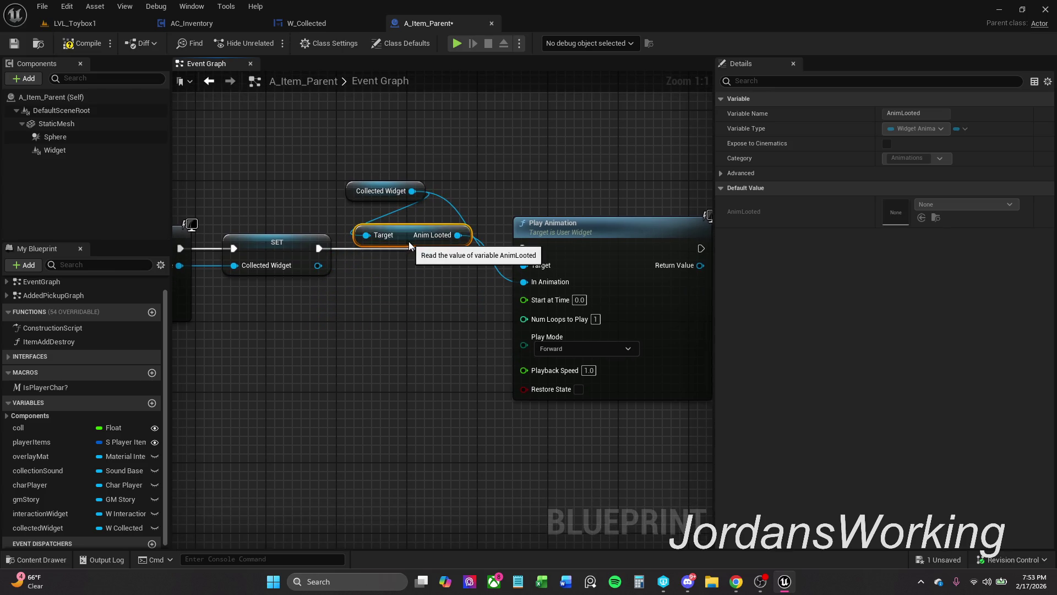
{"action": "left_click", "coordinate": [464, 184]}
{"action": "left_click", "coordinate": [451, 203], "text": "alt"}
{"action": "left_click_drag", "start_coordinate": [421, 243], "coordinate": [424, 227]}
{"action": "left_click_drag", "start_coordinate": [318, 265], "coordinate": [523, 266]}
{"action": "left_click", "coordinate": [385, 192]}
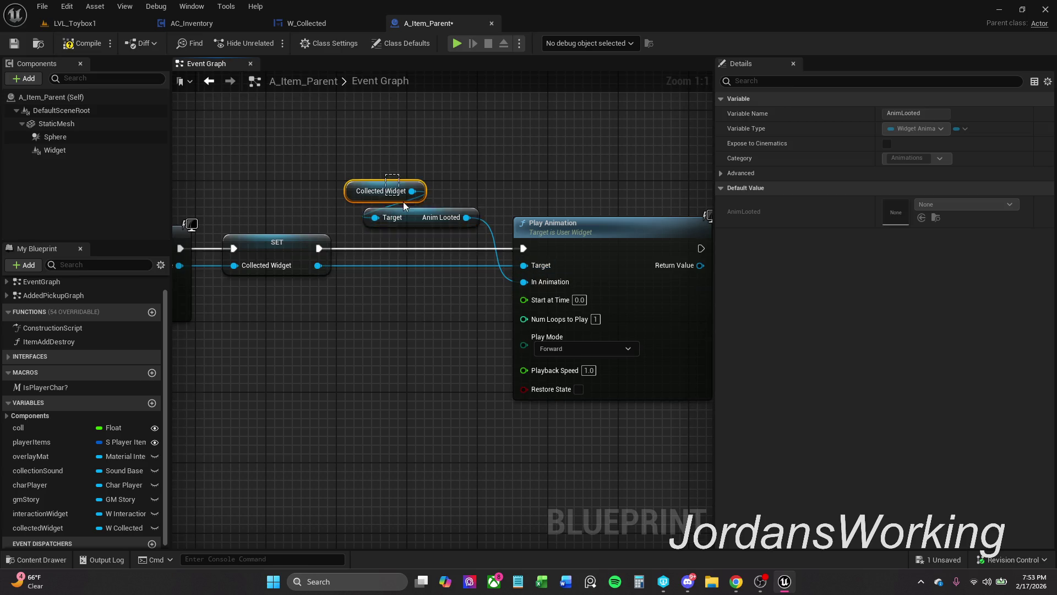
{"action": "left_click", "coordinate": [422, 218], "text": "ctrl"}
{"action": "mouse_move", "coordinate": [422, 218]}
{"action": "left_mouse_down"}
{"action": "mouse_move", "coordinate": [448, 220]}
{"action": "mouse_move", "coordinate": [430, 217]}
{"action": "left_mouse_up"}
{"action": "left_click", "coordinate": [490, 188]}
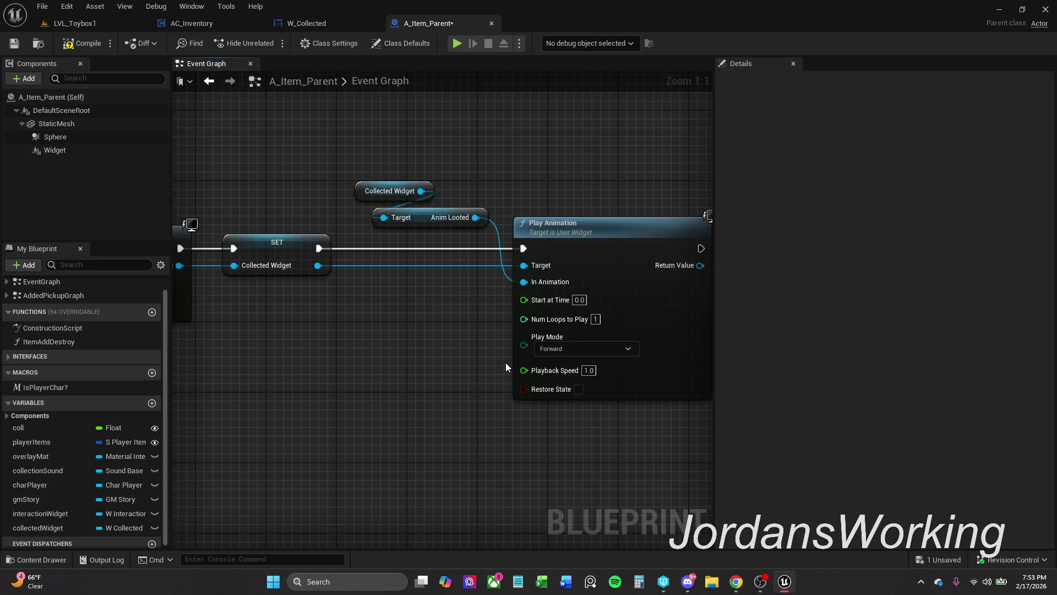
- Review the event graph, save A_Item_Parent, and switch to LVL_Toybox1
{"action": "left_click_drag", "start_coordinate": [506, 363], "coordinate": [493, 363]}
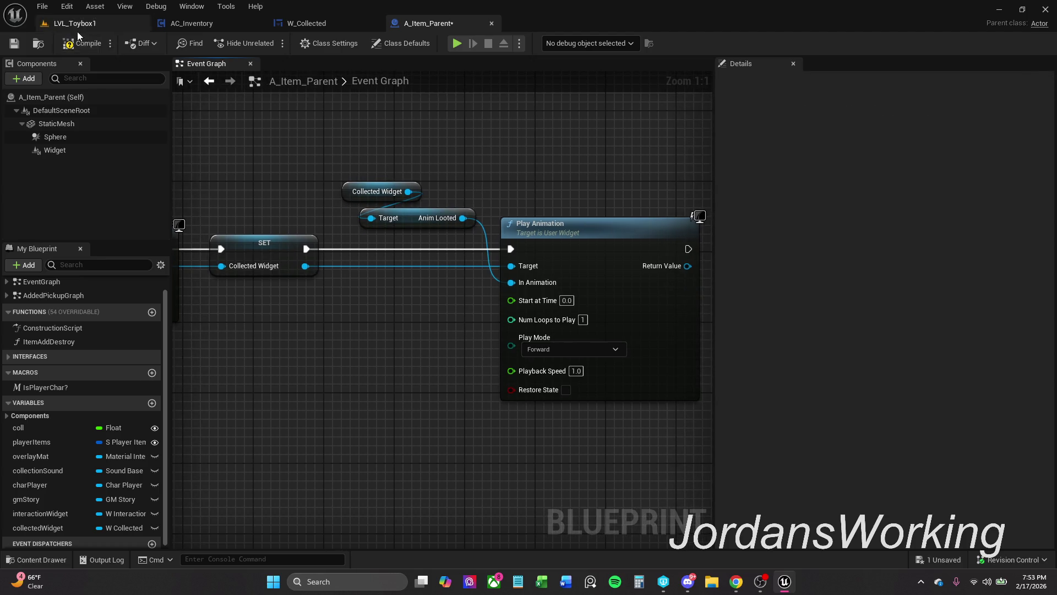
{"action": "scroll", "coordinate": [275, 217], "scroll_direction": "down", "scroll_amount": 1}
{"action": "left_click_drag", "start_coordinate": [275, 216], "coordinate": [606, 220]}
{"action": "mouse_move", "coordinate": [220, 331]}
{"action": "left_mouse_down"}
{"action": "mouse_move", "coordinate": [770, 302]}
{"action": "mouse_move", "coordinate": [599, 302]}
{"action": "left_mouse_up"}
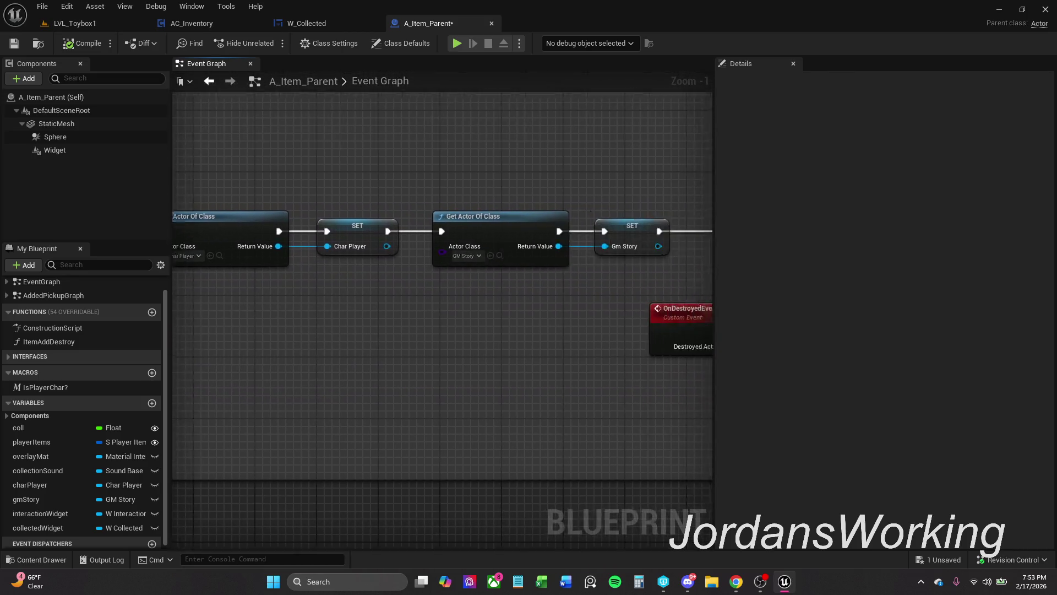
{"action": "scroll", "coordinate": [440, 247], "scroll_direction": "down", "scroll_amount": 2}
{"action": "left_click_drag", "start_coordinate": [551, 220], "coordinate": [461, 193]}
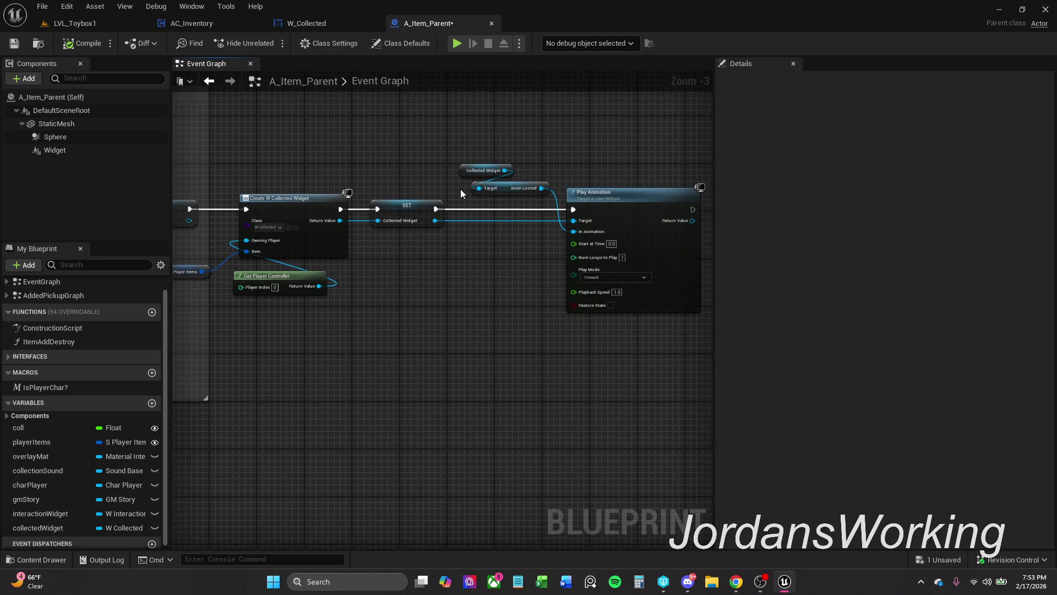
{"action": "left_click", "coordinate": [14, 43]}
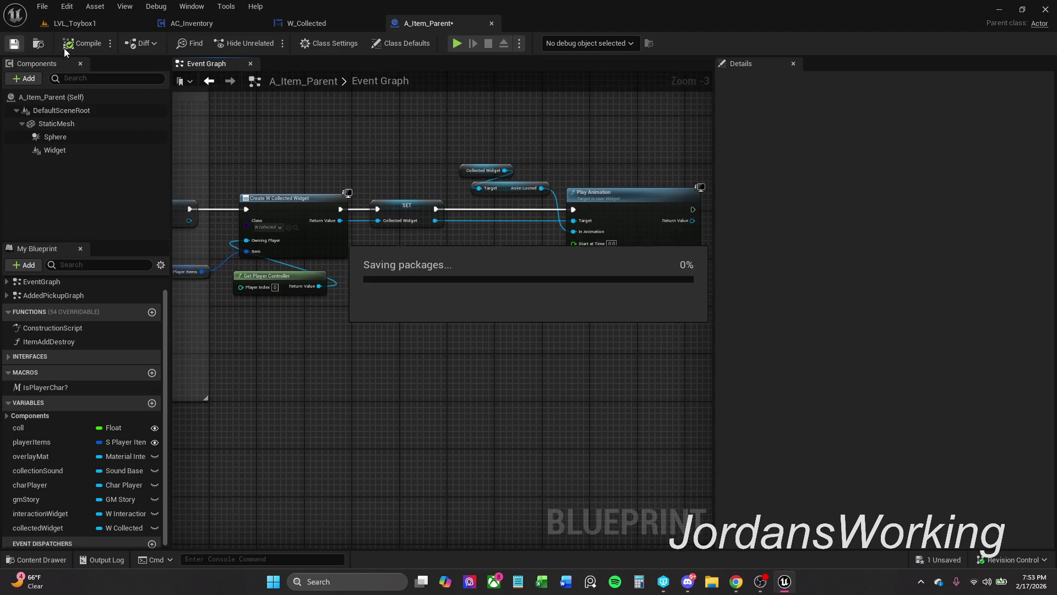
{"action": "left_click", "coordinate": [94, 23]}
- Play LVL_Toybox1, run over the pickups, check the inventory twice, then stop with Esc
{"action": "left_click", "coordinate": [259, 45]}
{"action": "key", "text": "w"}
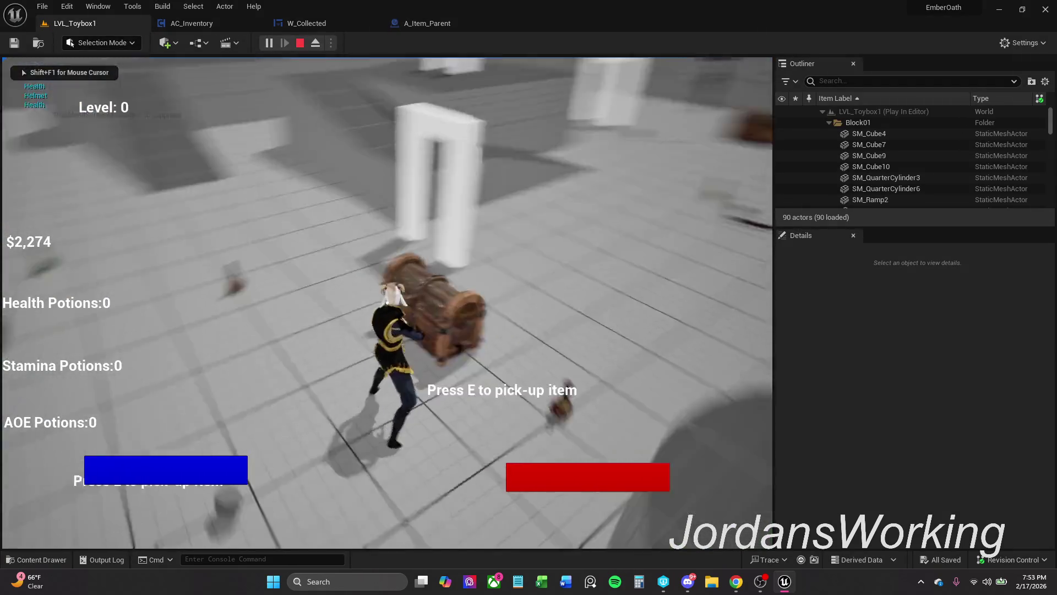
{"action": "key", "text": "i"}
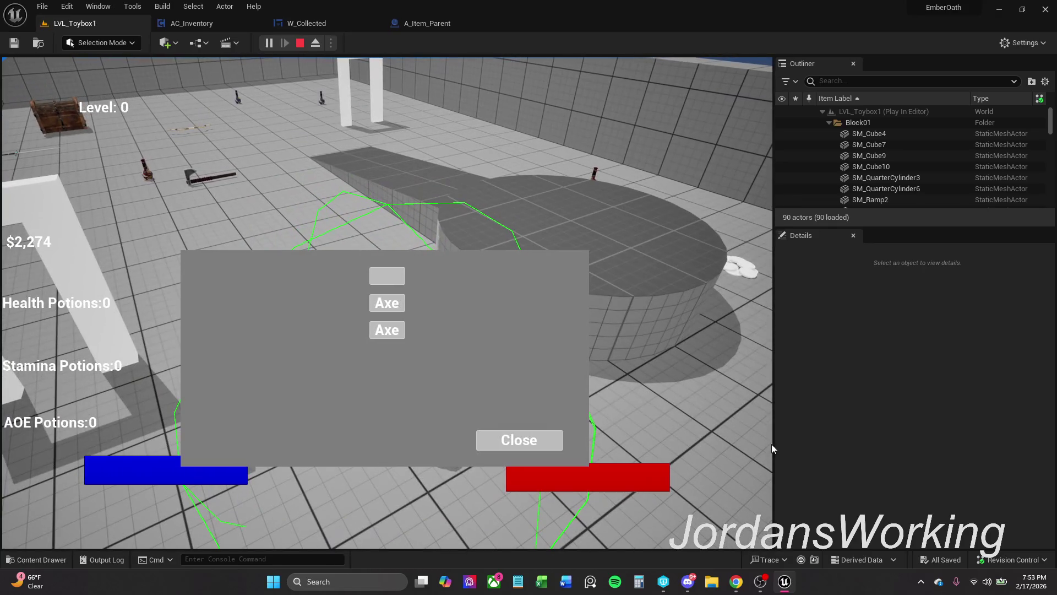
{"action": "left_click", "coordinate": [490, 440]}
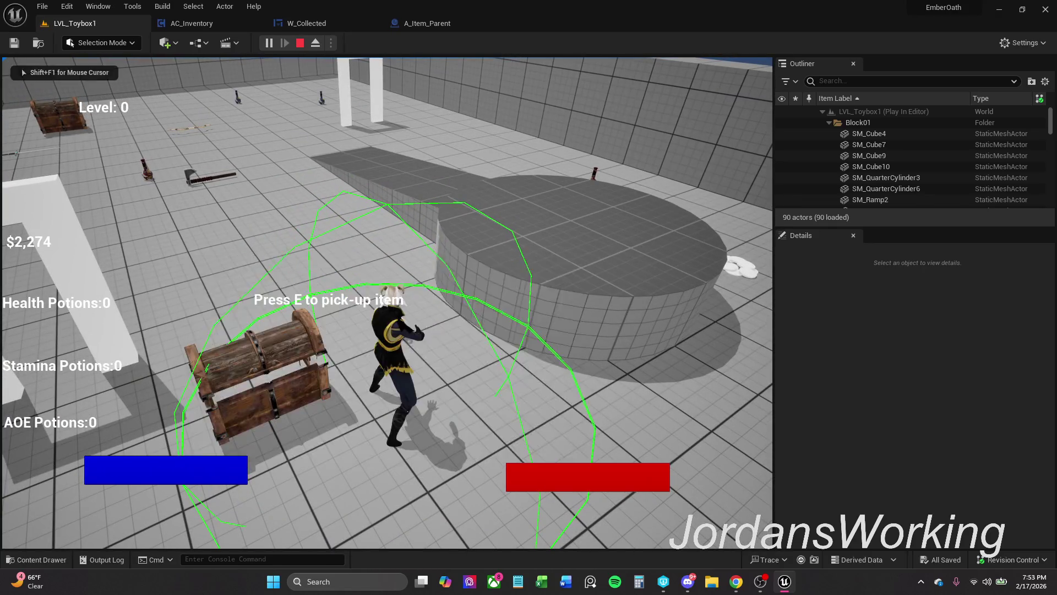
{"action": "key", "text": "w"}
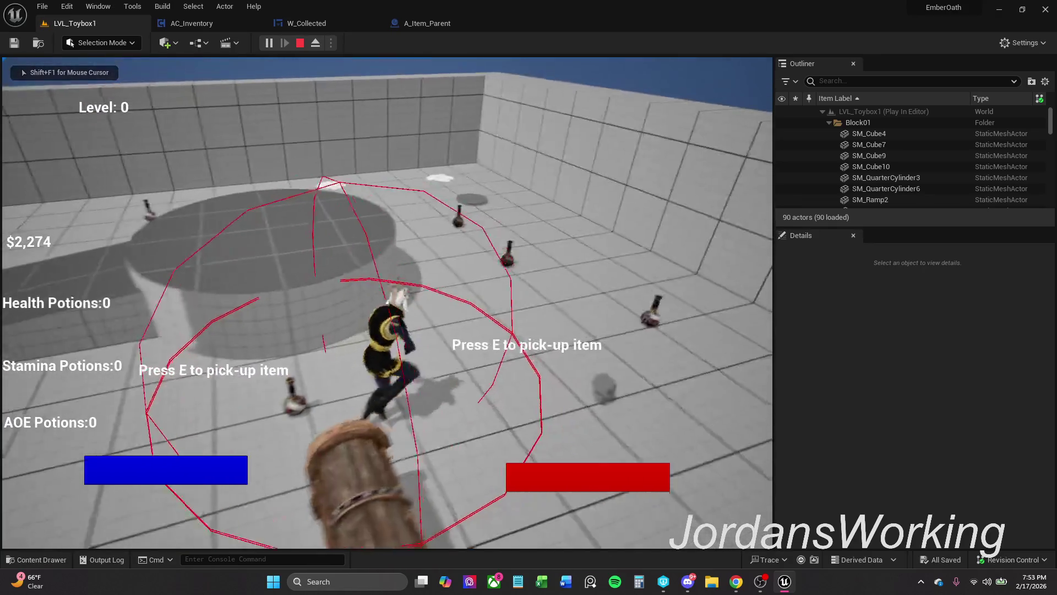
{"action": "key", "text": "w"}
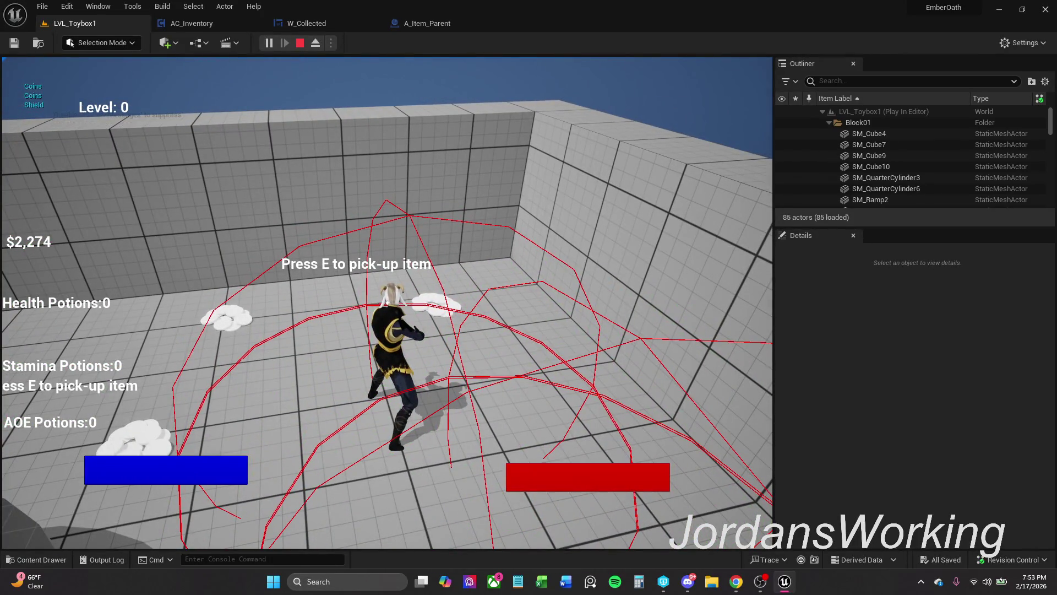
{"action": "key", "text": "i"}
{"action": "key", "text": "Escape"}
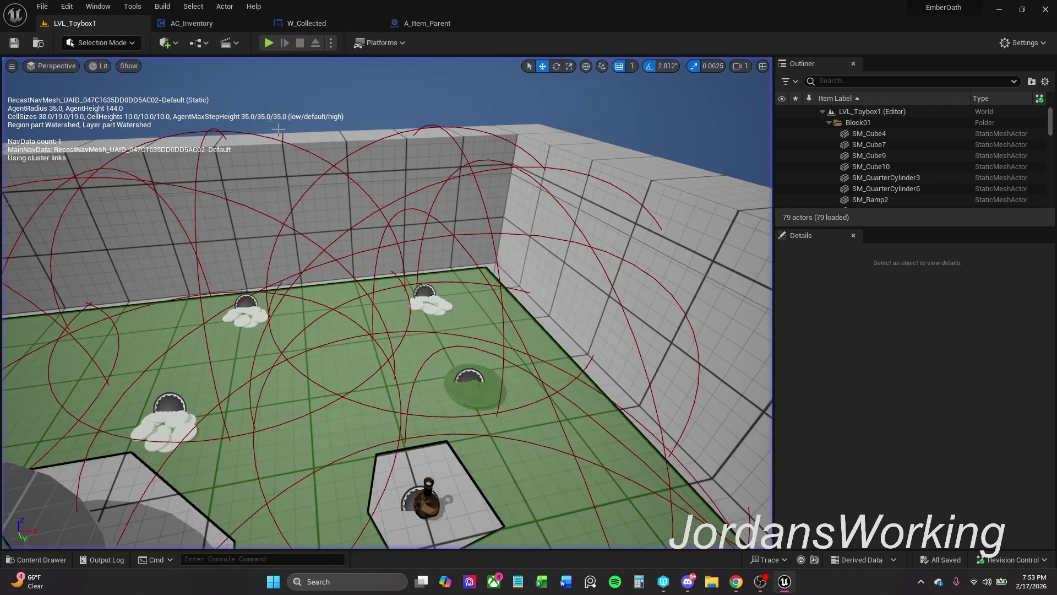
- Cut the Collected Widget, Anim Looted and Play Animation nodes from A_Item_Parent's event graph
{"action": "left_click", "coordinate": [438, 24]}
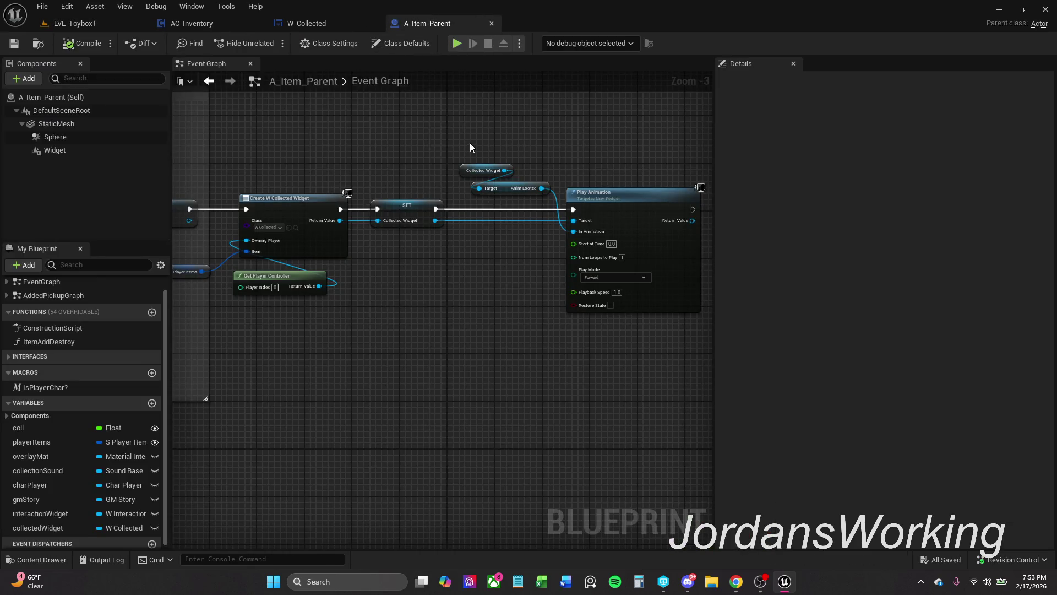
{"action": "scroll", "coordinate": [481, 135], "scroll_direction": "down", "scroll_amount": 1}
{"action": "left_click_drag", "start_coordinate": [457, 134], "coordinate": [590, 236]}
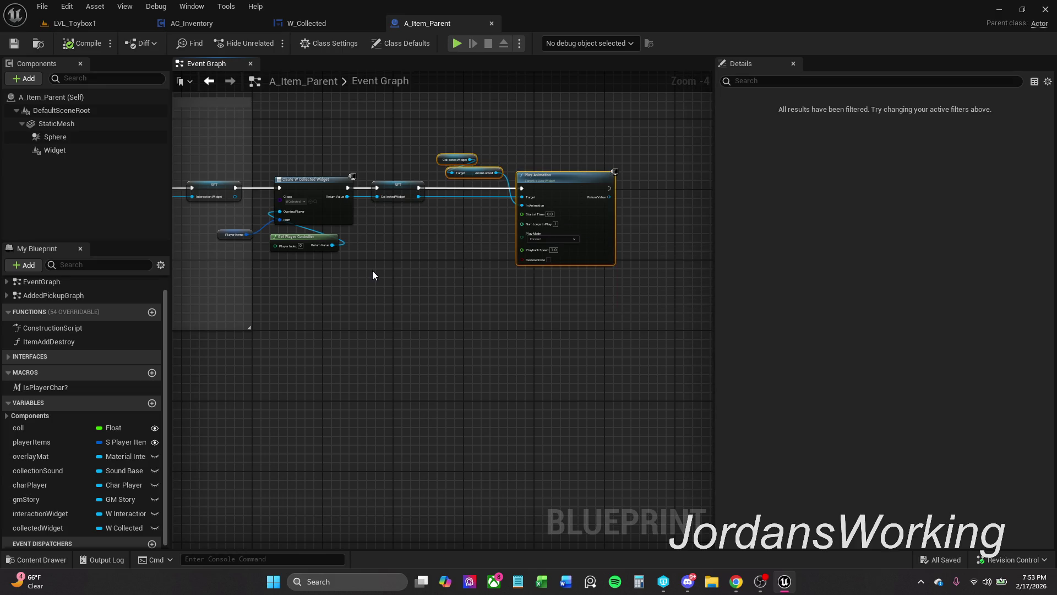
{"action": "key", "text": "Delete"}
{"action": "scroll", "coordinate": [373, 270], "scroll_direction": "down", "scroll_amount": 3}
{"action": "mouse_move", "coordinate": [400, 262]}
{"action": "left_mouse_down"}
{"action": "mouse_move", "coordinate": [377, 243]}
{"action": "mouse_move", "coordinate": [356, 250]}
{"action": "left_mouse_up"}
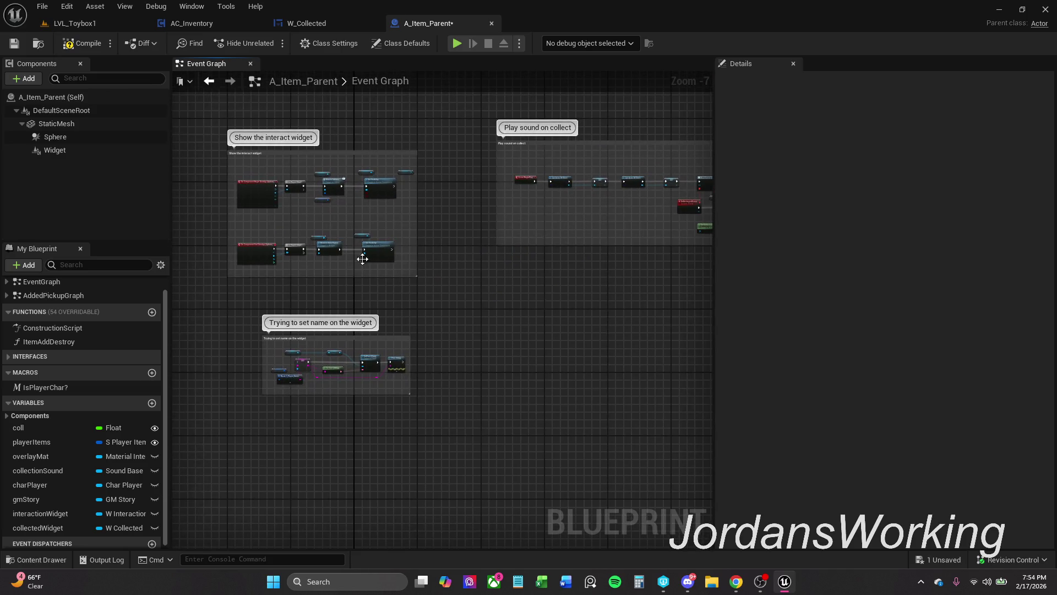
- Paste the animation nodes into AddedPickupGraph near Destroy Actor, with the Collected Widget getter beside them
{"action": "double_click", "coordinate": [80, 295]}
{"action": "scroll", "coordinate": [442, 222], "scroll_direction": "up", "scroll_amount": 4}
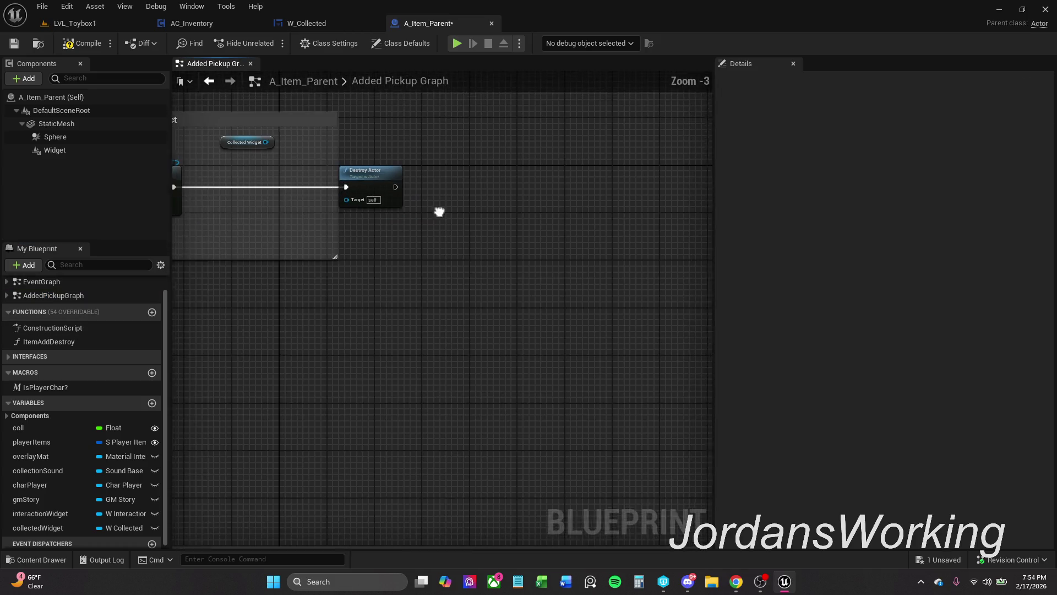
{"action": "left_click_drag", "start_coordinate": [441, 222], "coordinate": [432, 274]}
{"action": "key", "text": "ctrl+v"}
{"action": "left_click_drag", "start_coordinate": [266, 343], "coordinate": [336, 245]}
{"action": "left_click", "coordinate": [330, 165]}
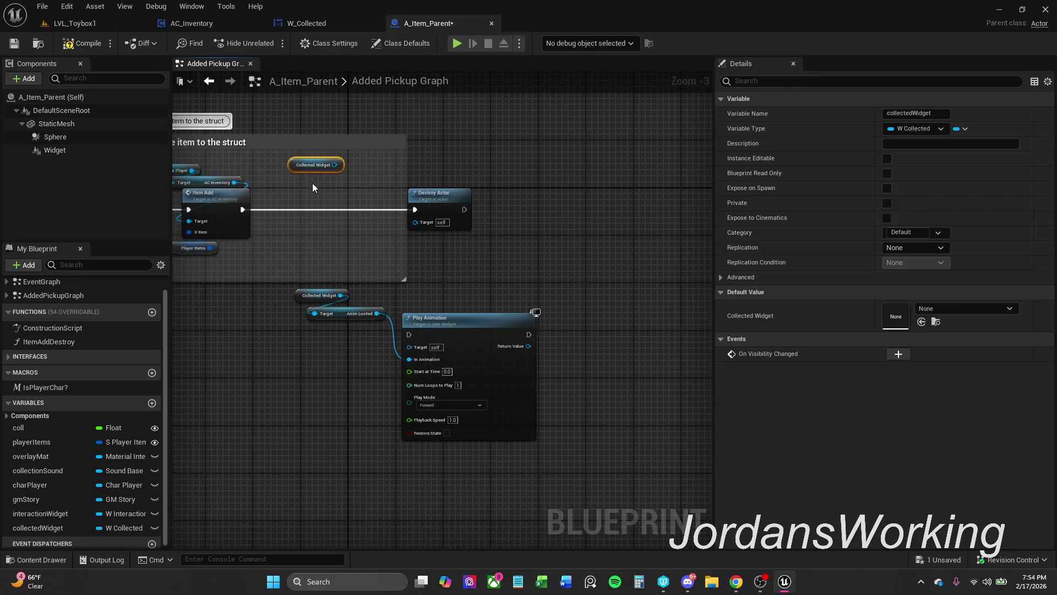
{"action": "mouse_move", "coordinate": [309, 170]}
{"action": "left_mouse_down"}
{"action": "mouse_move", "coordinate": [326, 388]}
{"action": "mouse_move", "coordinate": [396, 392]}
{"action": "mouse_move", "coordinate": [425, 333]}
{"action": "mouse_move", "coordinate": [211, 160]}
{"action": "left_mouse_up"}
- Chain Item Add → Play Animation → Destroy Actor, then compile and save A_Item_Parent
{"action": "scroll", "coordinate": [368, 374], "scroll_direction": "up", "scroll_amount": 2}
{"action": "mouse_move", "coordinate": [482, 157]}
{"action": "left_mouse_down"}
{"action": "mouse_move", "coordinate": [414, 163]}
{"action": "mouse_move", "coordinate": [632, 176]}
{"action": "left_mouse_up"}
{"action": "scroll", "coordinate": [414, 163], "scroll_direction": "down", "scroll_amount": 1}
{"action": "left_click_drag", "start_coordinate": [226, 258], "coordinate": [433, 355]}
{"action": "mouse_move", "coordinate": [421, 302]}
{"action": "left_mouse_down"}
{"action": "mouse_move", "coordinate": [447, 243]}
{"action": "mouse_move", "coordinate": [441, 164]}
{"action": "left_mouse_up"}
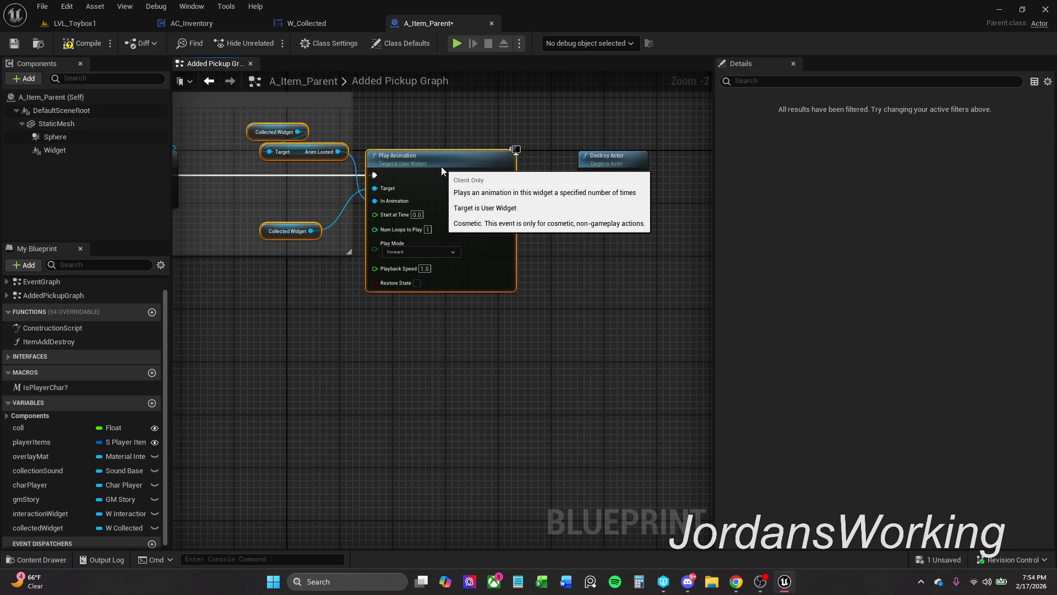
{"action": "left_click", "coordinate": [522, 236]}
{"action": "left_click_drag", "start_coordinate": [597, 174], "coordinate": [580, 171]}
{"action": "left_click", "coordinate": [599, 171]}
{"action": "scroll", "coordinate": [516, 118], "scroll_direction": "down", "scroll_amount": 1}
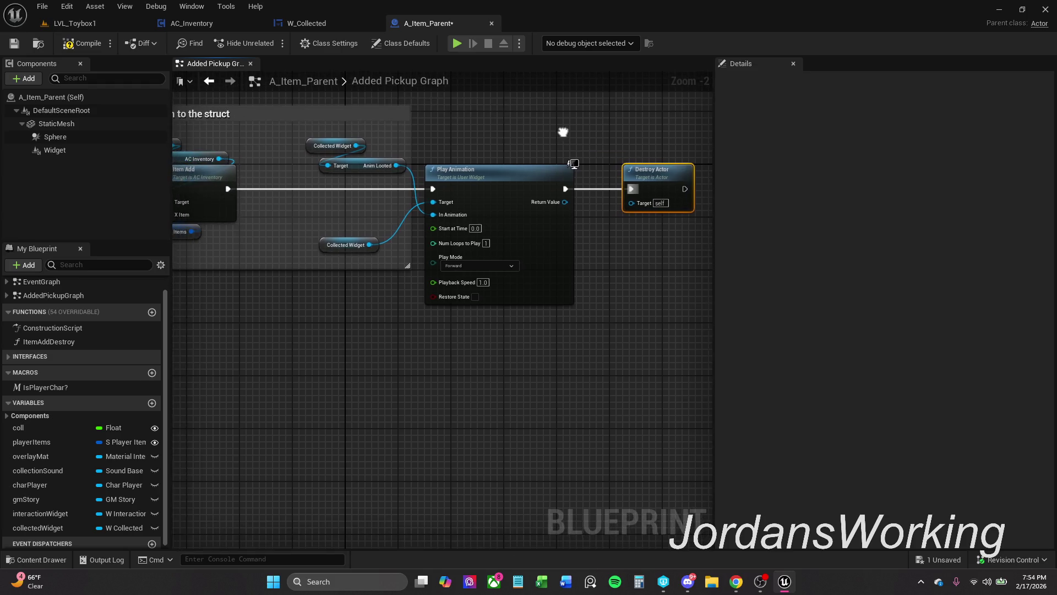
{"action": "left_click", "coordinate": [85, 44]}
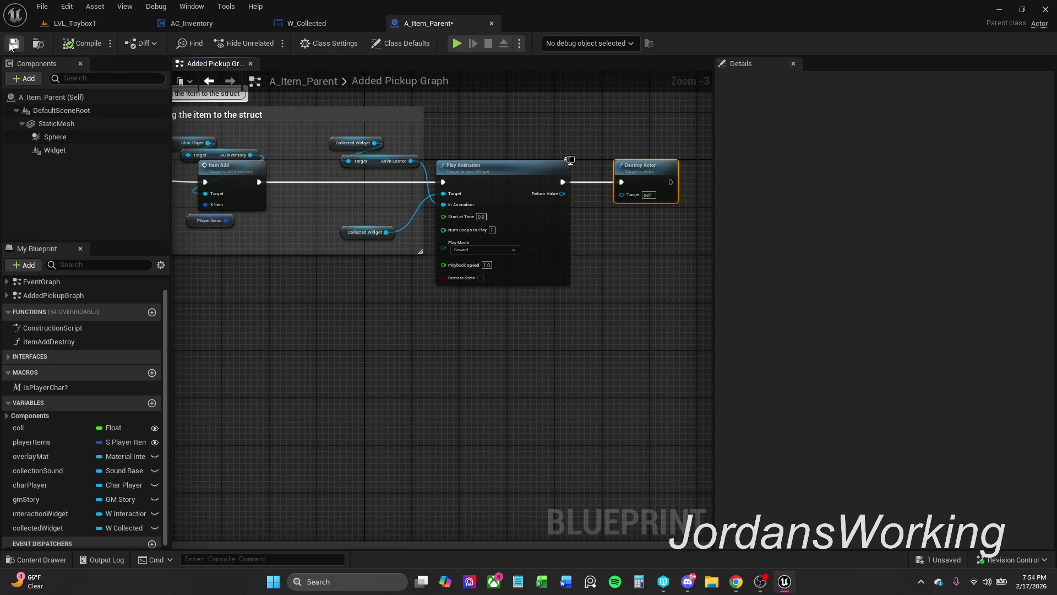
{"action": "key", "text": "ctrl+s"}
- Playtest LVL_Toybox1 by picking up two items and checking the inventory, then return to A_Item_Parent
{"action": "left_click", "coordinate": [91, 25]}
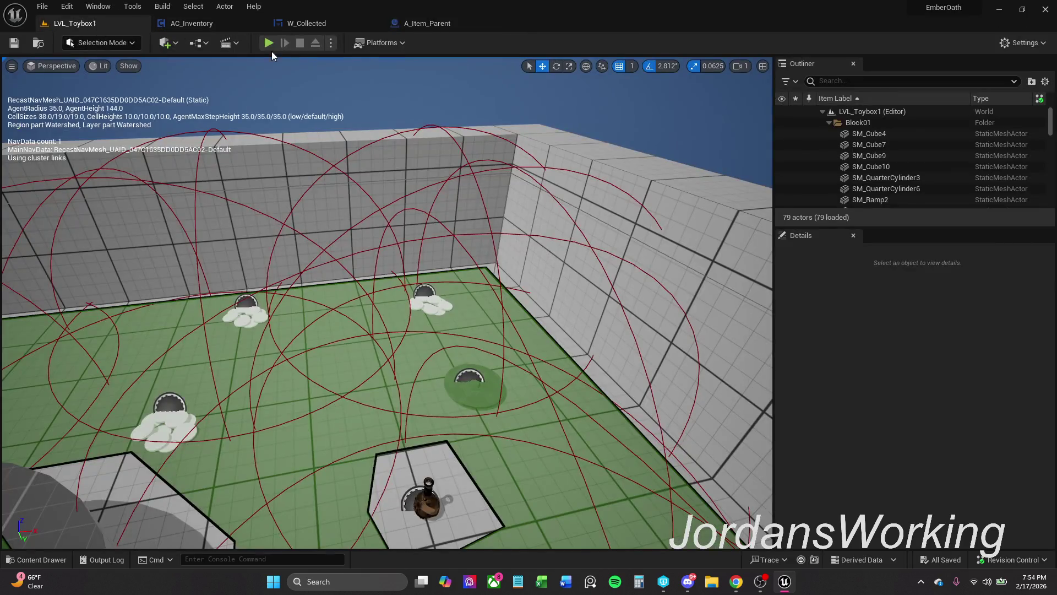
{"action": "left_click", "coordinate": [269, 43]}
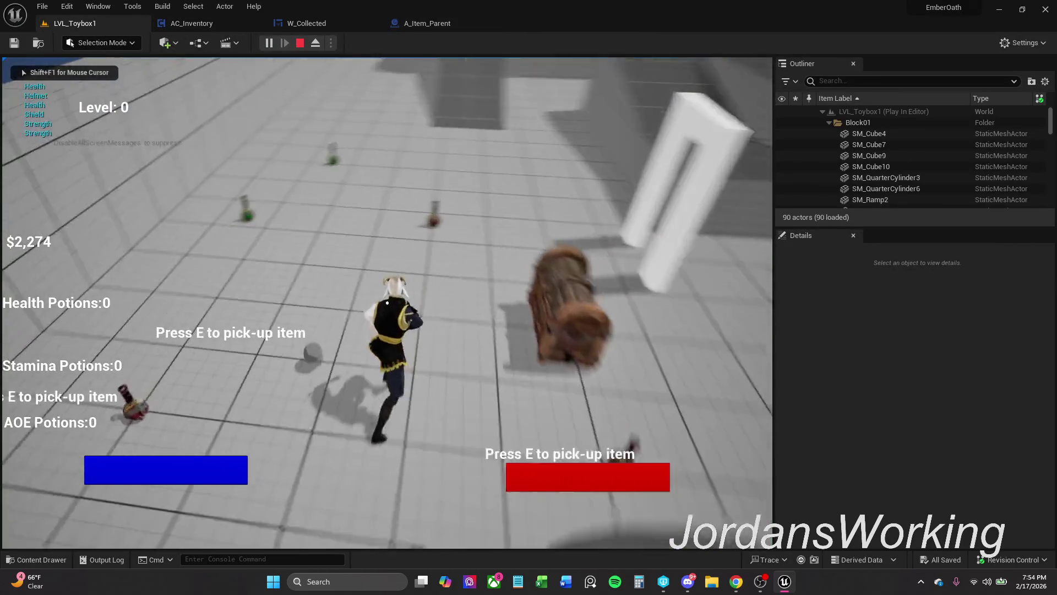
{"action": "key", "text": "e"}
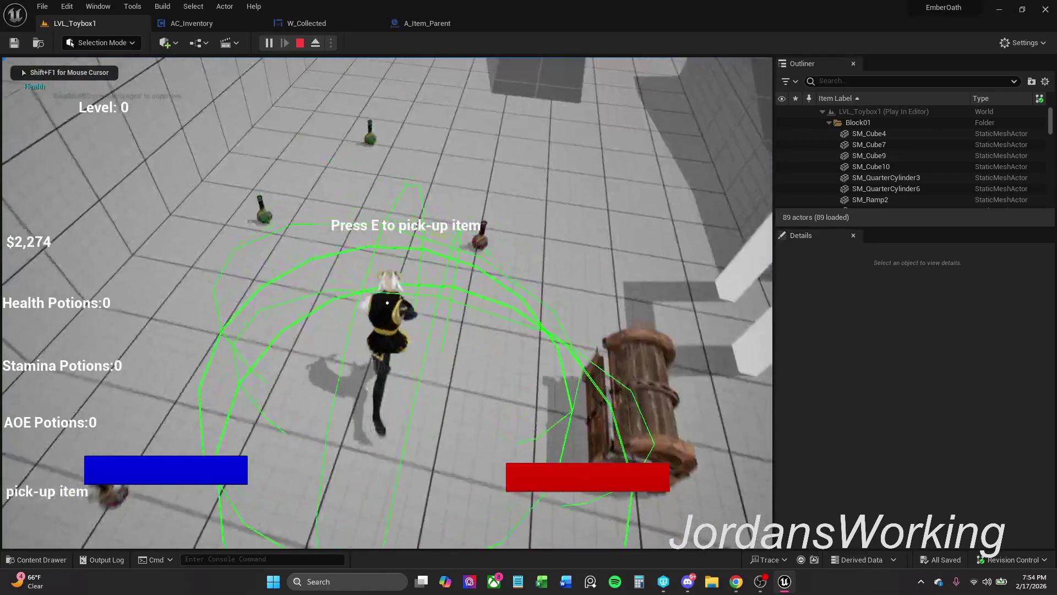
{"action": "key", "text": "e"}
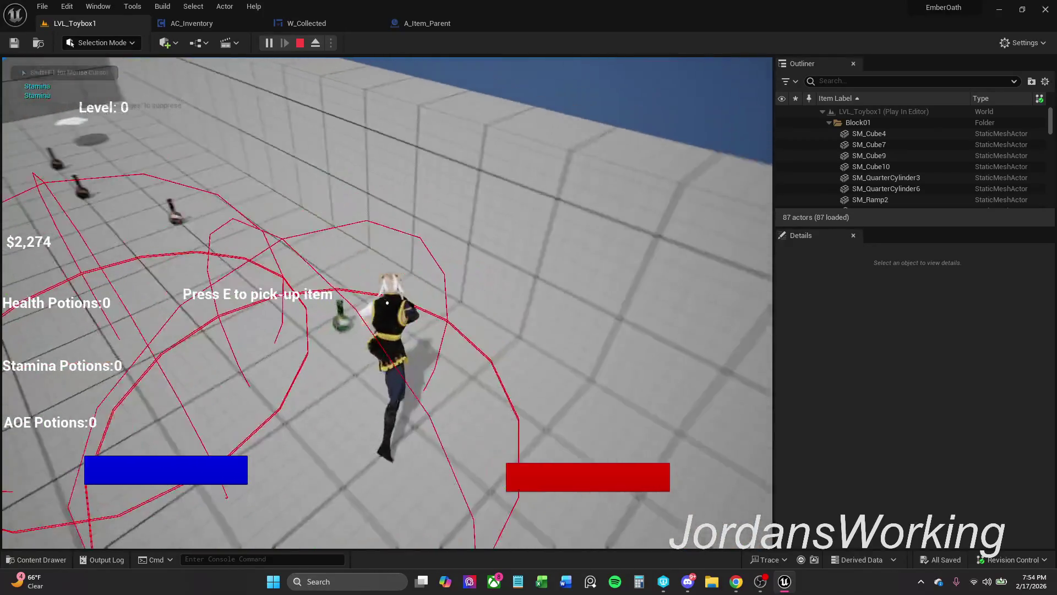
{"action": "key", "text": "i"}
{"action": "left_click", "coordinate": [564, 179]}
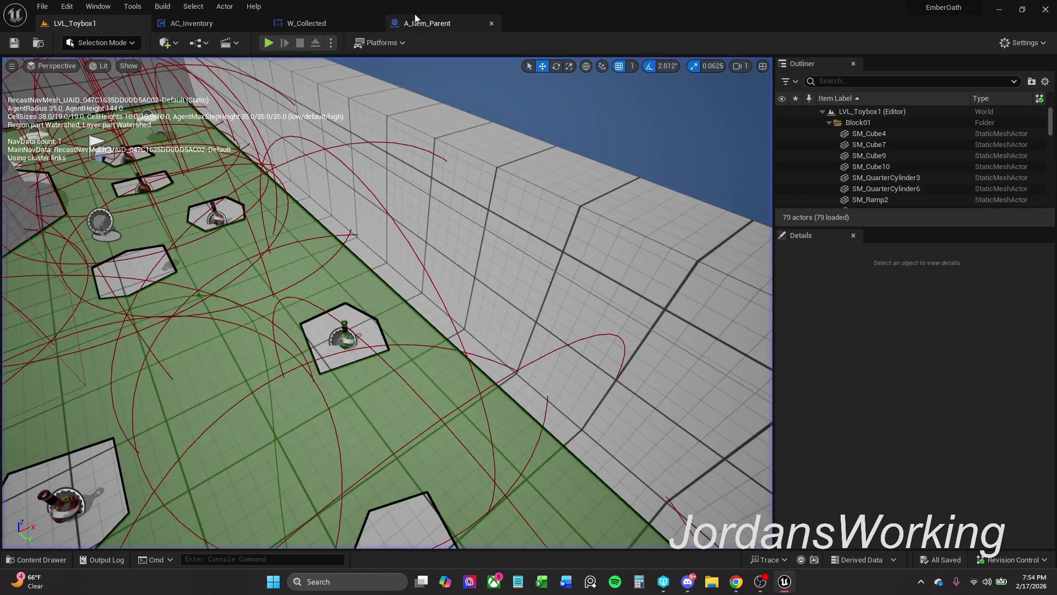
{"action": "left_click", "coordinate": [420, 21]}
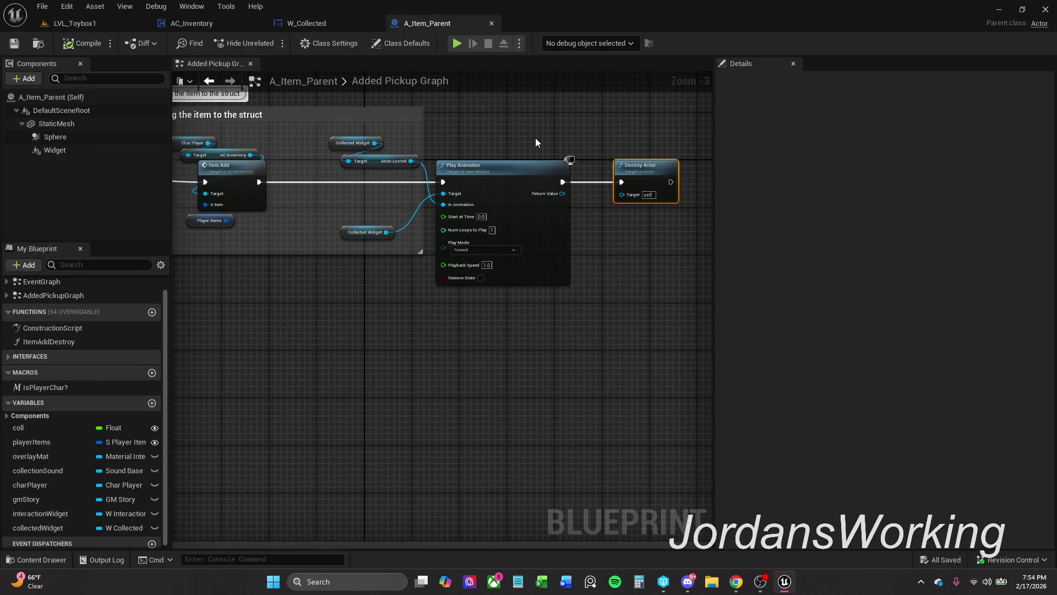
- Toggle a breakpoint on the Play Animation node in the Added Pickup Graph
{"action": "mouse_move", "coordinate": [479, 128]}
{"action": "left_mouse_down"}
{"action": "mouse_move", "coordinate": [811, 137]}
{"action": "mouse_move", "coordinate": [450, 159]}
{"action": "left_mouse_up"}
{"action": "left_click_drag", "start_coordinate": [314, 165], "coordinate": [458, 269]}
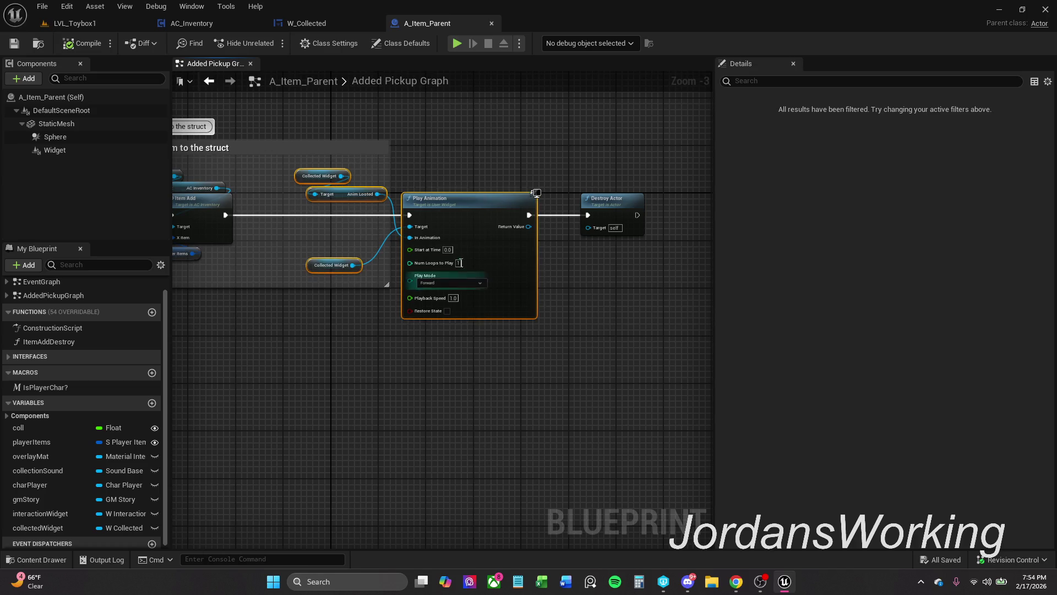
{"action": "right_click", "coordinate": [465, 217]}
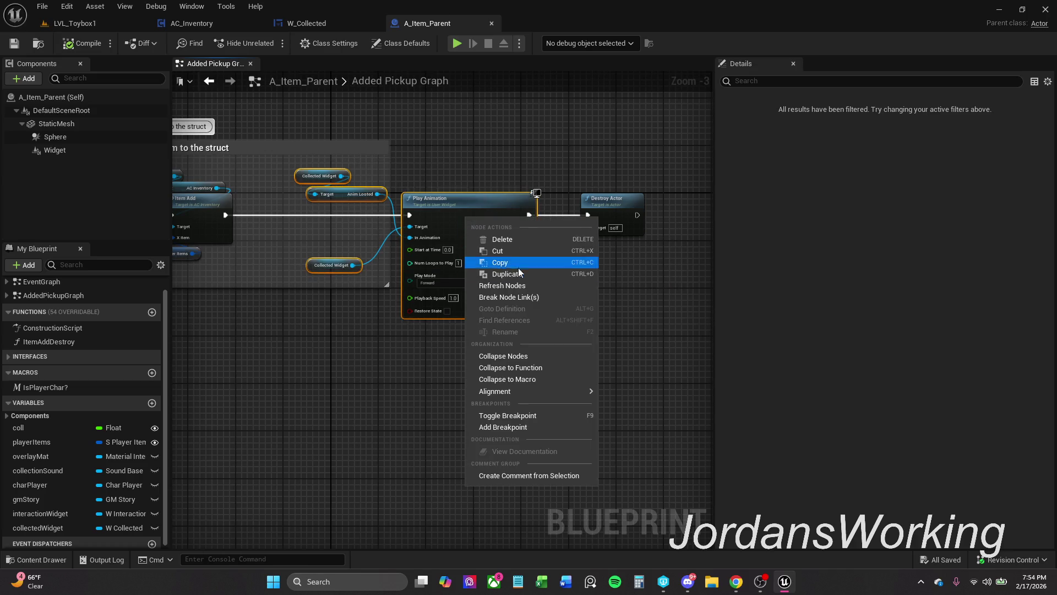
{"action": "left_click", "coordinate": [554, 415]}
{"action": "mouse_move", "coordinate": [442, 255]}
{"action": "left_mouse_down"}
{"action": "mouse_move", "coordinate": [601, 243]}
{"action": "mouse_move", "coordinate": [339, 264]}
{"action": "left_mouse_up"}
{"action": "mouse_move", "coordinate": [401, 179]}
{"action": "left_mouse_down"}
{"action": "mouse_move", "coordinate": [345, 175]}
{"action": "mouse_move", "coordinate": [507, 269]}
{"action": "left_mouse_up"}
{"action": "left_click_drag", "start_coordinate": [391, 172], "coordinate": [524, 158]}
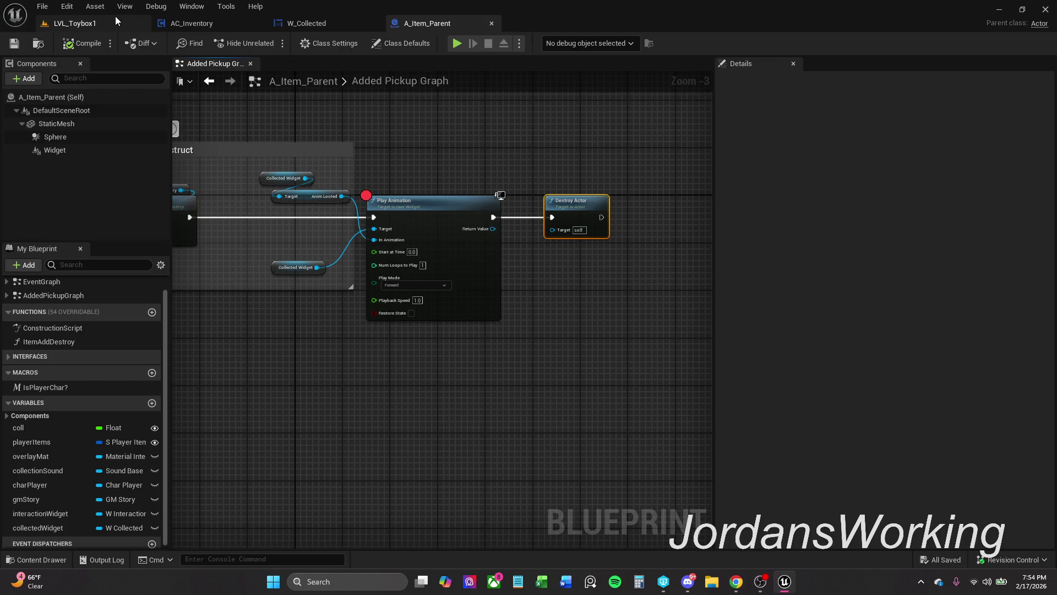
- Play LVL_Toybox1, pick up an item to hit the breakpoint, stop, and open W_Collected
{"action": "left_click", "coordinate": [116, 22]}
{"action": "left_click", "coordinate": [271, 42]}
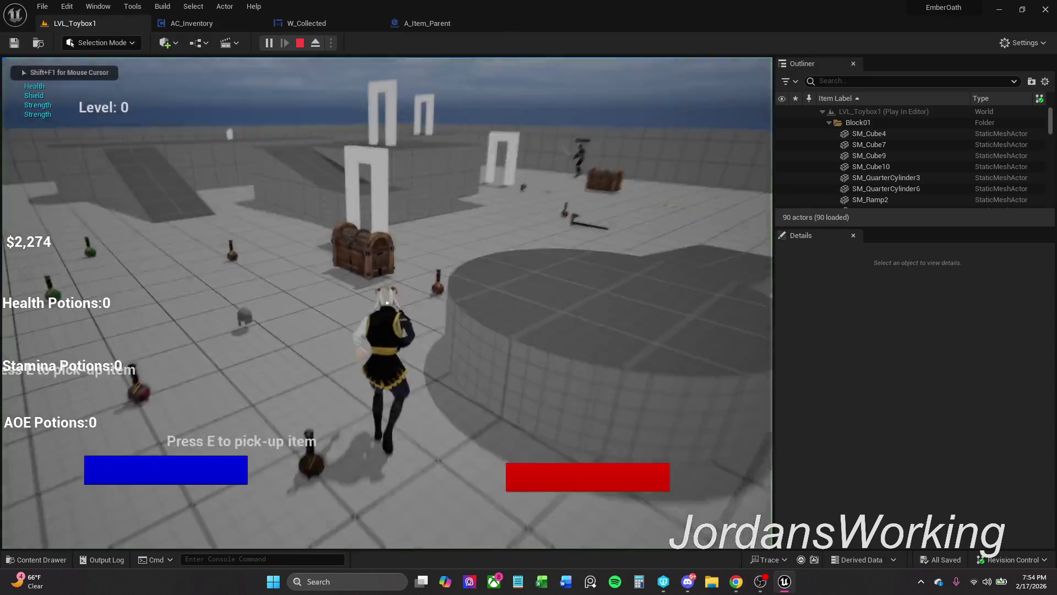
{"action": "key", "text": "e"}
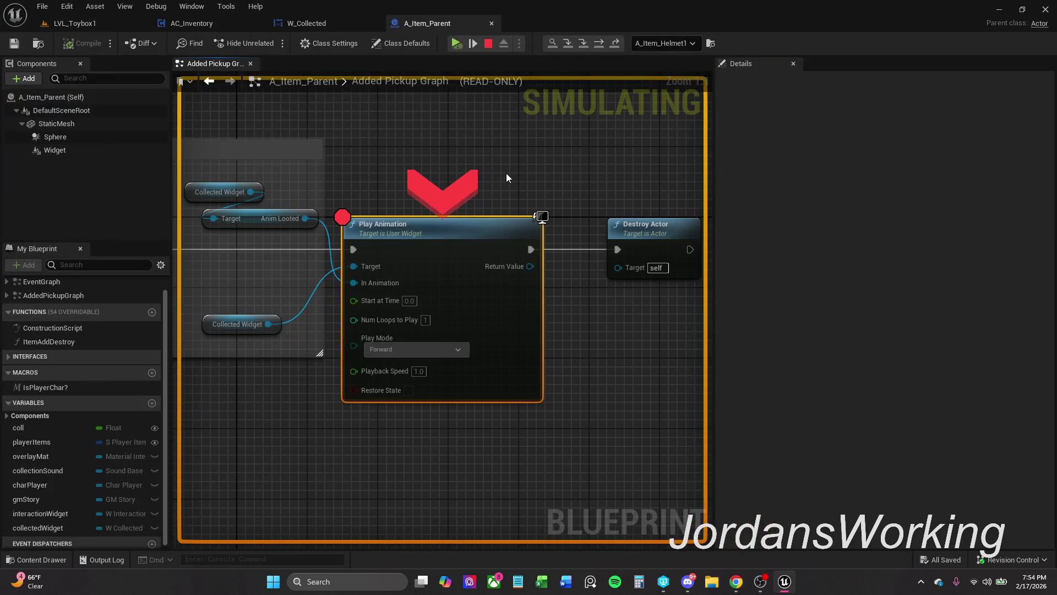
{"action": "left_click", "coordinate": [489, 44]}
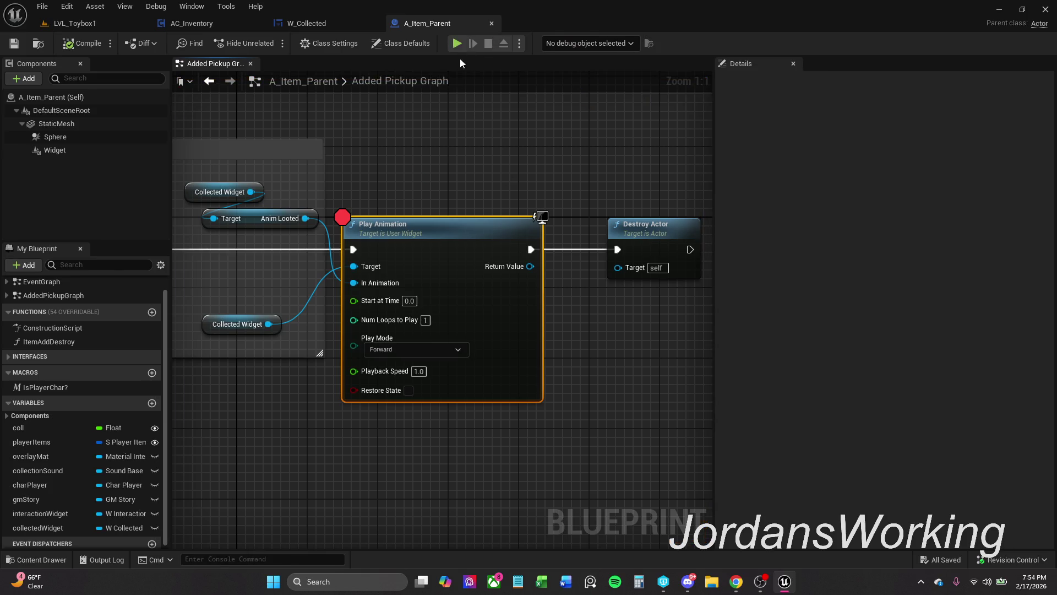
{"action": "left_click", "coordinate": [308, 24]}
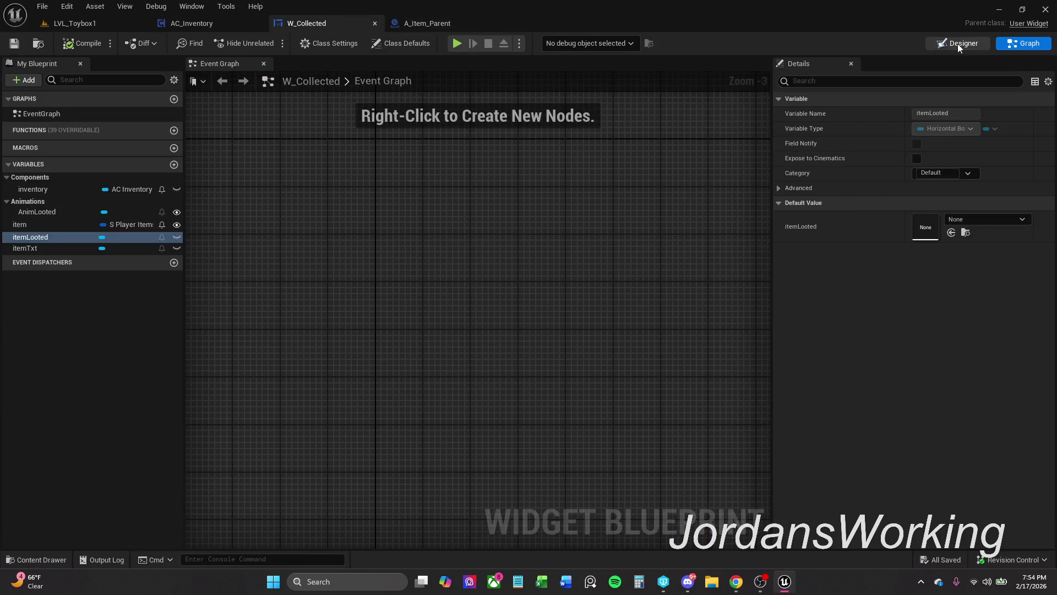
- In W_Collected's Designer, select itemBorder and preview AnimLooted at 0.55 seconds
{"action": "left_click", "coordinate": [958, 44]}
{"action": "scroll", "coordinate": [649, 248], "scroll_direction": "down", "scroll_amount": 2}
{"action": "left_click", "coordinate": [75, 366]}
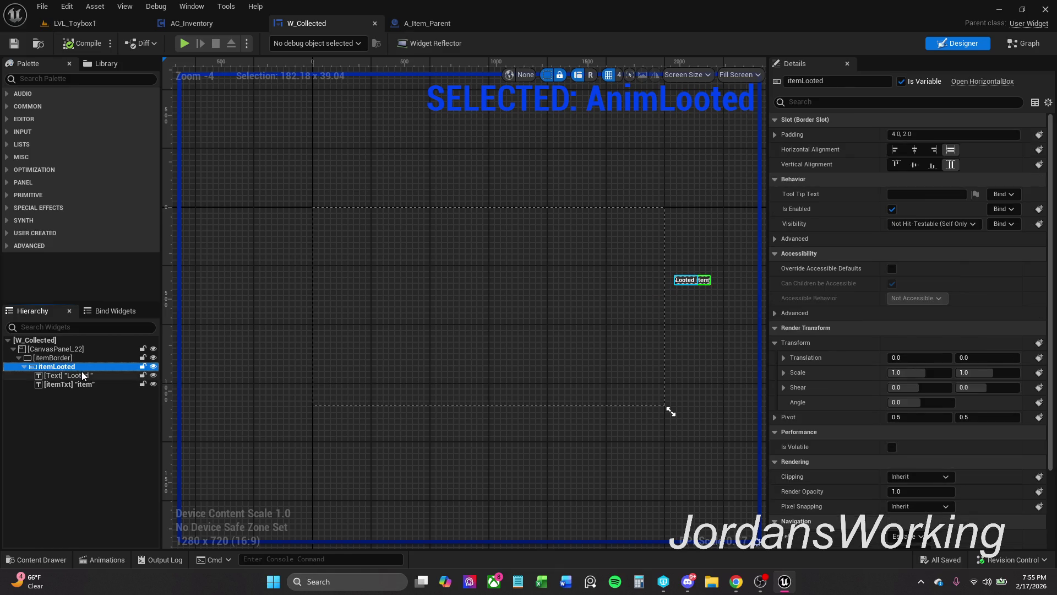
{"action": "left_click", "coordinate": [84, 376]}
{"action": "left_click", "coordinate": [87, 384]}
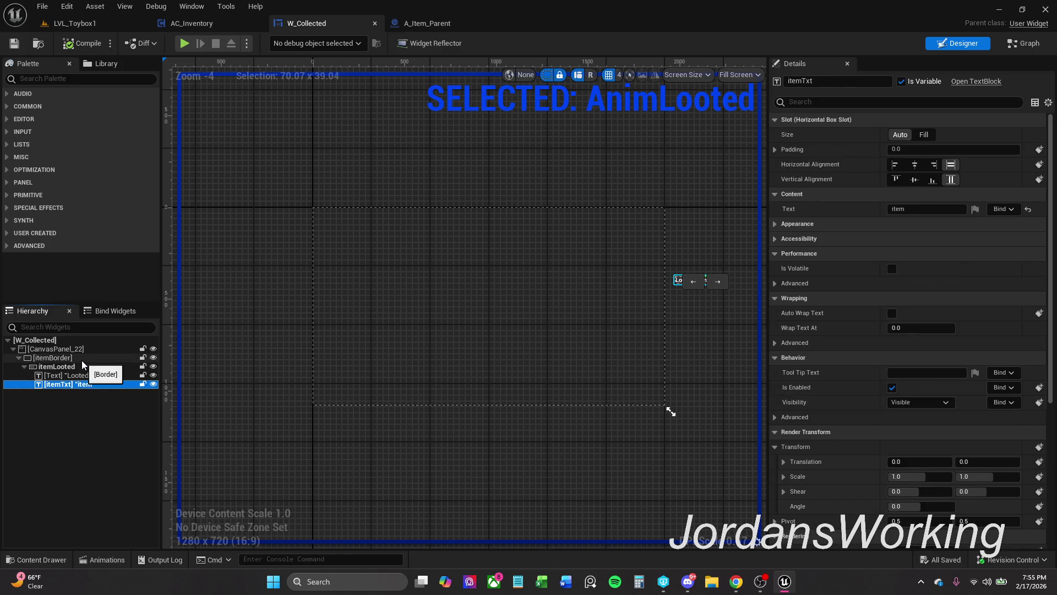
{"action": "left_click", "coordinate": [83, 360]}
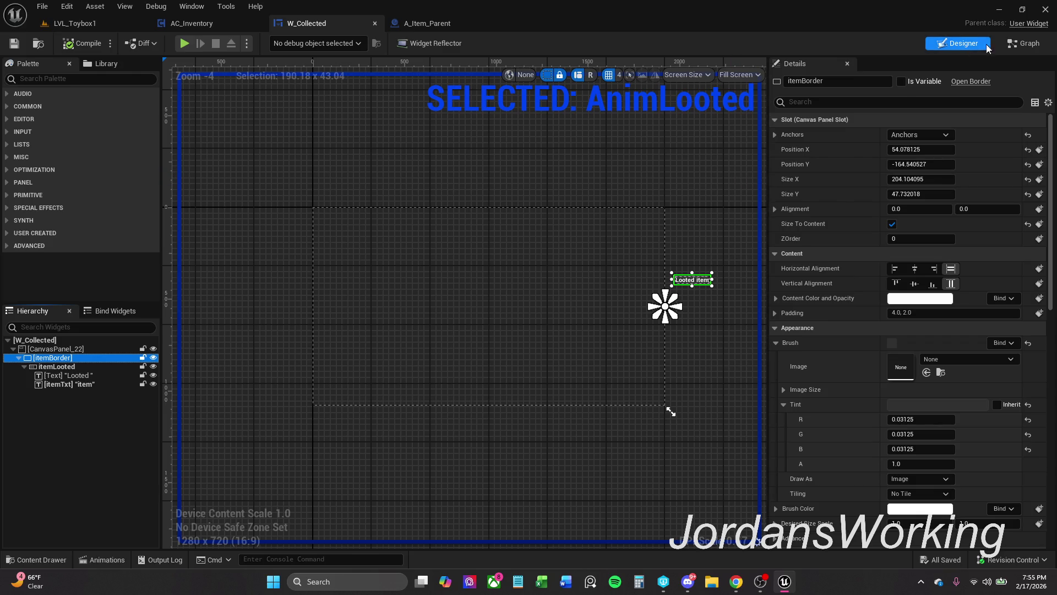
{"action": "left_click", "coordinate": [107, 559]}
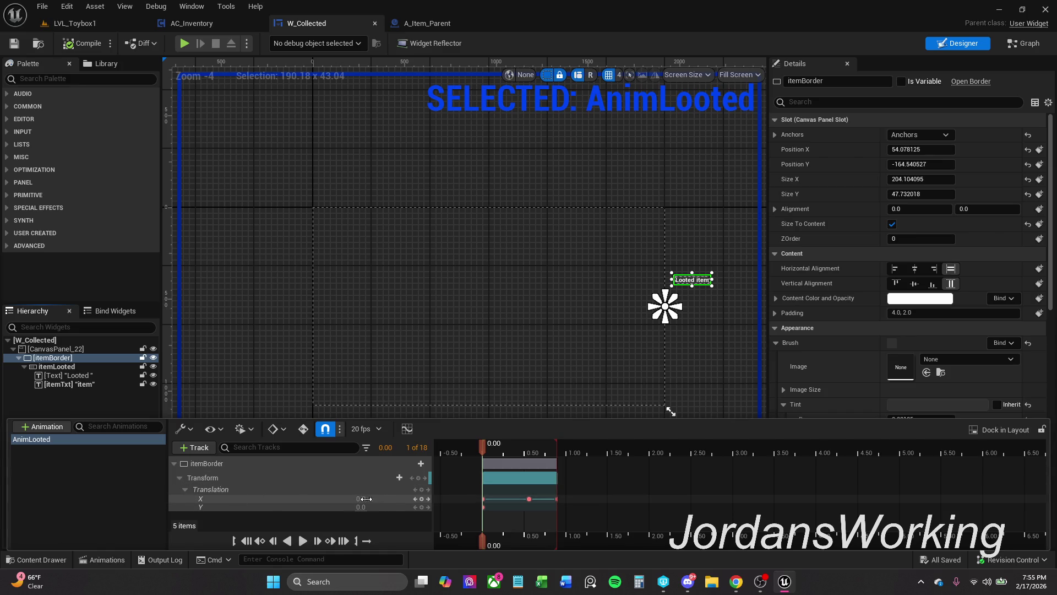
{"action": "left_click_drag", "start_coordinate": [482, 446], "coordinate": [533, 444]}
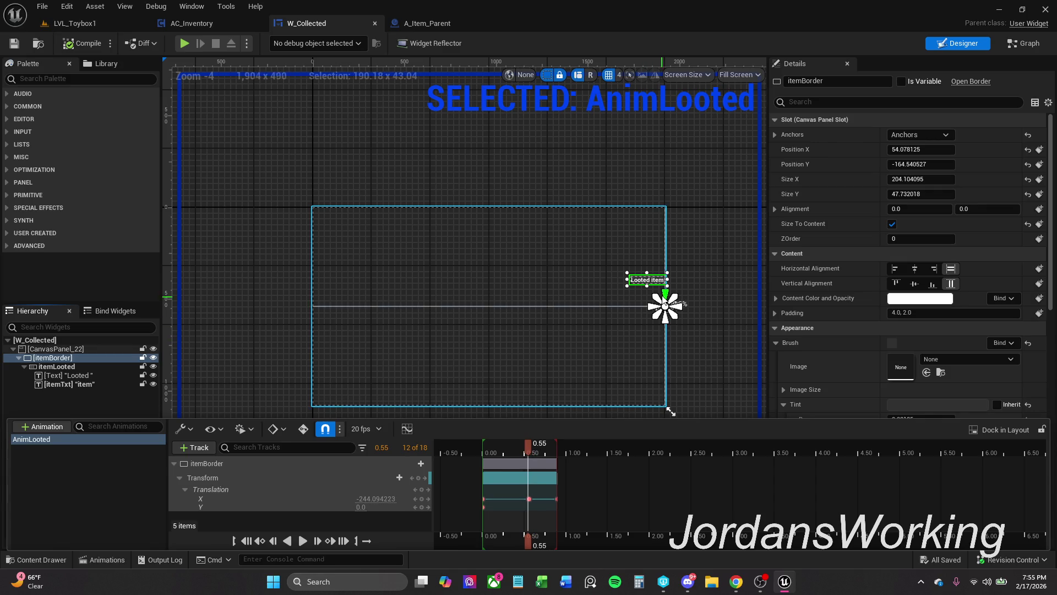
- Move the Looted item box to X -333.92, Y -180.54 and re-preview the AnimLooted slide
{"action": "scroll", "coordinate": [654, 290], "scroll_direction": "up", "scroll_amount": 3}
{"action": "left_click_drag", "start_coordinate": [638, 270], "coordinate": [624, 266]}
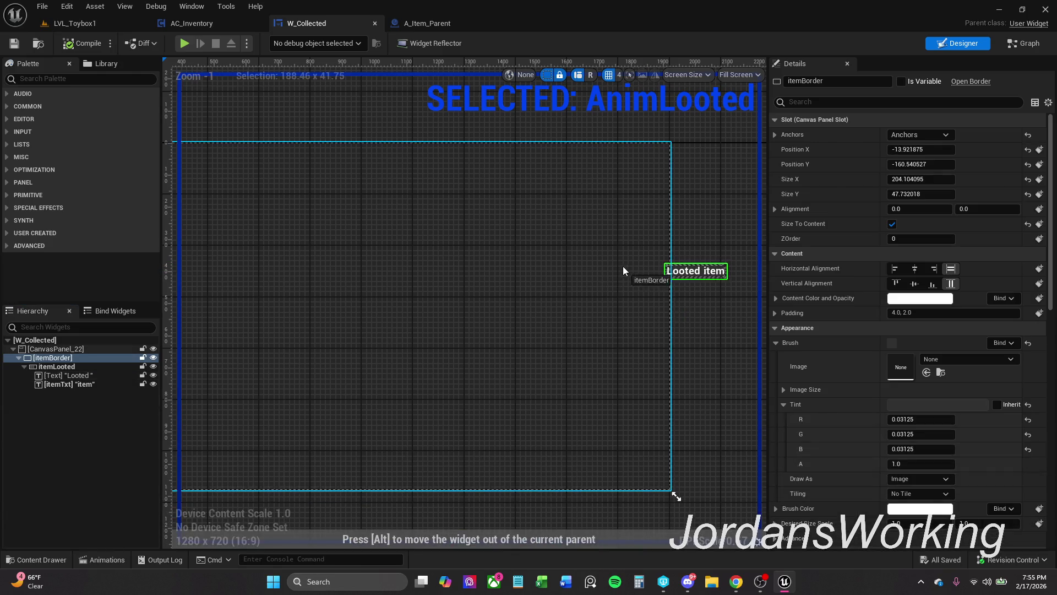
{"action": "left_click_drag", "start_coordinate": [511, 261], "coordinate": [521, 259]}
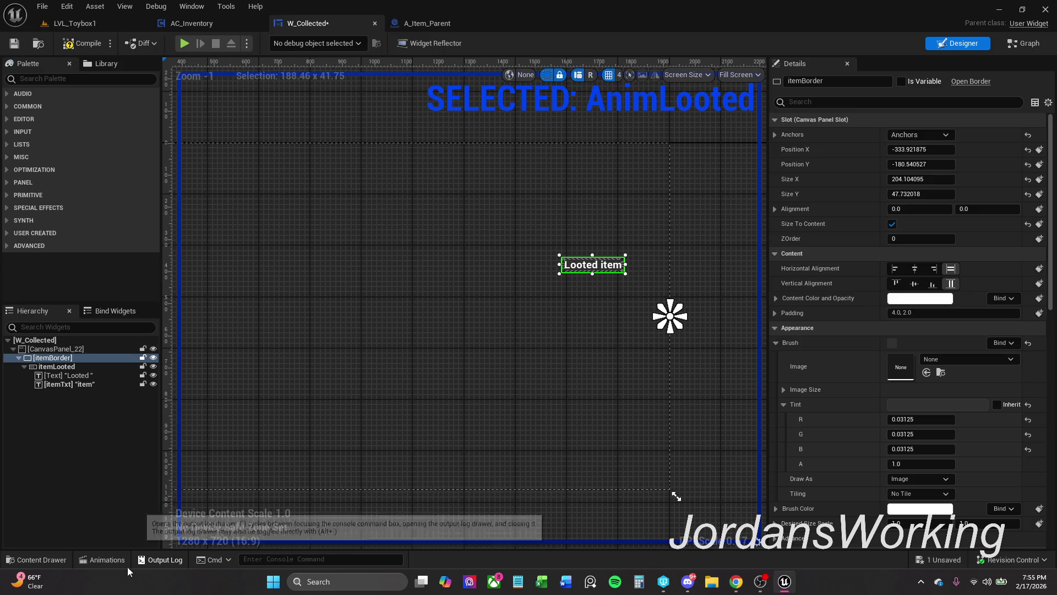
{"action": "left_click", "coordinate": [105, 559]}
{"action": "left_click_drag", "start_coordinate": [481, 450], "coordinate": [528, 452]}
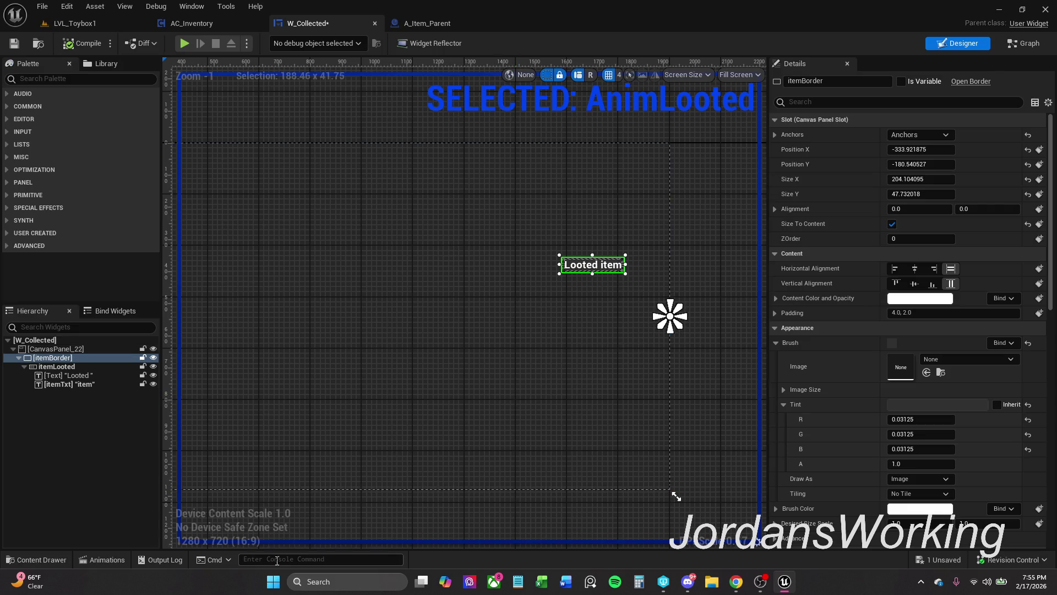
{"action": "left_click", "coordinate": [102, 559]}
{"action": "mouse_move", "coordinate": [497, 446]}
{"action": "left_mouse_down"}
{"action": "mouse_move", "coordinate": [560, 446]}
{"action": "mouse_move", "coordinate": [487, 444]}
{"action": "left_mouse_up"}
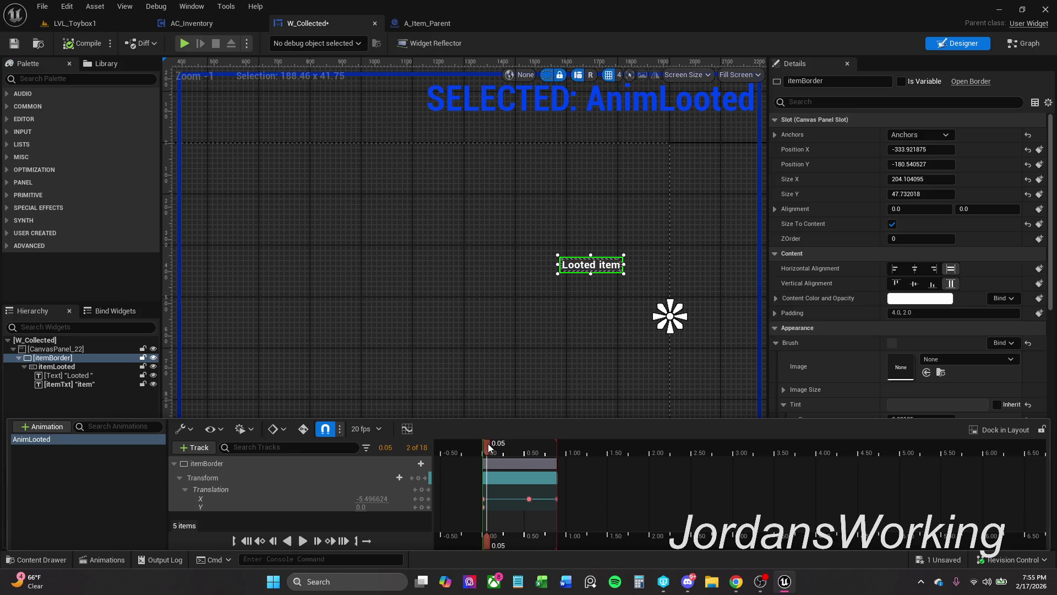
- Playtest LVL_Toybox1, pick up an item, resume past the breakpoint, and end with Esc
{"action": "left_click", "coordinate": [94, 22]}
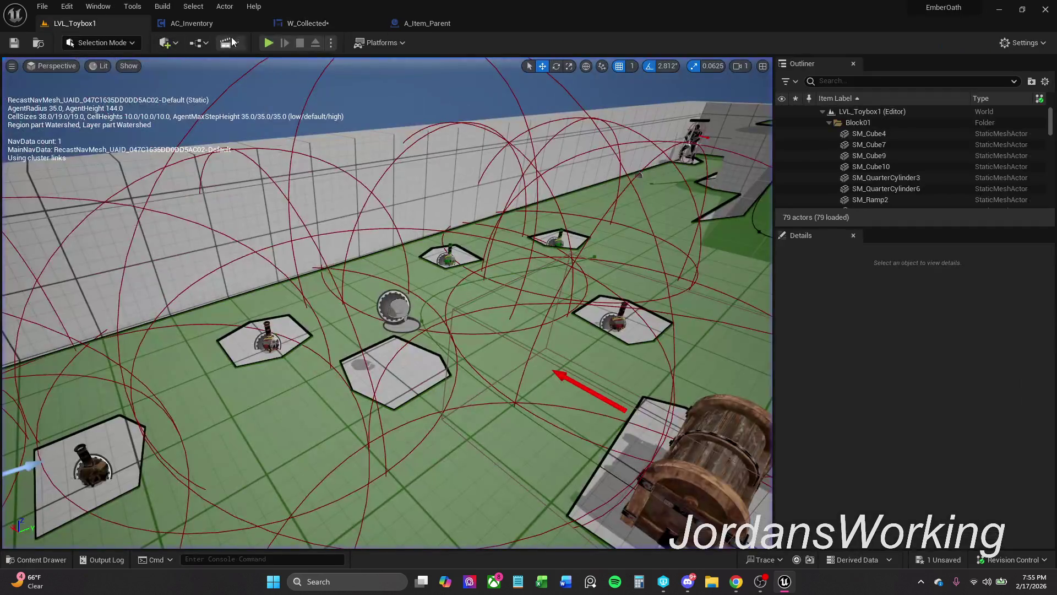
{"action": "left_click", "coordinate": [270, 44]}
{"action": "key", "text": "e"}
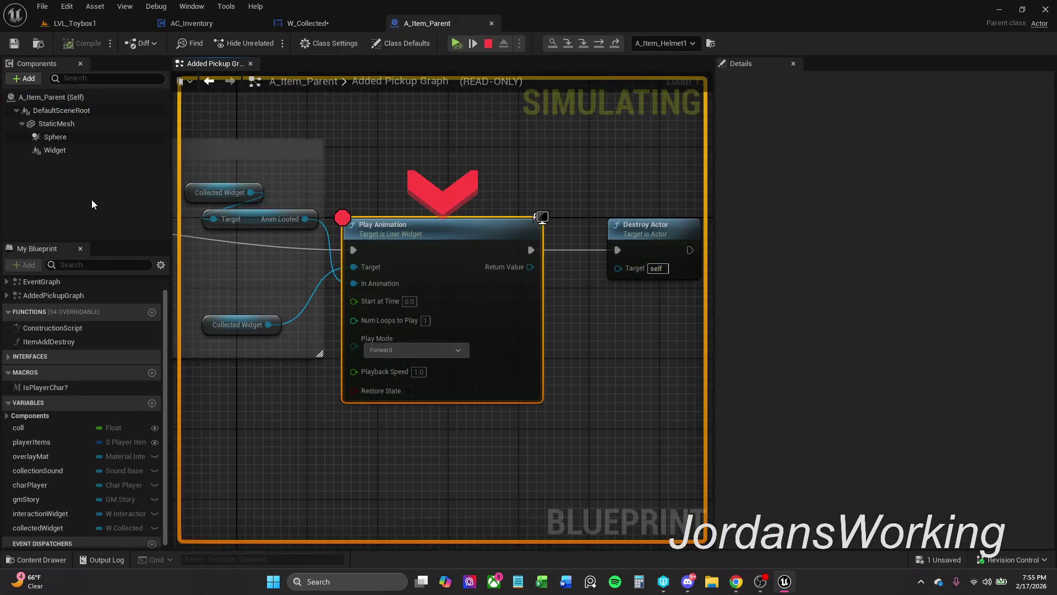
{"action": "left_click", "coordinate": [456, 43]}
{"action": "key", "text": "Escape"}
- Check W_Collected's event graph and layout, then return to A_Item_Parent's pickup graph
{"action": "left_click", "coordinate": [330, 23]}
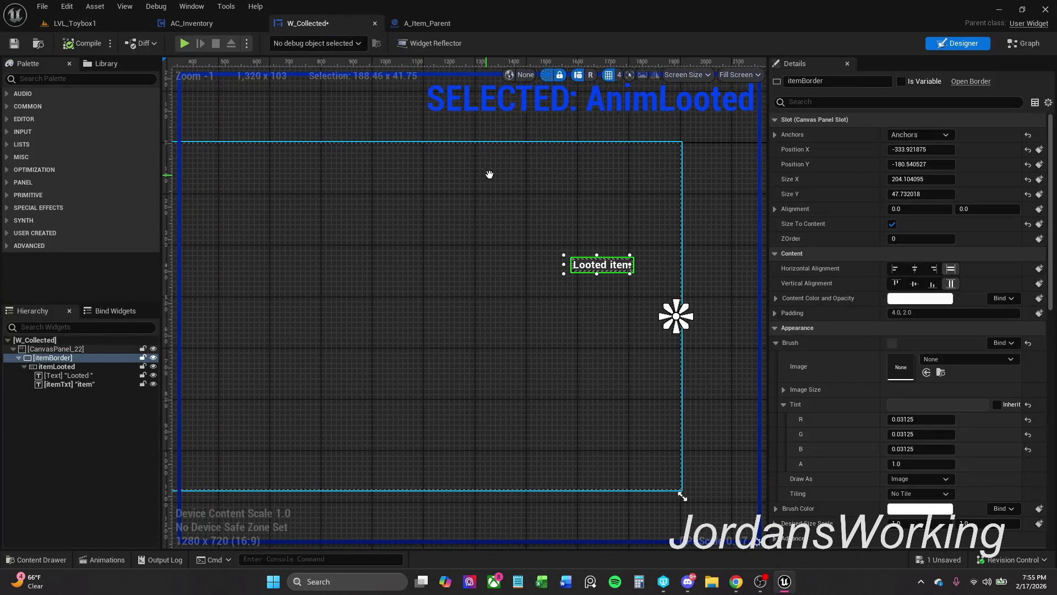
{"action": "left_click", "coordinate": [1023, 42]}
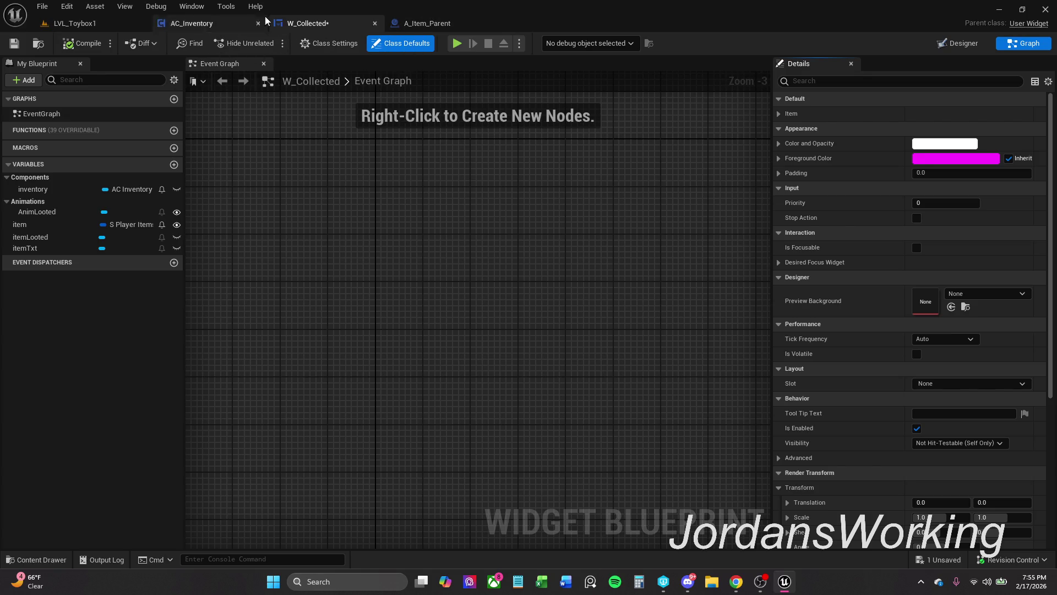
{"action": "left_click", "coordinate": [943, 43]}
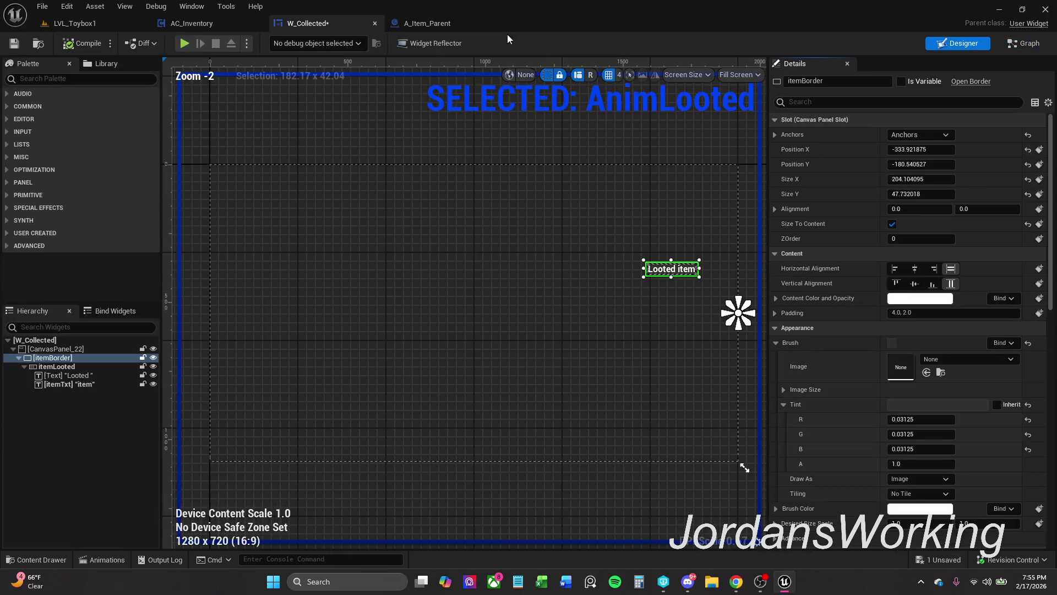
{"action": "left_click", "coordinate": [424, 24]}
{"action": "scroll", "coordinate": [494, 196], "scroll_direction": "down", "scroll_amount": 1}
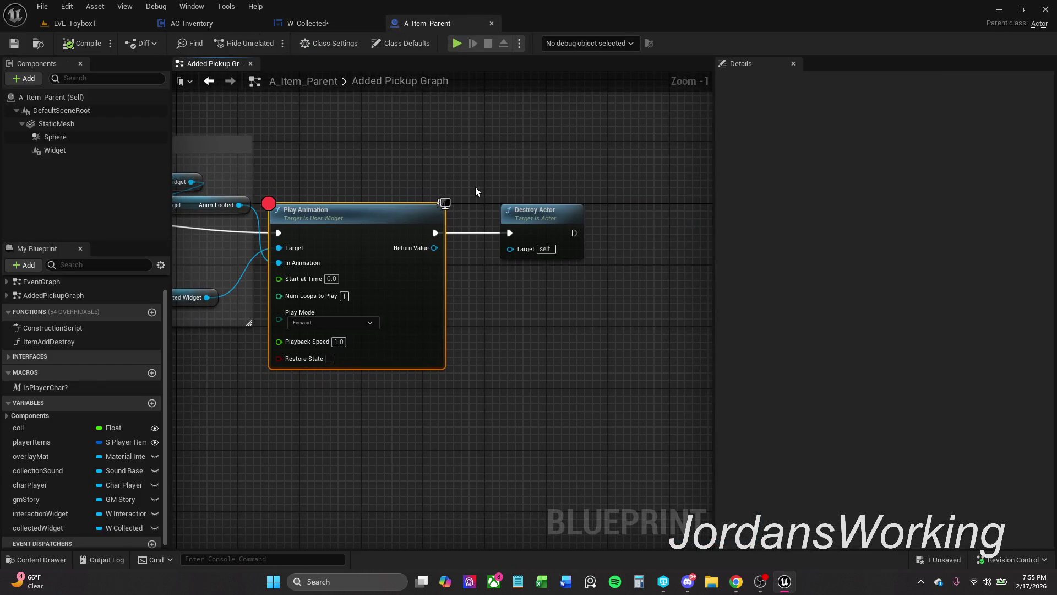
- Move Destroy Actor right and try an 'add to' search from Play Animation's output
{"action": "left_click_drag", "start_coordinate": [471, 194], "coordinate": [395, 193]}
{"action": "left_click", "coordinate": [635, 223]}
{"action": "left_click_drag", "start_coordinate": [635, 223], "coordinate": [643, 223]}
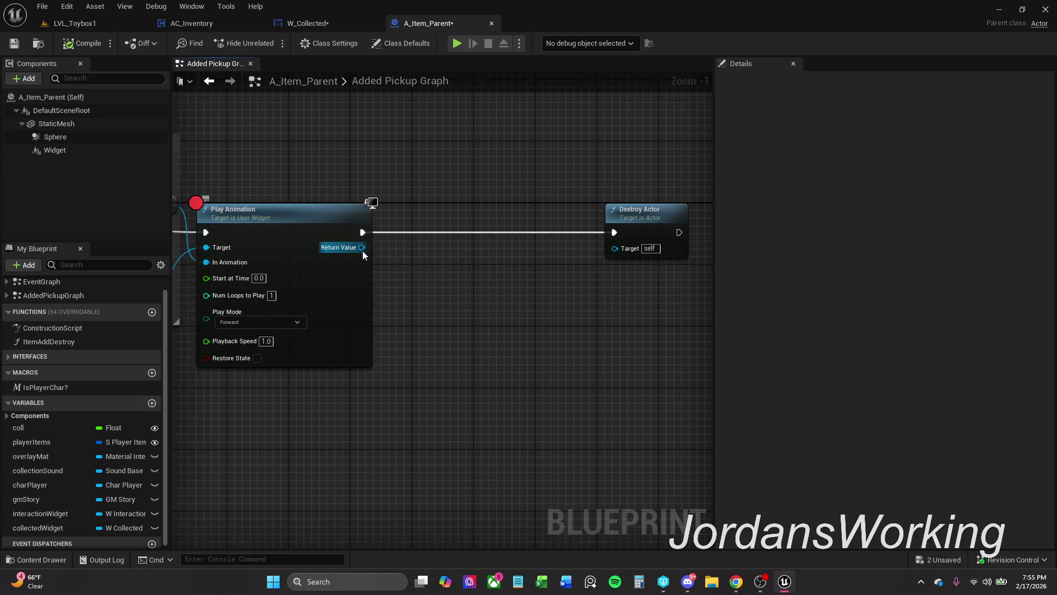
{"action": "left_click_drag", "start_coordinate": [362, 247], "coordinate": [421, 246]}
{"action": "type", "text": "add to"}
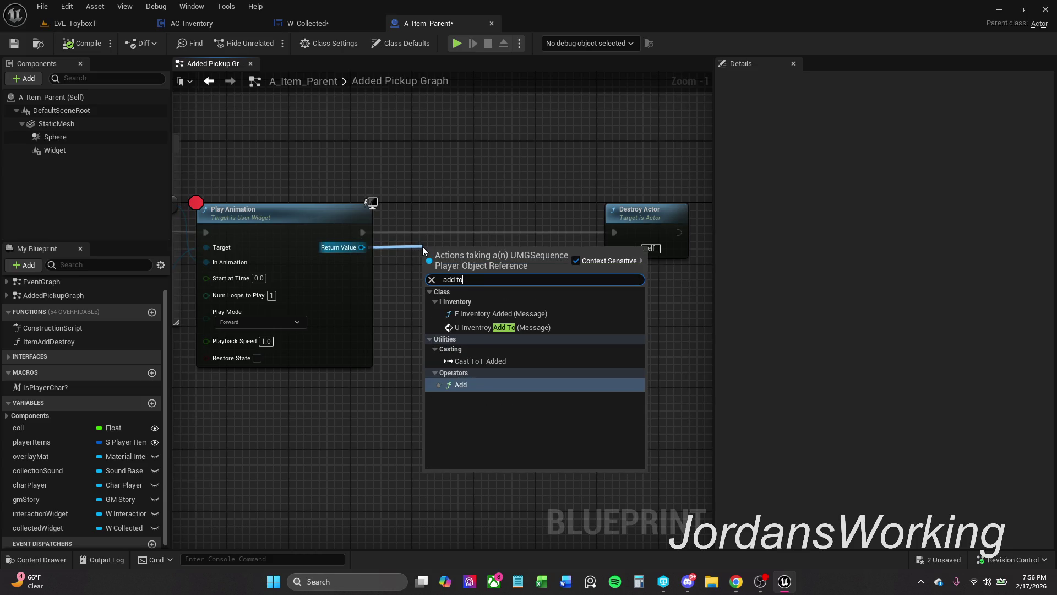
- Shift Play Animation and its Collected Widget inputs right to make room after Item Add
{"action": "mouse_move", "coordinate": [432, 202]}
{"action": "left_mouse_down"}
{"action": "mouse_move", "coordinate": [620, 179]}
{"action": "mouse_move", "coordinate": [648, 194]}
{"action": "left_mouse_up"}
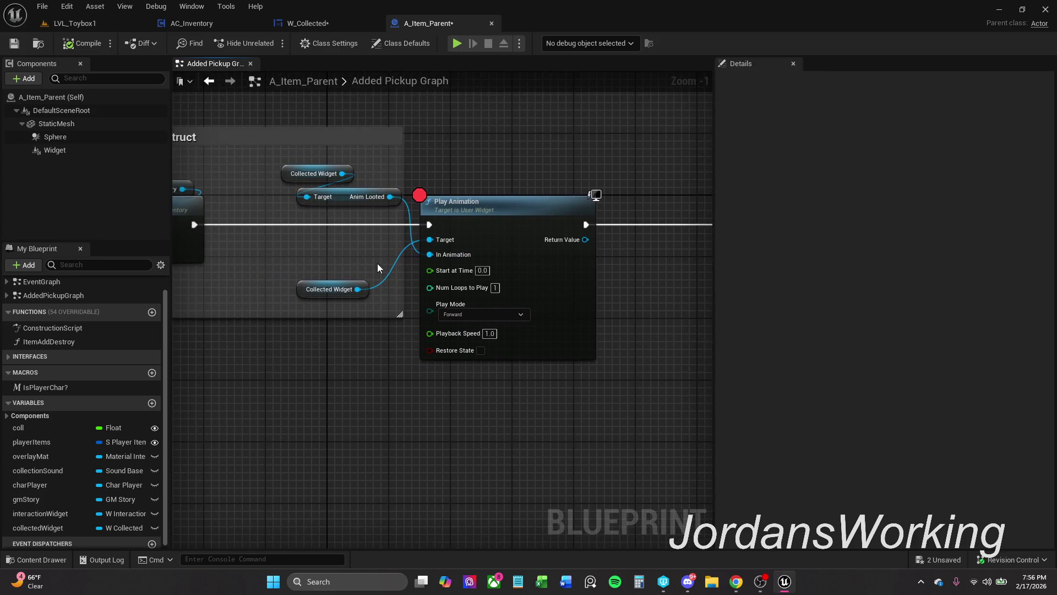
{"action": "left_click_drag", "start_coordinate": [324, 378], "coordinate": [489, 170]}
{"action": "left_click", "coordinate": [410, 259]}
{"action": "left_click_drag", "start_coordinate": [407, 296], "coordinate": [547, 158]}
{"action": "left_click_drag", "start_coordinate": [499, 226], "coordinate": [573, 223]}
{"action": "left_click_drag", "start_coordinate": [580, 174], "coordinate": [486, 174]}
{"action": "left_click_drag", "start_coordinate": [468, 223], "coordinate": [534, 221]}
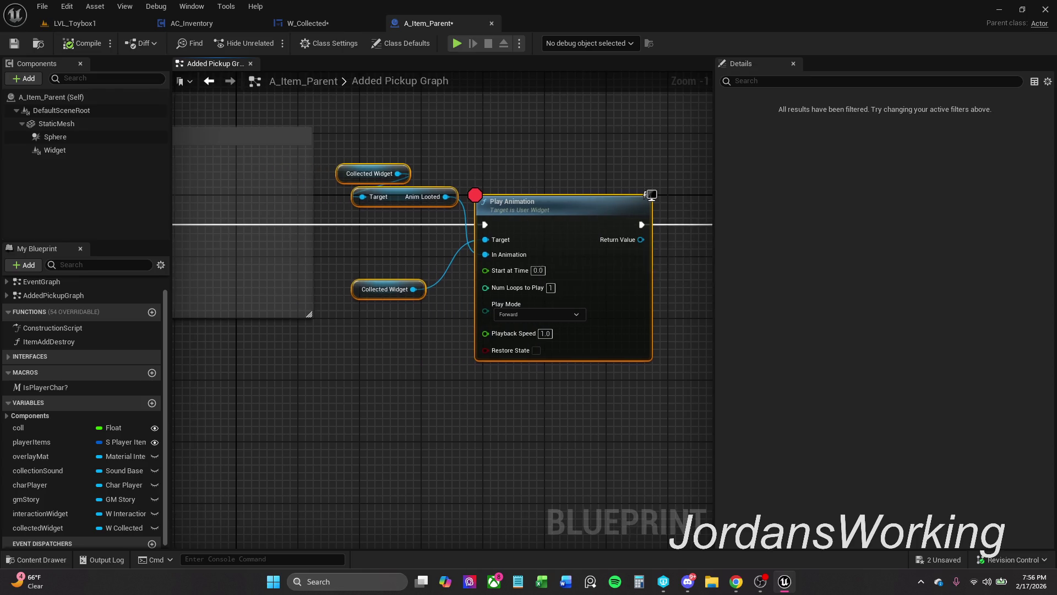
{"action": "left_click_drag", "start_coordinate": [474, 171], "coordinate": [664, 172]}
{"action": "left_click", "coordinate": [663, 172]}
{"action": "left_click_drag", "start_coordinate": [428, 195], "coordinate": [406, 208]}
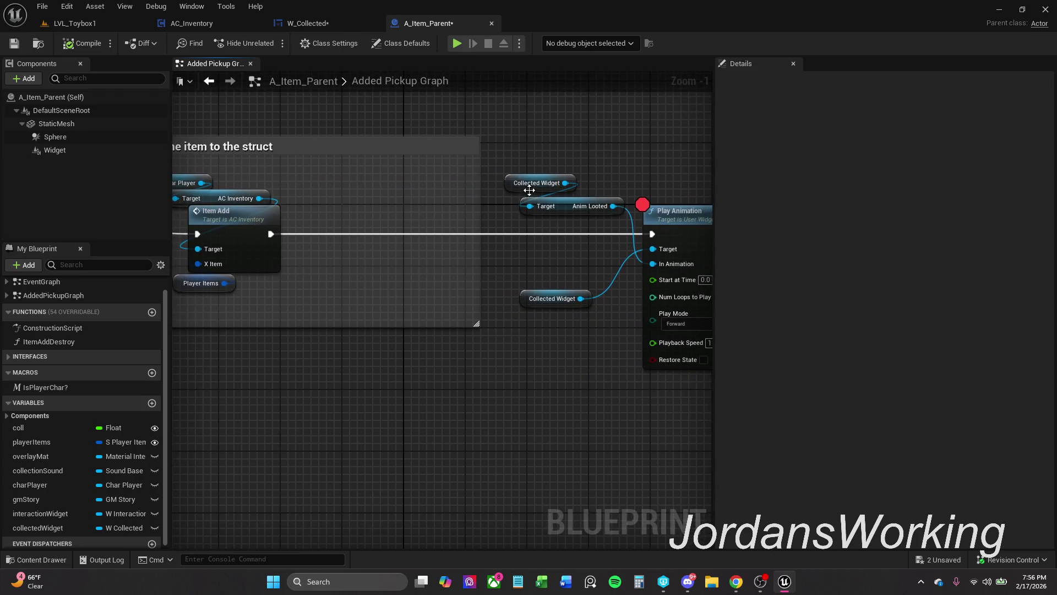
- Add an Add to Viewport node on Collected Widget right after Item Add, then compile and save
{"action": "left_click", "coordinate": [513, 301]}
{"action": "mouse_move", "coordinate": [510, 306]}
{"action": "left_mouse_down"}
{"action": "mouse_move", "coordinate": [340, 345]}
{"action": "mouse_move", "coordinate": [405, 264]}
{"action": "left_mouse_up"}
{"action": "type", "text": "add to"}
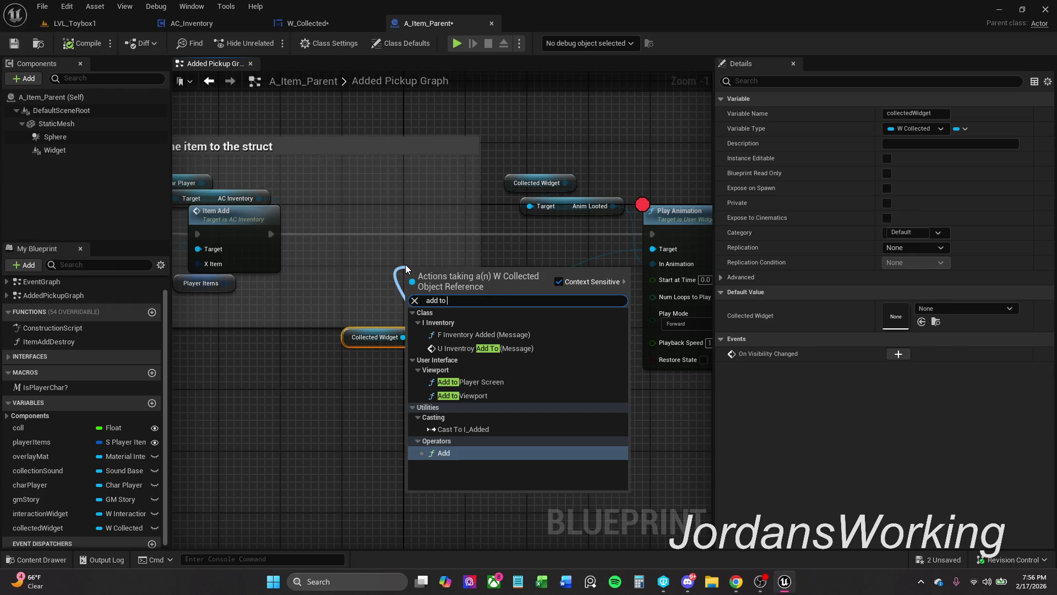
{"action": "key", "text": "Up"}
{"action": "key", "text": "Up"}
{"action": "key", "text": "Return"}
{"action": "mouse_move", "coordinate": [458, 277]}
{"action": "left_mouse_down"}
{"action": "mouse_move", "coordinate": [443, 215]}
{"action": "mouse_move", "coordinate": [272, 234]}
{"action": "left_mouse_up"}
{"action": "left_click_drag", "start_coordinate": [469, 234], "coordinate": [652, 234]}
{"action": "left_click", "coordinate": [84, 45]}
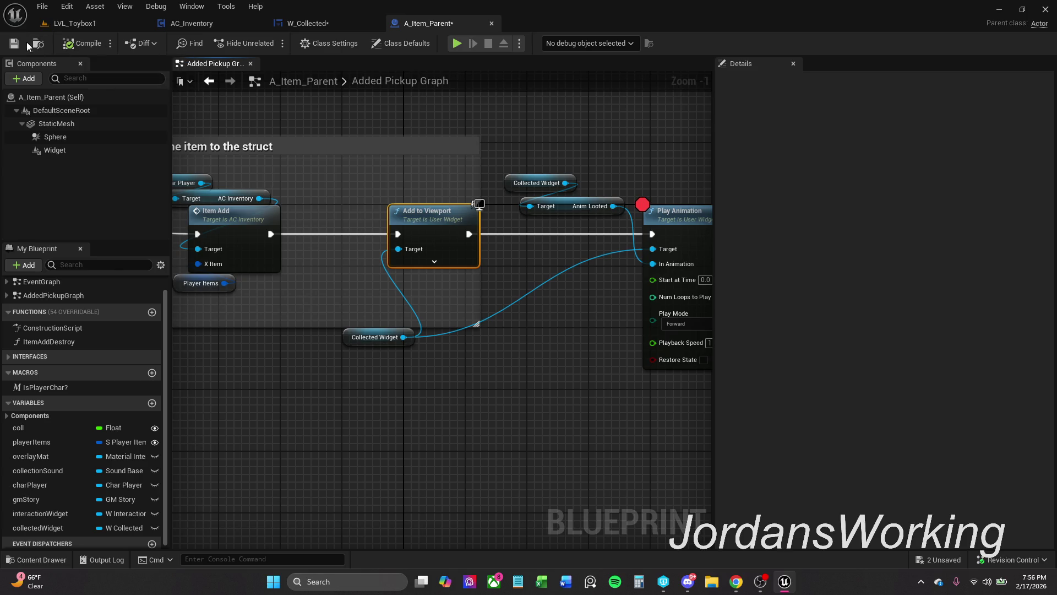
{"action": "left_click", "coordinate": [15, 44]}
{"action": "left_click", "coordinate": [101, 22]}
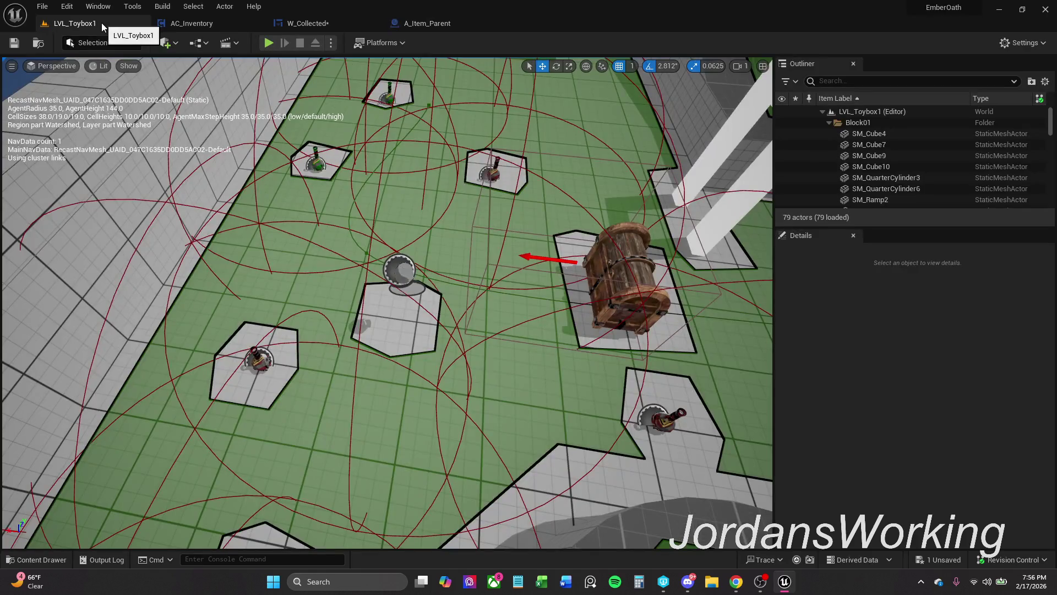
- Play-test the pickup past the breakpoint, then inspect the Play Animation node in A_Item_Parent
{"action": "left_click", "coordinate": [267, 43]}
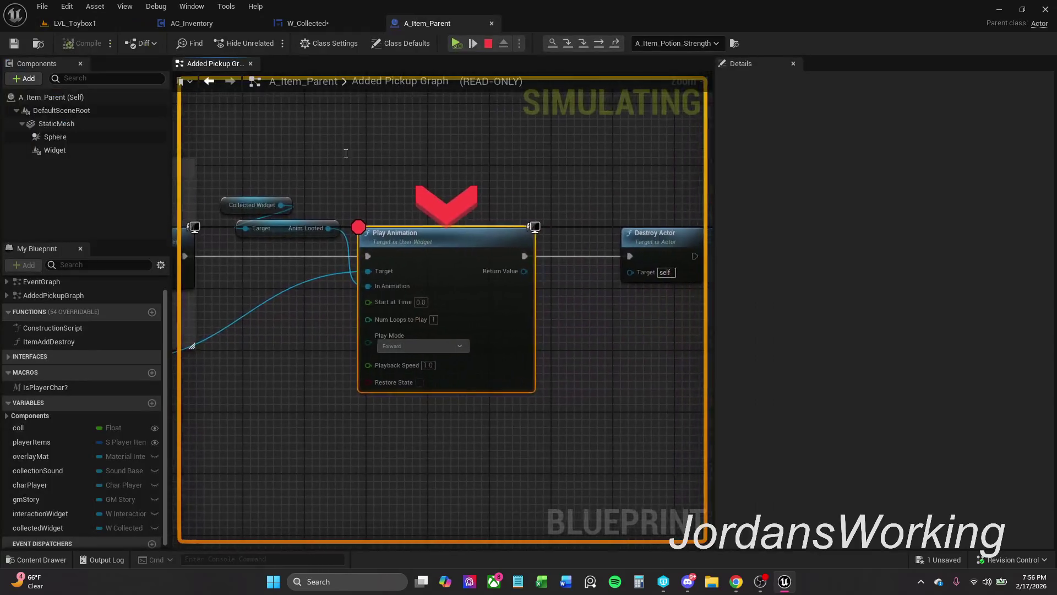
{"action": "left_click", "coordinate": [455, 42]}
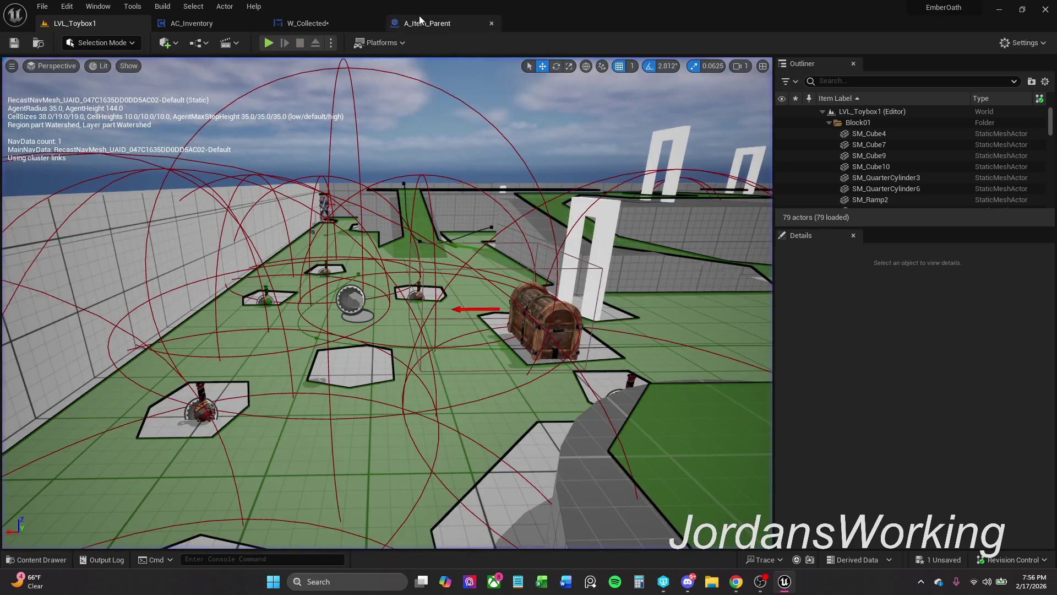
{"action": "left_click", "coordinate": [331, 25]}
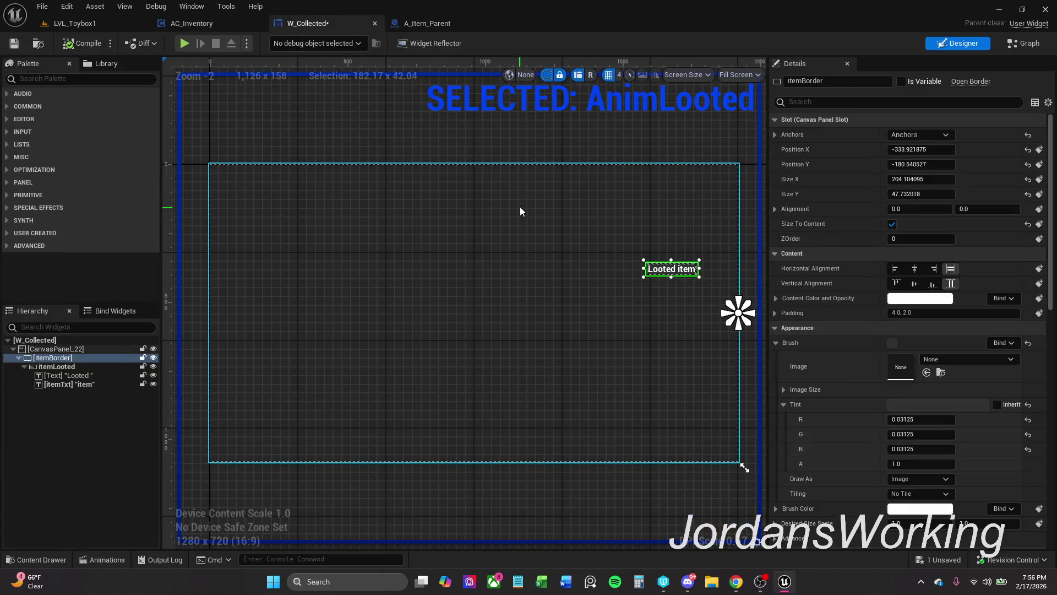
{"action": "left_click", "coordinate": [457, 24]}
{"action": "right_click", "coordinate": [471, 223]}
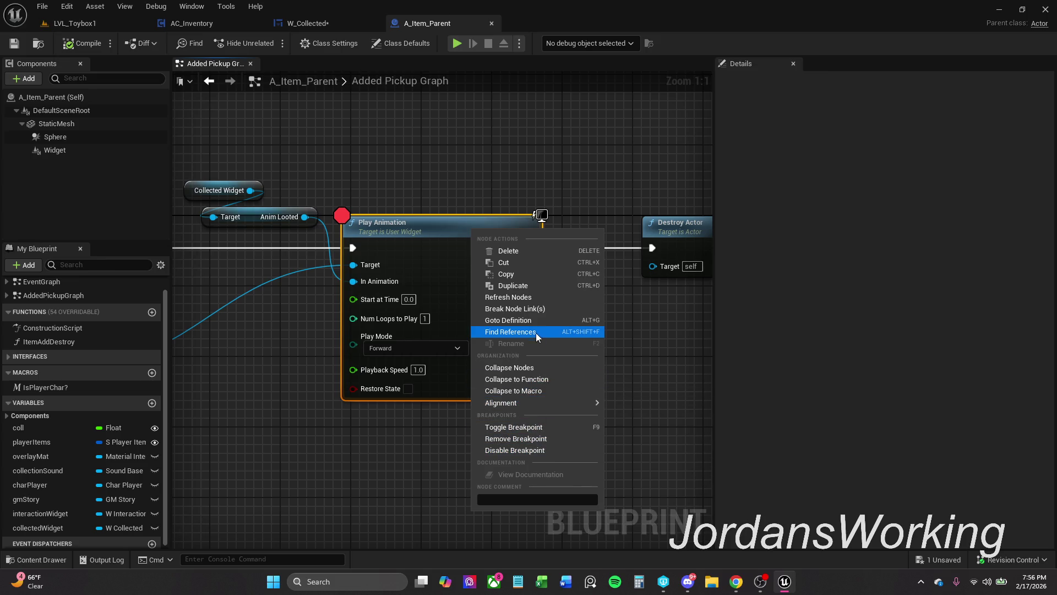
{"action": "left_click", "coordinate": [544, 429]}
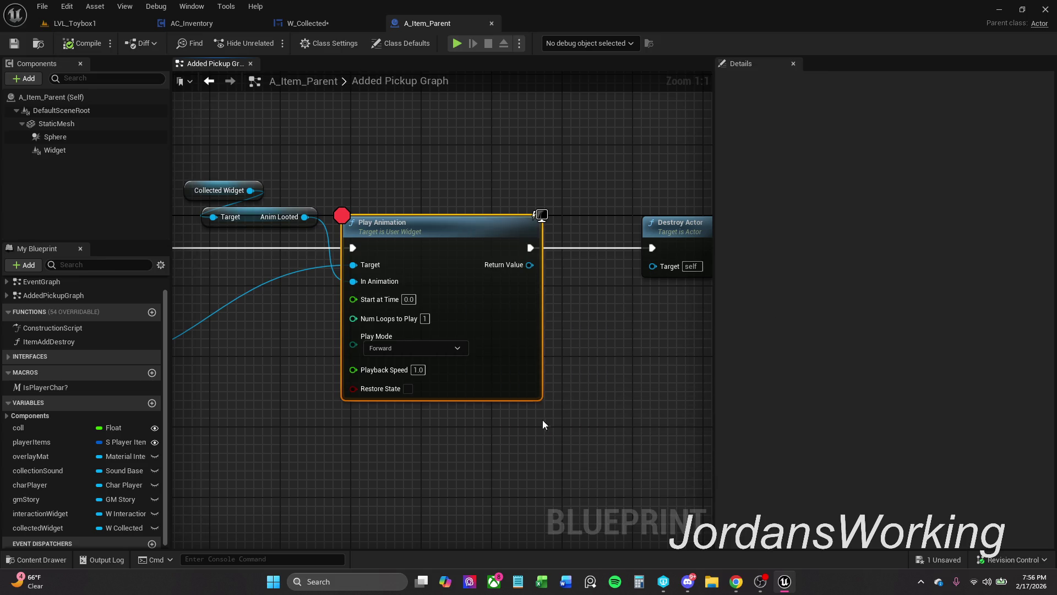
- Drag the Looted item label right in W_Collected, compile, and test a pickup in play
{"action": "left_click", "coordinate": [326, 24]}
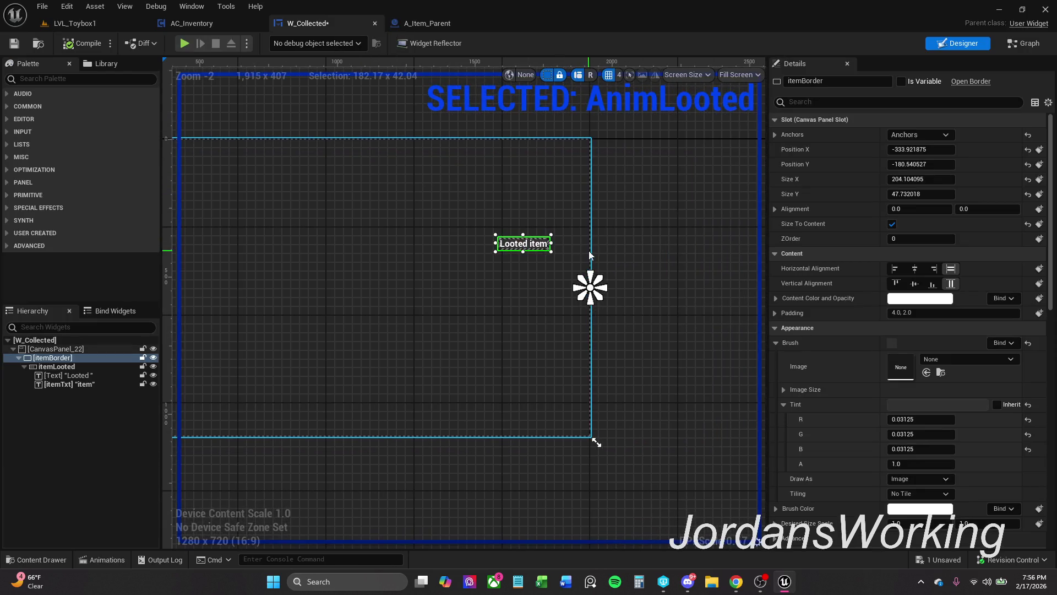
{"action": "mouse_move", "coordinate": [503, 250]}
{"action": "left_mouse_down"}
{"action": "mouse_move", "coordinate": [640, 257]}
{"action": "mouse_move", "coordinate": [606, 248]}
{"action": "left_mouse_up"}
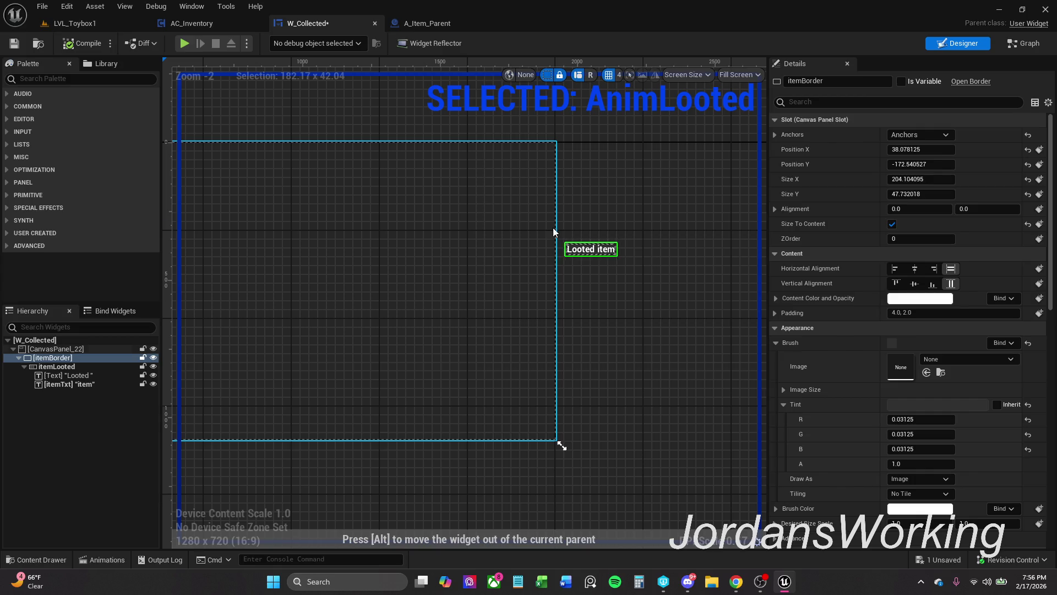
{"action": "left_click", "coordinate": [94, 37]}
{"action": "left_click", "coordinate": [185, 43]}
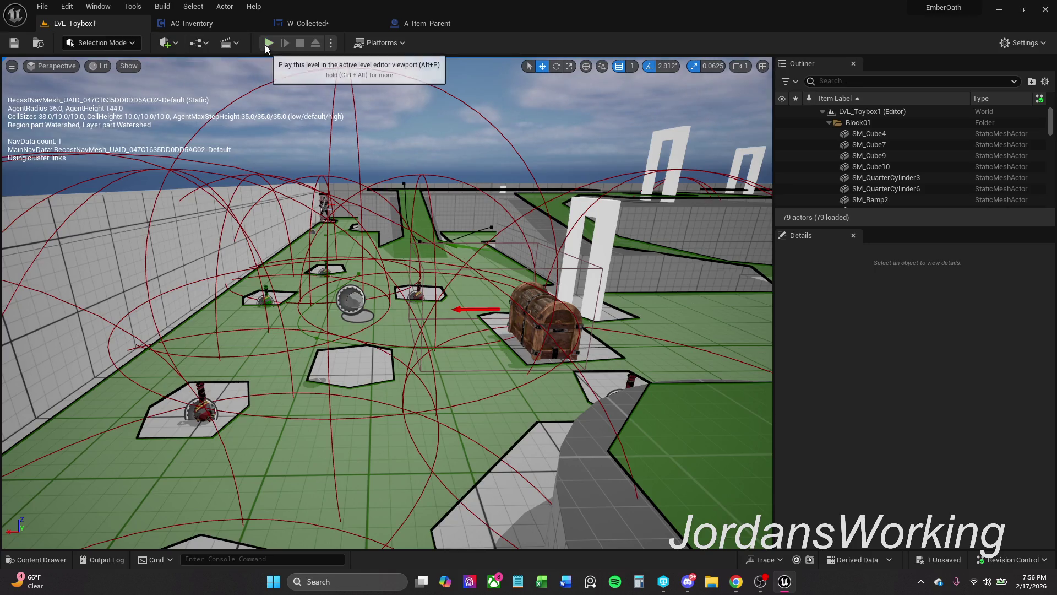
{"action": "key", "text": "e"}
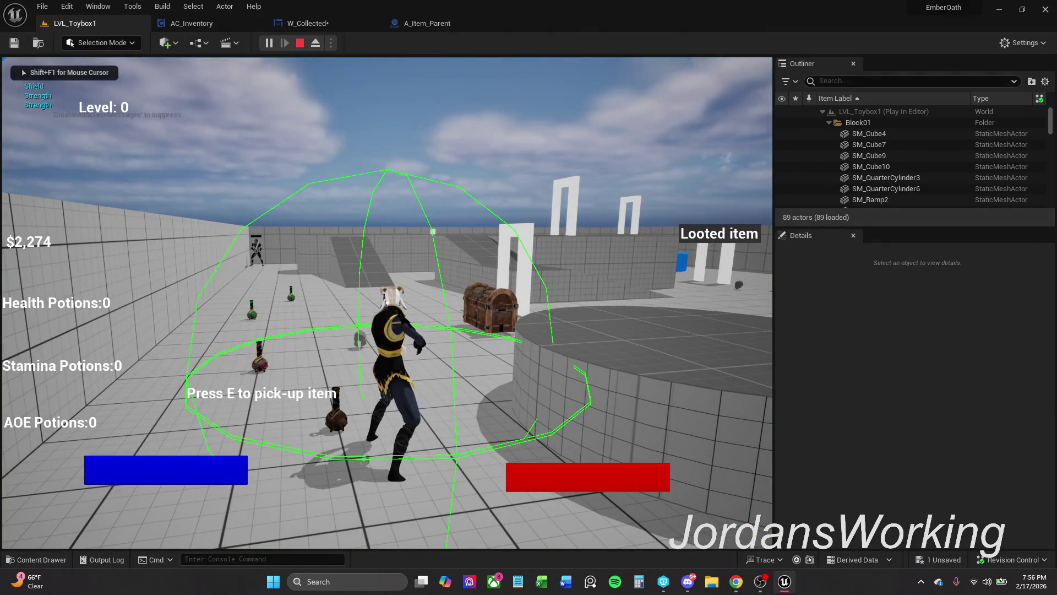
{"action": "key", "text": "shift+F1"}
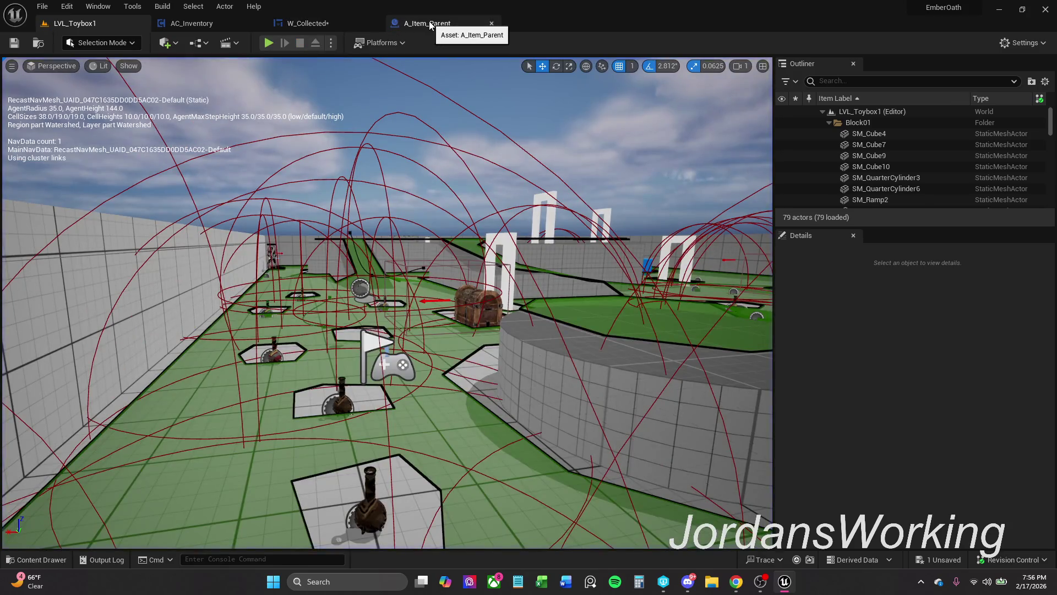
- Nudge the Looted item label slightly left and replay LVL_Toybox1
{"action": "left_click", "coordinate": [427, 24]}
{"action": "left_click", "coordinate": [307, 23]}
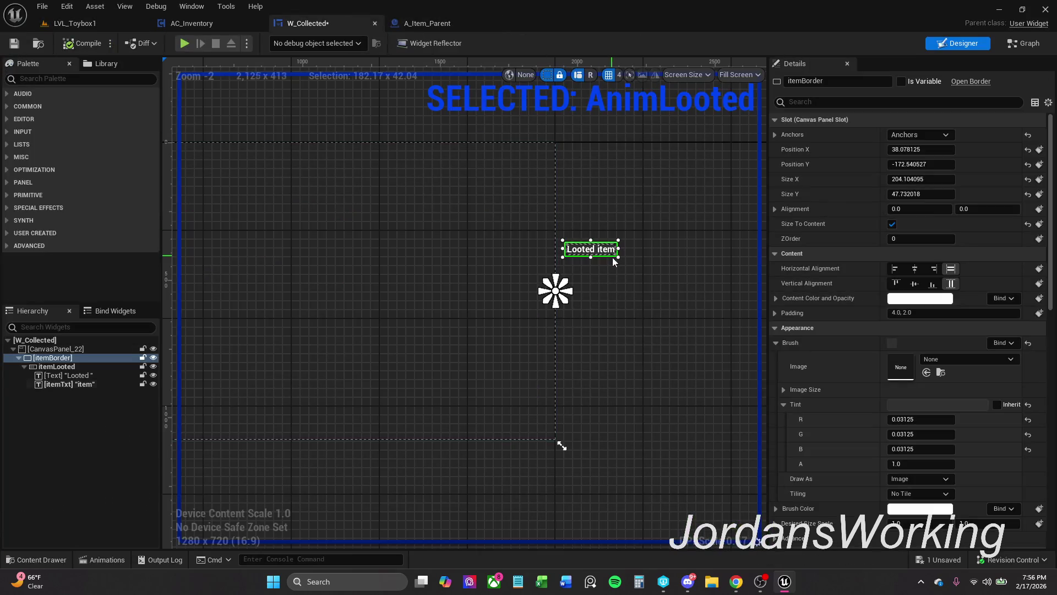
{"action": "left_click_drag", "start_coordinate": [604, 250], "coordinate": [600, 251]}
{"action": "left_click", "coordinate": [99, 25]}
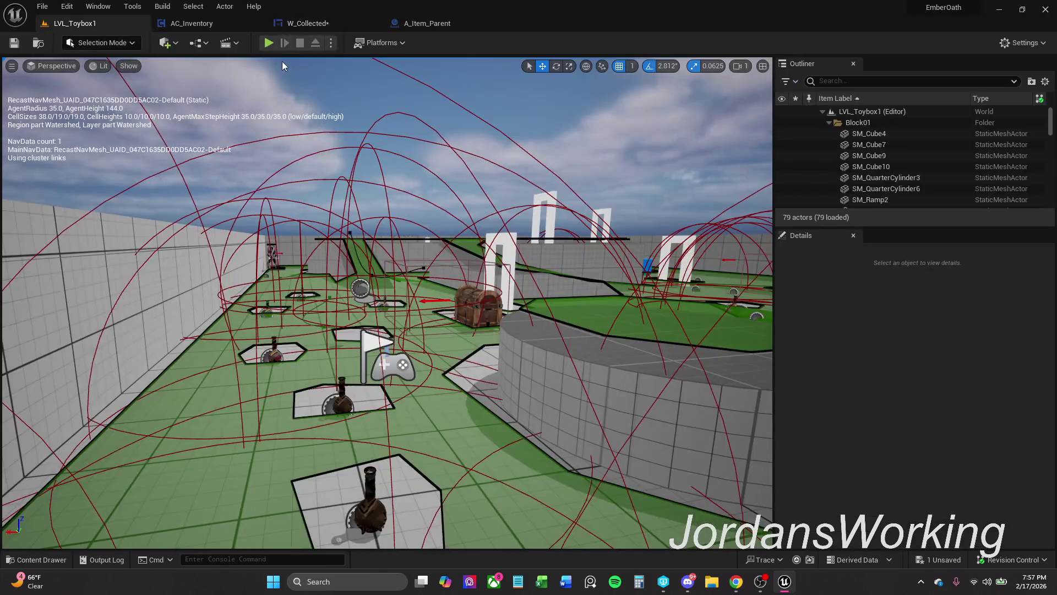
{"action": "left_click", "coordinate": [273, 49]}
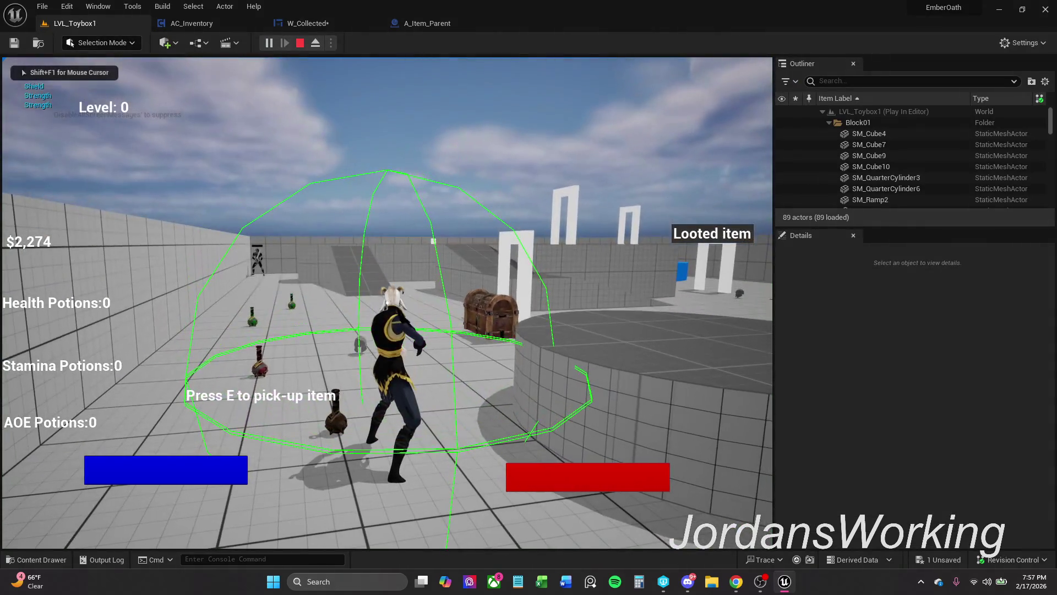
{"action": "key", "text": "Escape"}
{"action": "scroll", "coordinate": [335, 78], "scroll_direction": "up", "scroll_amount": 4}
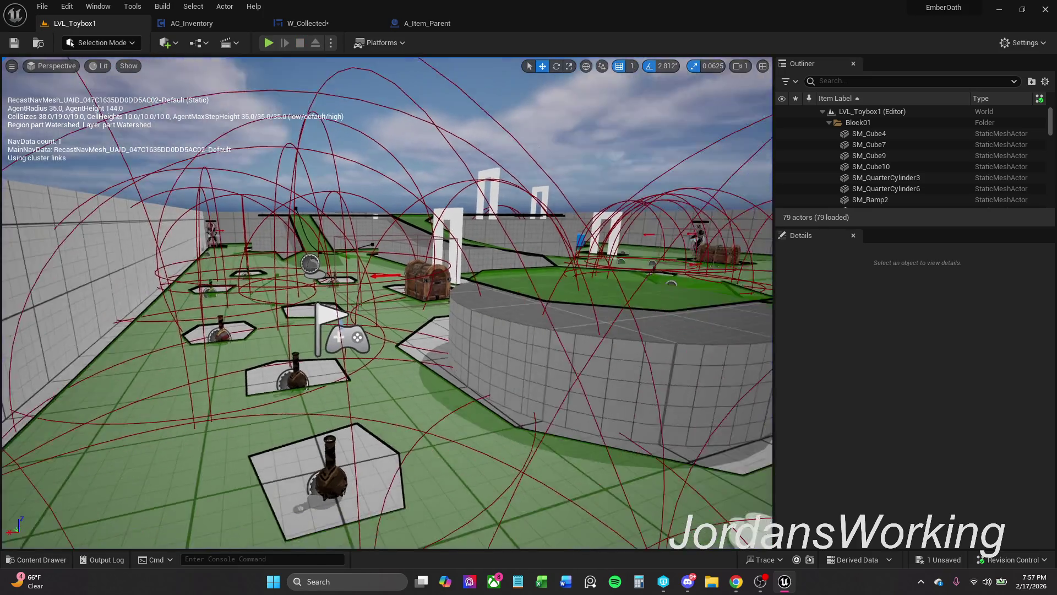
- Play the level fullscreen, pick up the potion to confirm the label placement, then return to A_Item_Parent
{"action": "key", "text": "F11"}
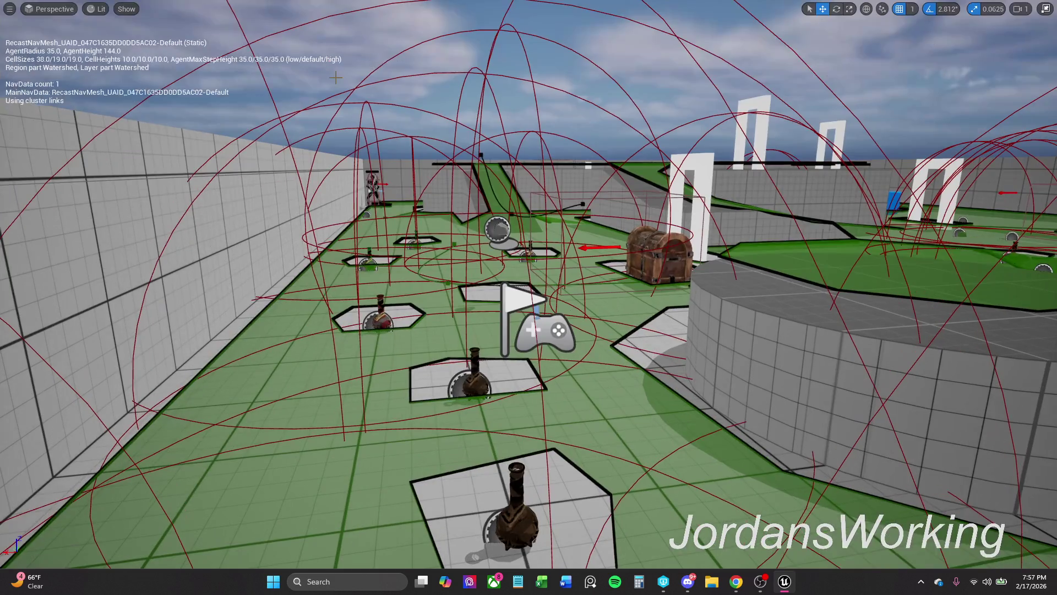
{"action": "scroll", "coordinate": [517, 102], "scroll_direction": "up", "scroll_amount": 4}
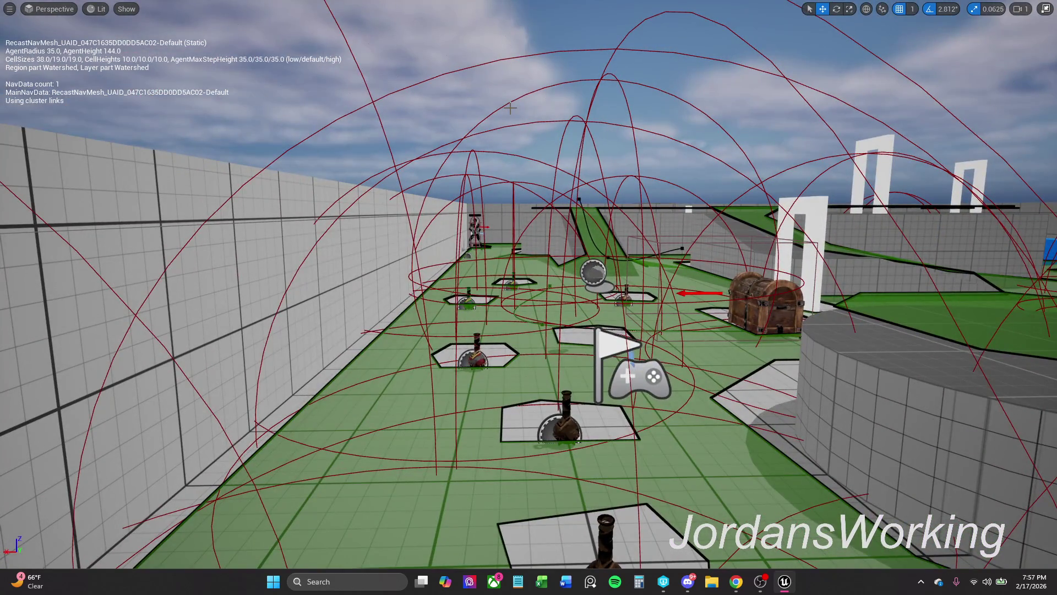
{"action": "key", "text": "alt+p"}
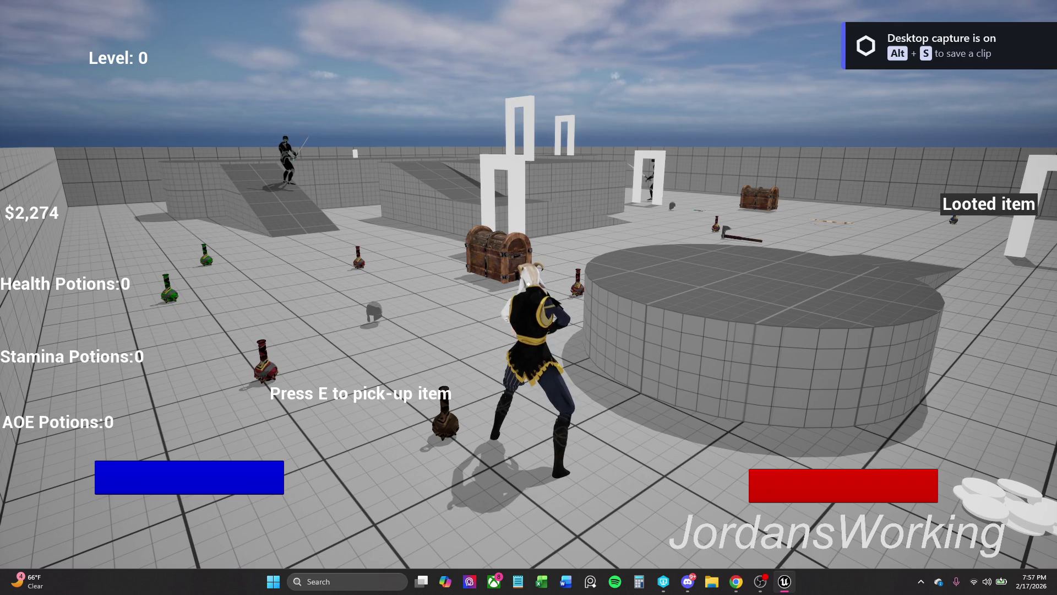
{"action": "key", "text": "e"}
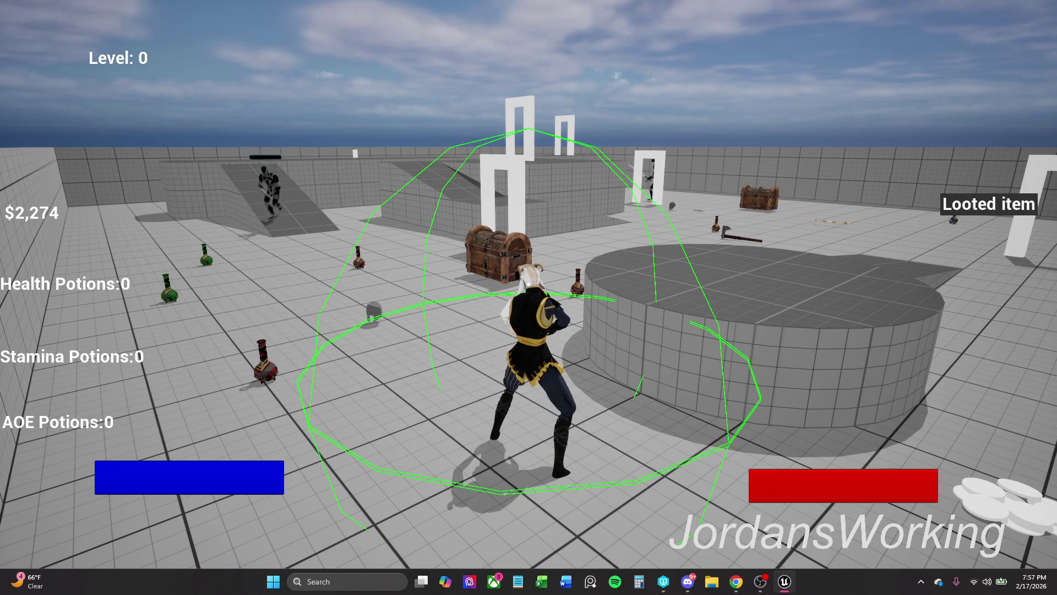
{"action": "key", "text": "Escape"}
{"action": "key", "text": "a"}
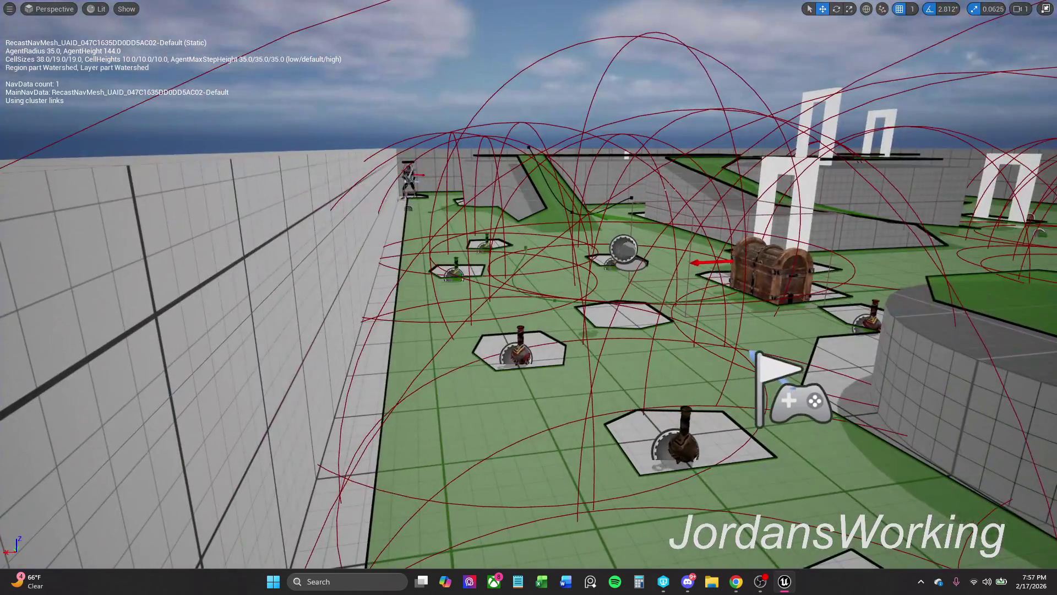
{"action": "key", "text": "F11"}
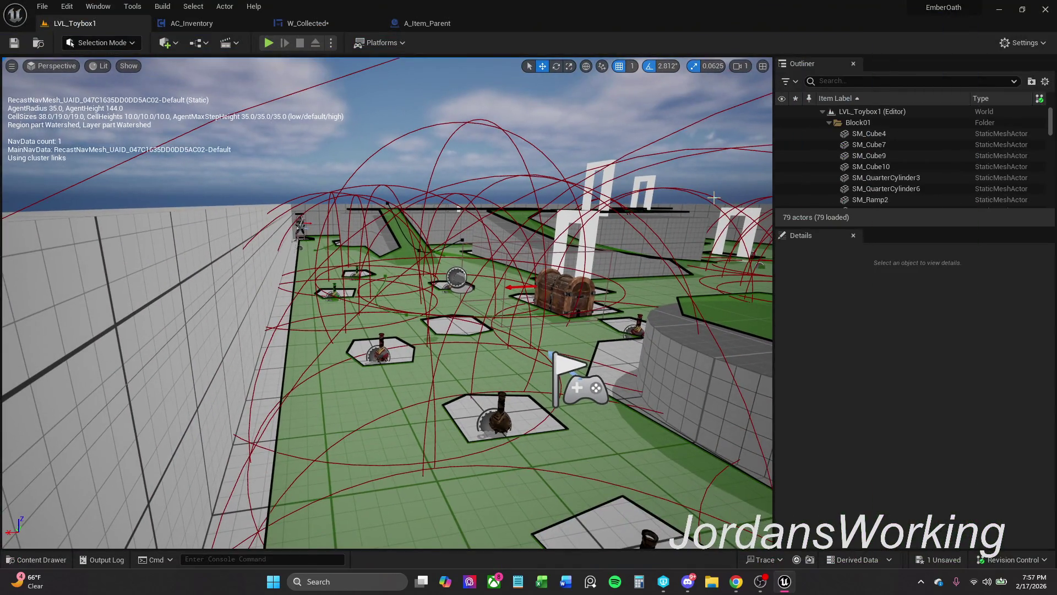
{"action": "left_click", "coordinate": [418, 23]}
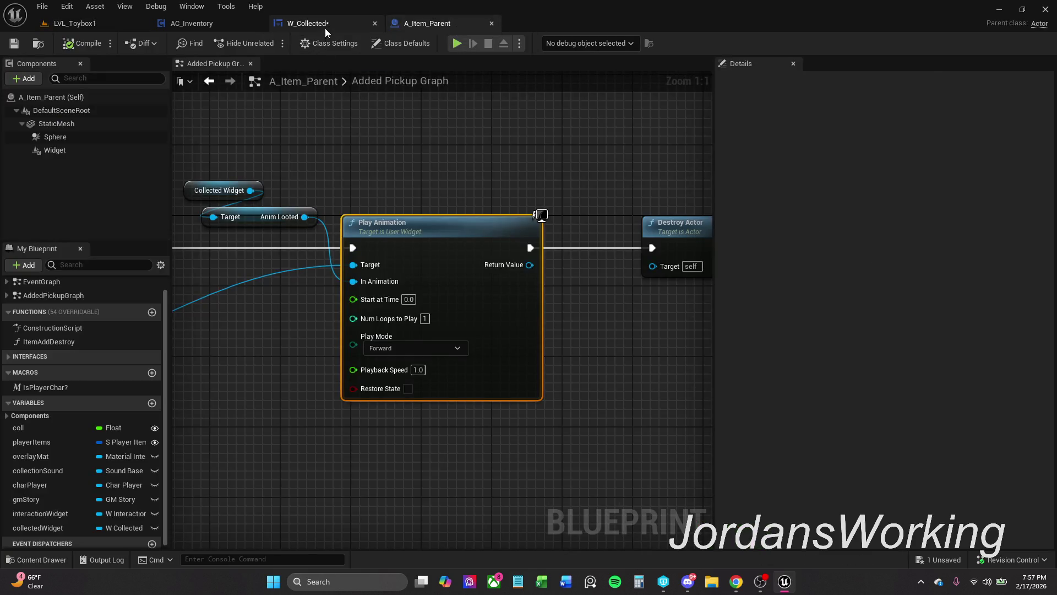
- Save W_Collected and add an Event Construct node in its event graph
{"action": "left_click", "coordinate": [316, 23]}
{"action": "left_click", "coordinate": [14, 43]}
{"action": "left_click", "coordinate": [1025, 44]}
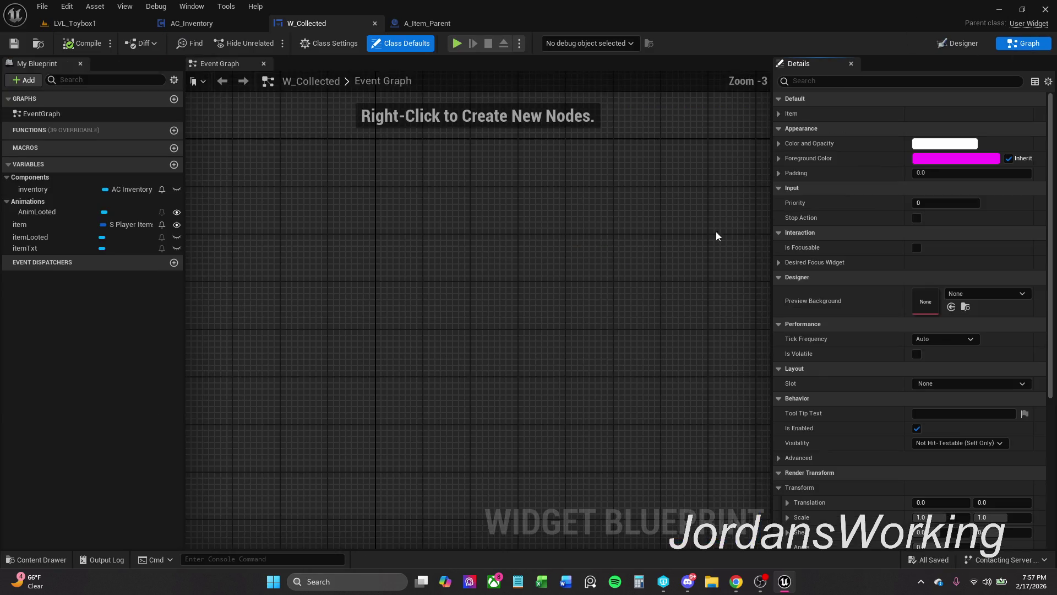
{"action": "right_click", "coordinate": [444, 226]}
{"action": "type", "text": "const"}
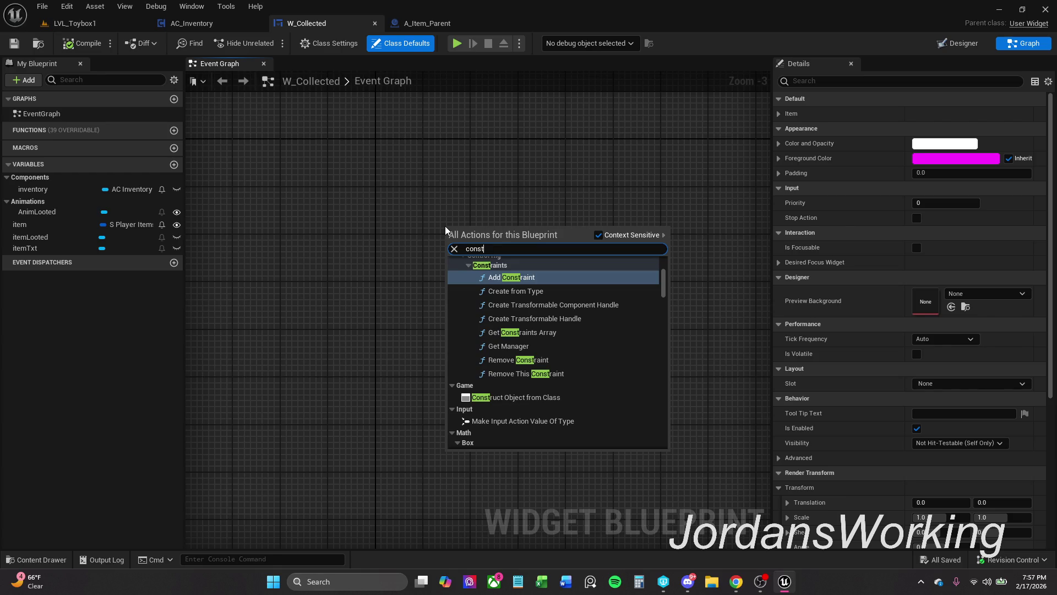
{"action": "type", "text": "ruc"}
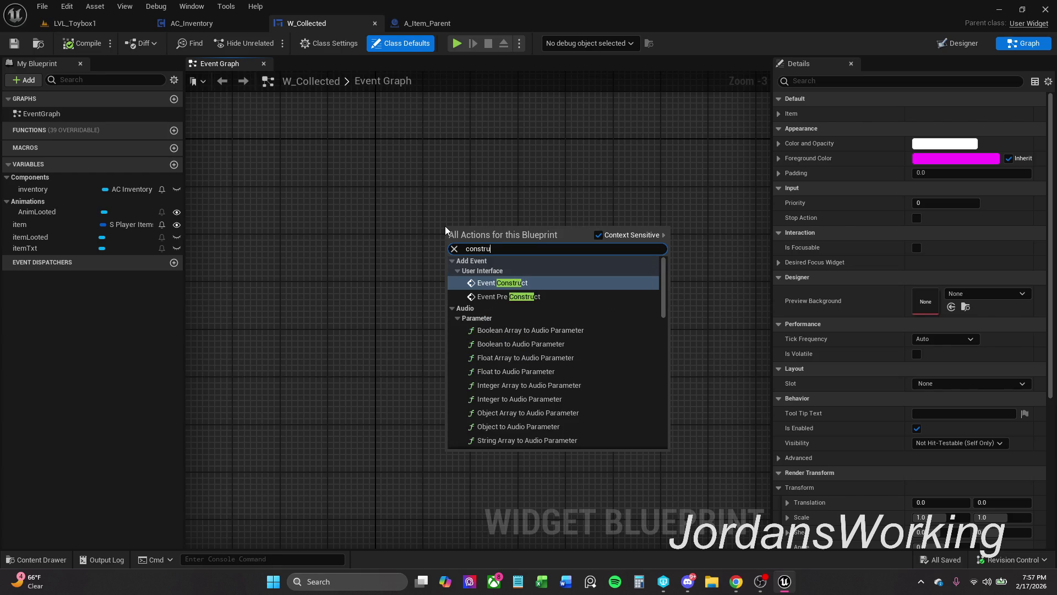
{"action": "key", "text": "Return"}
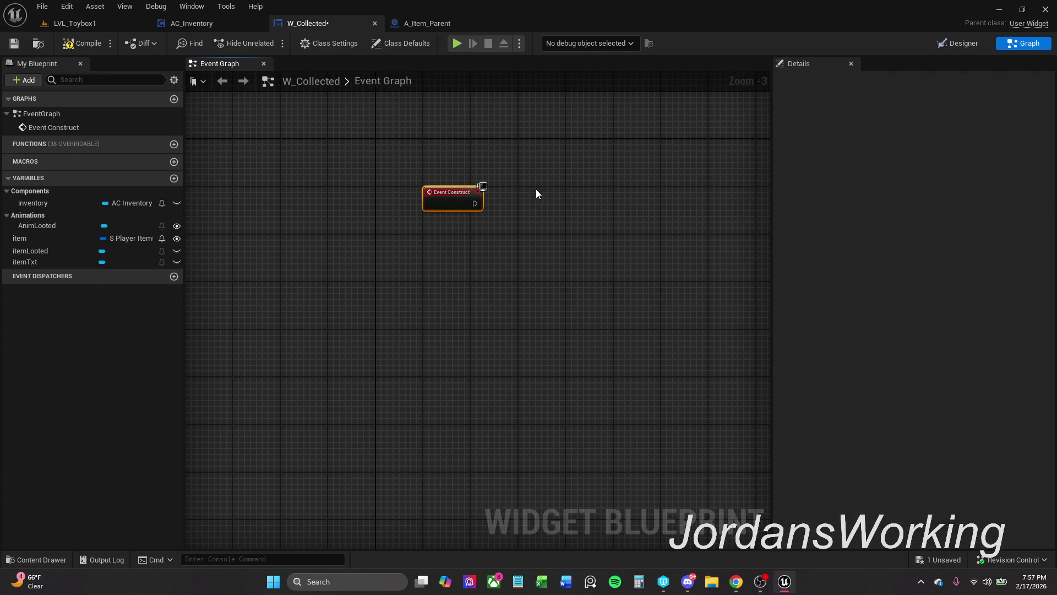
- Connect Event Construct's execution output to a new Set Timer by Event node
{"action": "scroll", "coordinate": [416, 199], "scroll_direction": "up", "scroll_amount": 3}
{"action": "left_click_drag", "start_coordinate": [400, 203], "coordinate": [443, 203]}
{"action": "type", "text": "timer"}
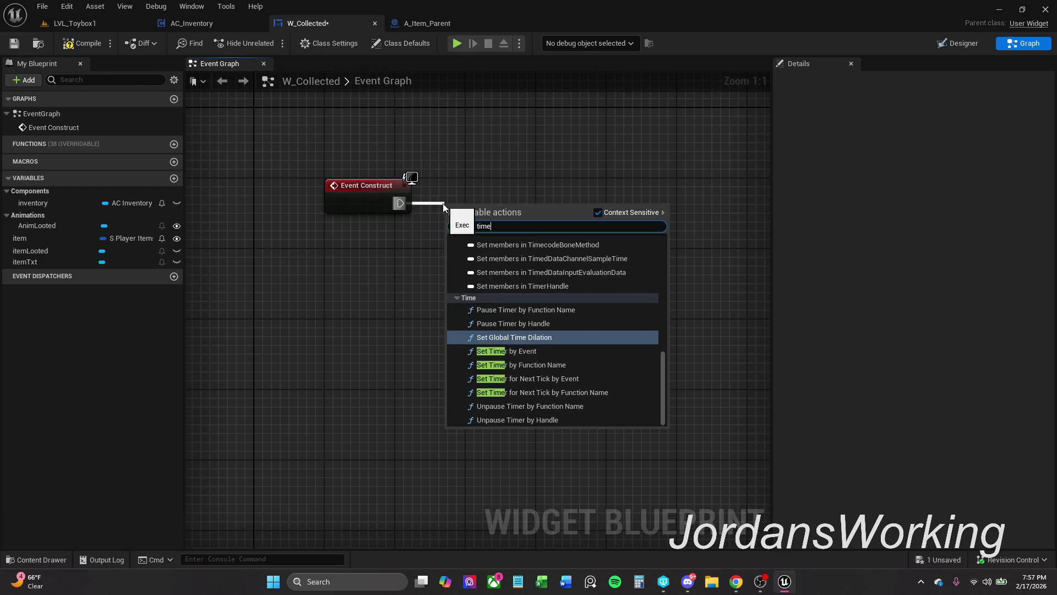
{"action": "key", "text": "Up"}
{"action": "key", "text": "Return"}
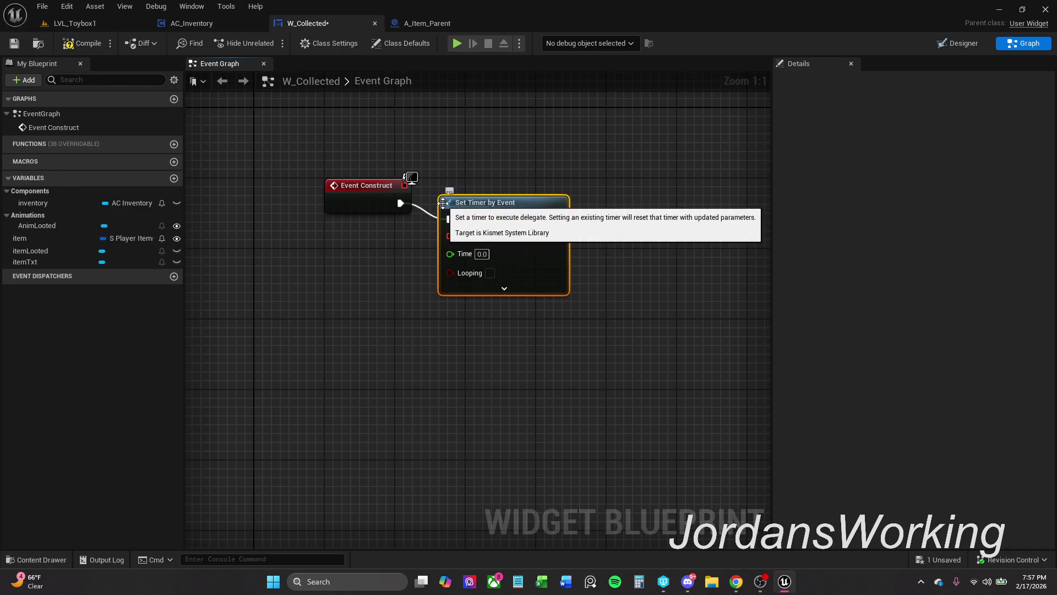
- Wire the delegate into the timer's Event input and set its Time to 7.0
{"action": "left_click", "coordinate": [361, 205], "text": "ctrl"}
{"action": "left_click", "coordinate": [408, 320]}
{"action": "left_click_drag", "start_coordinate": [480, 222], "coordinate": [403, 185]}
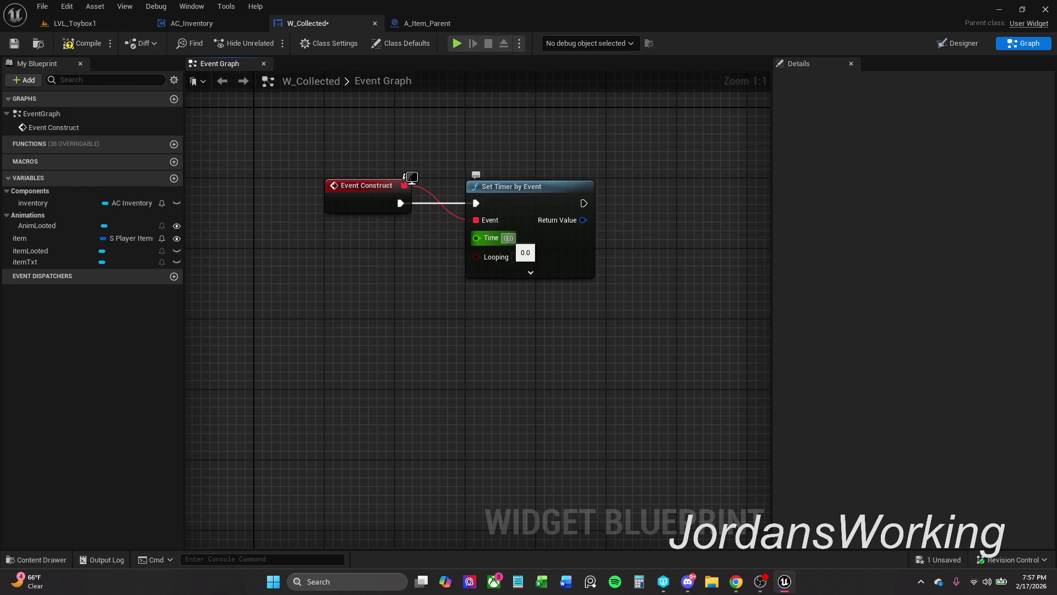
{"action": "left_click", "coordinate": [506, 238]}
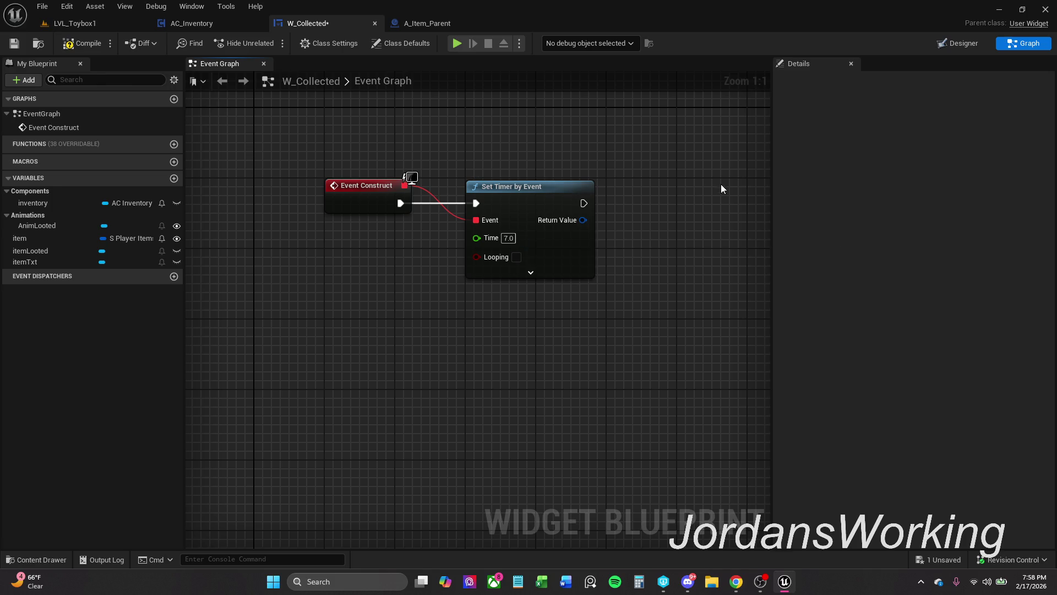
{"action": "left_click", "coordinate": [530, 272]}
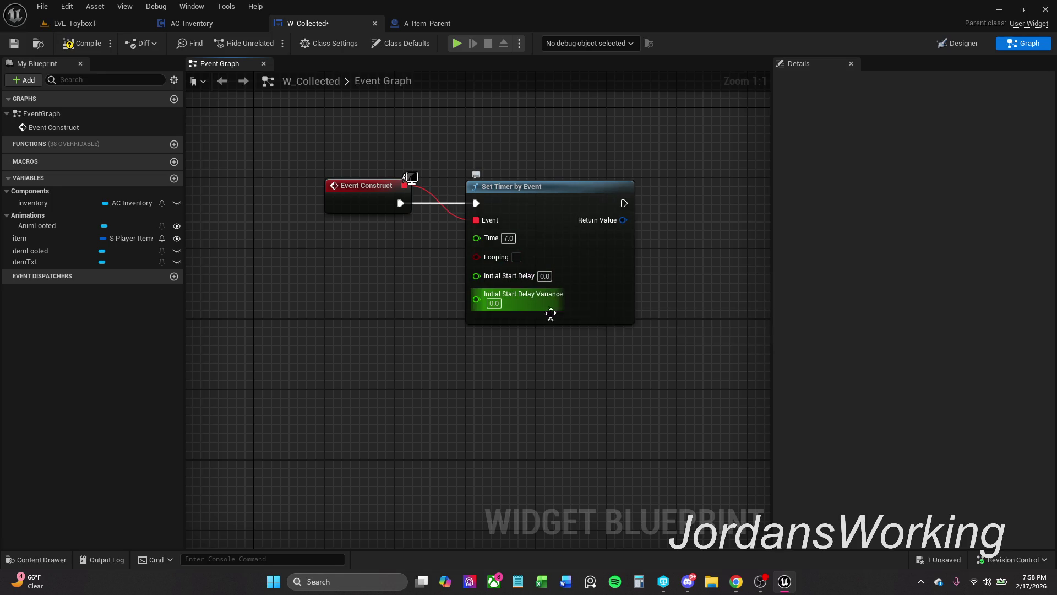
{"action": "left_click", "coordinate": [556, 318]}
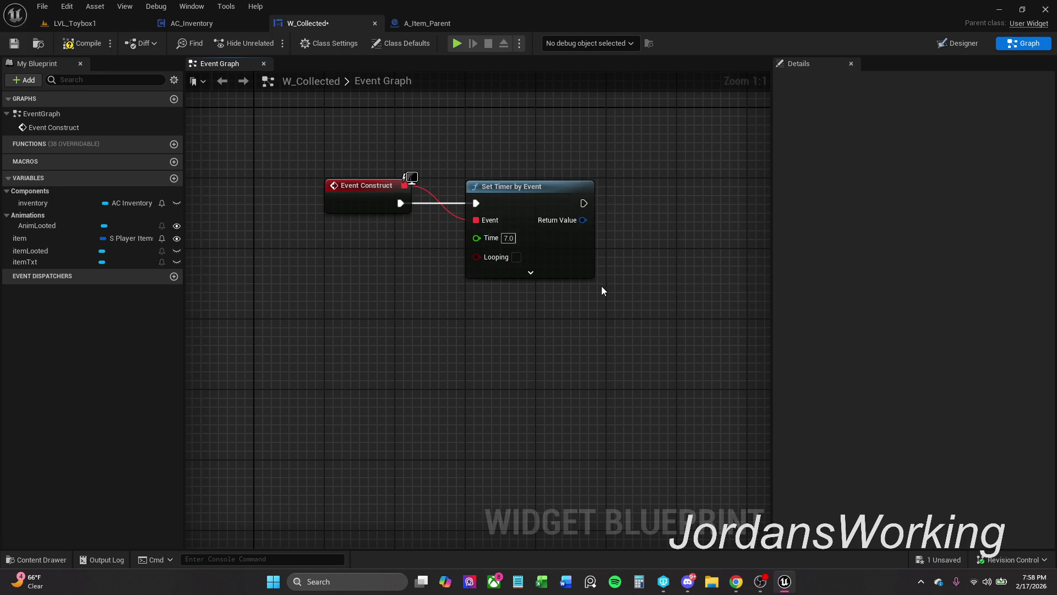
{"action": "left_click_drag", "start_coordinate": [499, 228], "coordinate": [553, 229]}
- Add a Clear and Invalidate Timer by Handle node and align it with Set Timer by Event
{"action": "type", "text": "clear"}
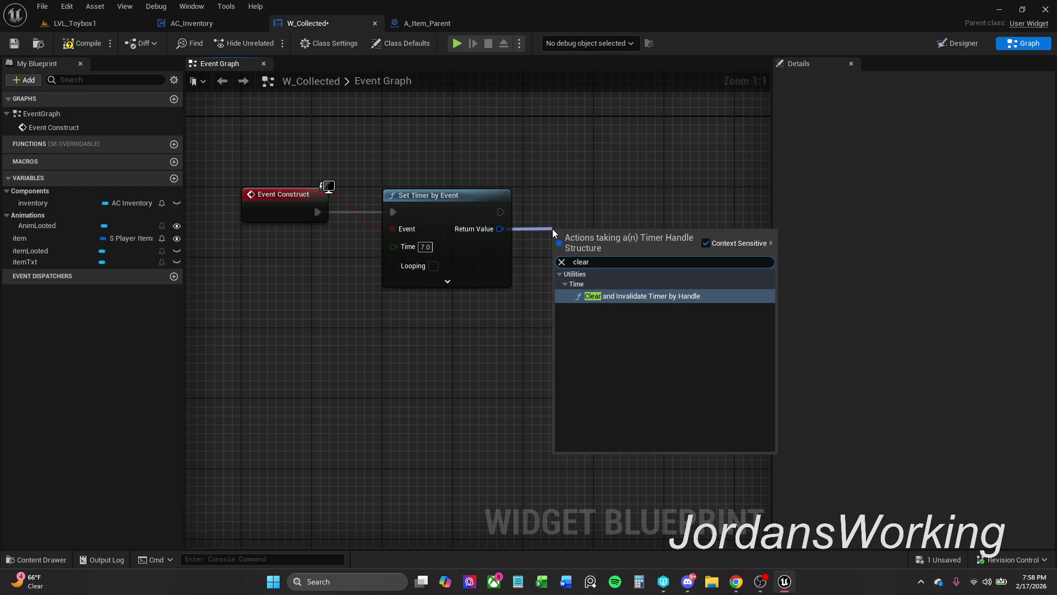
{"action": "key", "text": "Return"}
{"action": "left_click_drag", "start_coordinate": [609, 236], "coordinate": [649, 200]}
{"action": "left_click", "coordinate": [496, 166]}
{"action": "left_click", "coordinate": [648, 209]}
{"action": "left_click", "coordinate": [448, 217], "text": "ctrl"}
{"action": "key", "text": "q"}
{"action": "left_click", "coordinate": [526, 193]}
{"action": "left_click_drag", "start_coordinate": [649, 208], "coordinate": [622, 213]}
{"action": "left_click", "coordinate": [485, 208], "text": "ctrl"}
{"action": "key", "text": "q"}
- Add an aligned Remove from Parent node after the Clear node and compile W_Collected
{"action": "scroll", "coordinate": [489, 254], "scroll_direction": "down", "scroll_amount": 1}
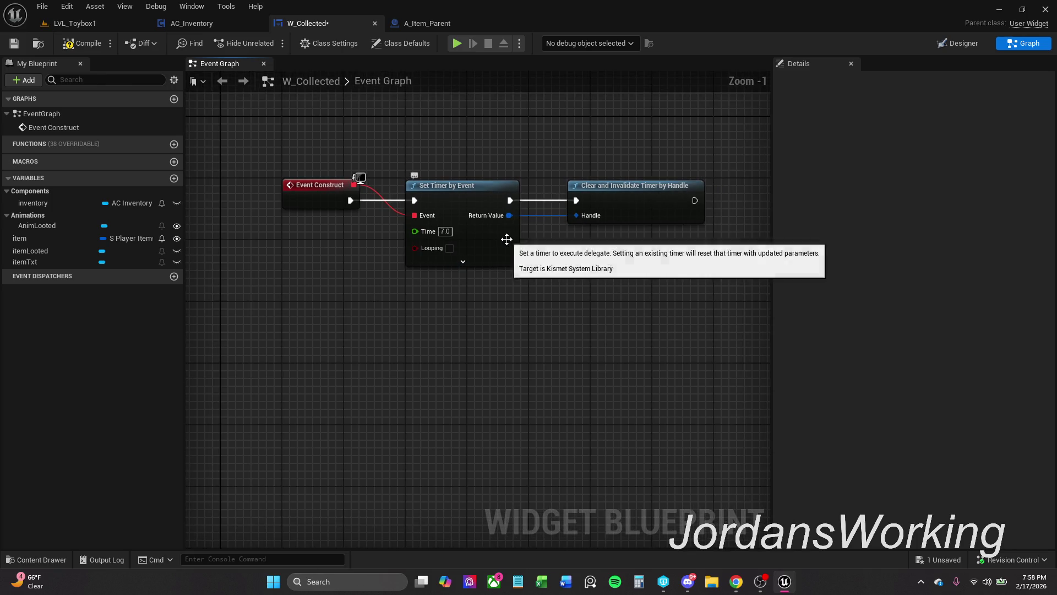
{"action": "left_click_drag", "start_coordinate": [553, 246], "coordinate": [474, 259]}
{"action": "mouse_move", "coordinate": [619, 220]}
{"action": "left_mouse_down"}
{"action": "mouse_move", "coordinate": [473, 227]}
{"action": "mouse_move", "coordinate": [529, 225]}
{"action": "left_mouse_up"}
{"action": "type", "text": "remove fro"}
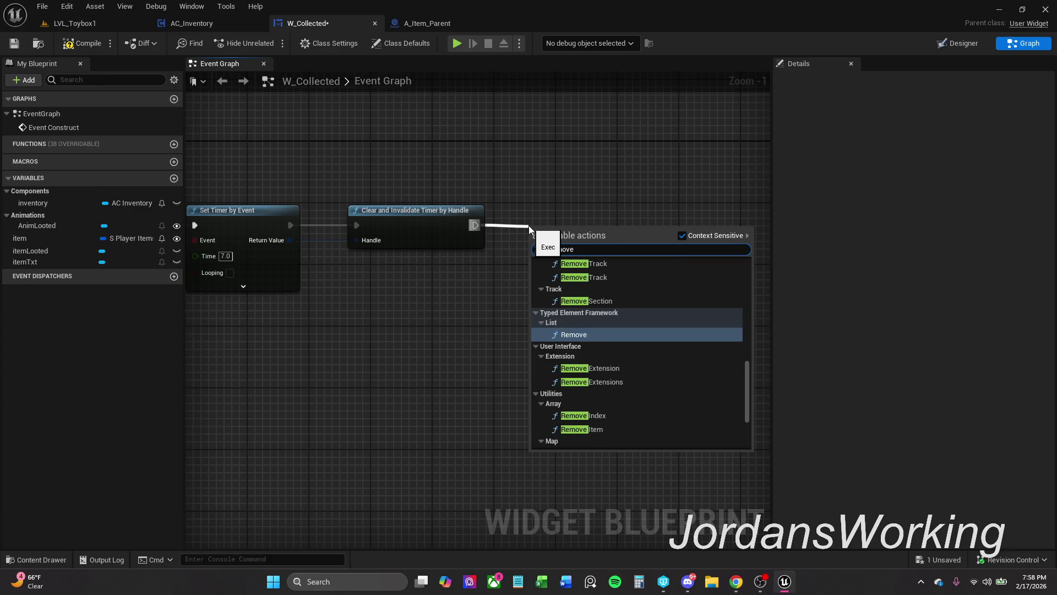
{"action": "type", "text": "m"}
{"action": "key", "text": "Return"}
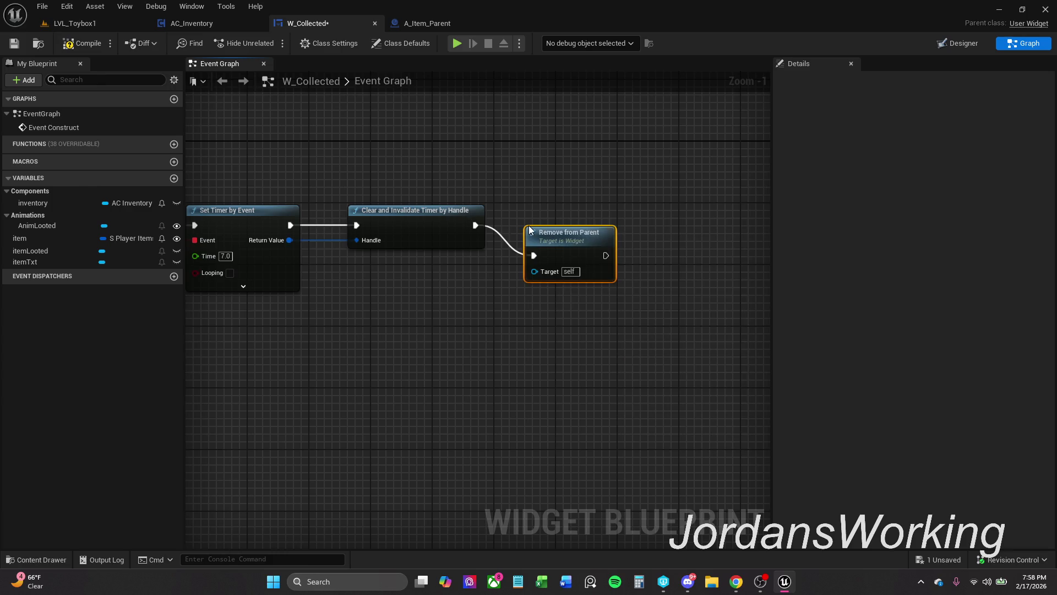
{"action": "key", "text": "q"}
{"action": "left_click", "coordinate": [489, 186]}
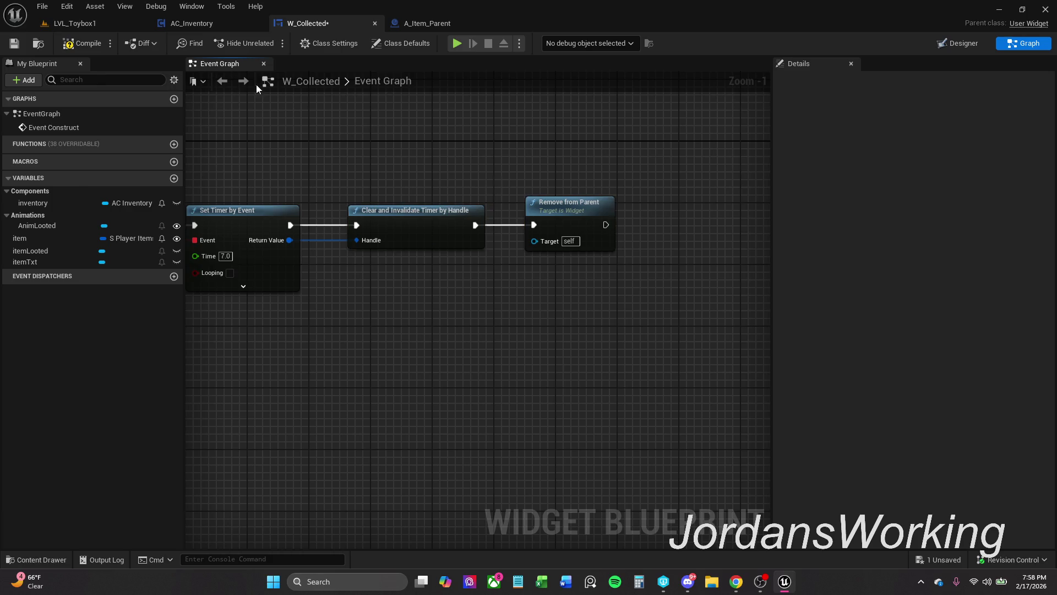
{"action": "left_click", "coordinate": [76, 50]}
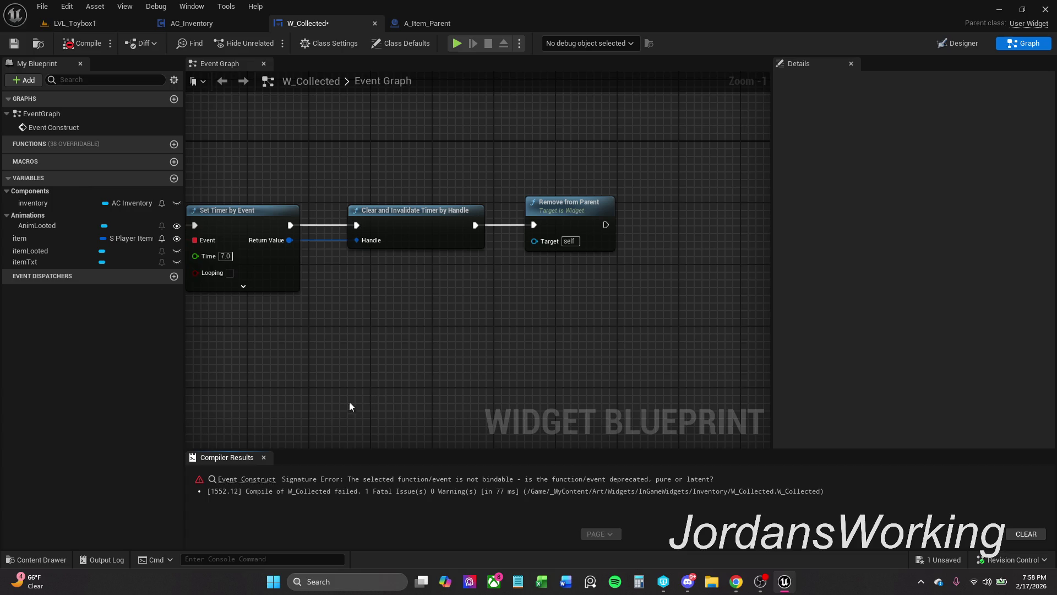
- Break the Event Construct link into Set Timer's Event input and recompile W_Collected
{"action": "left_click", "coordinate": [246, 478]}
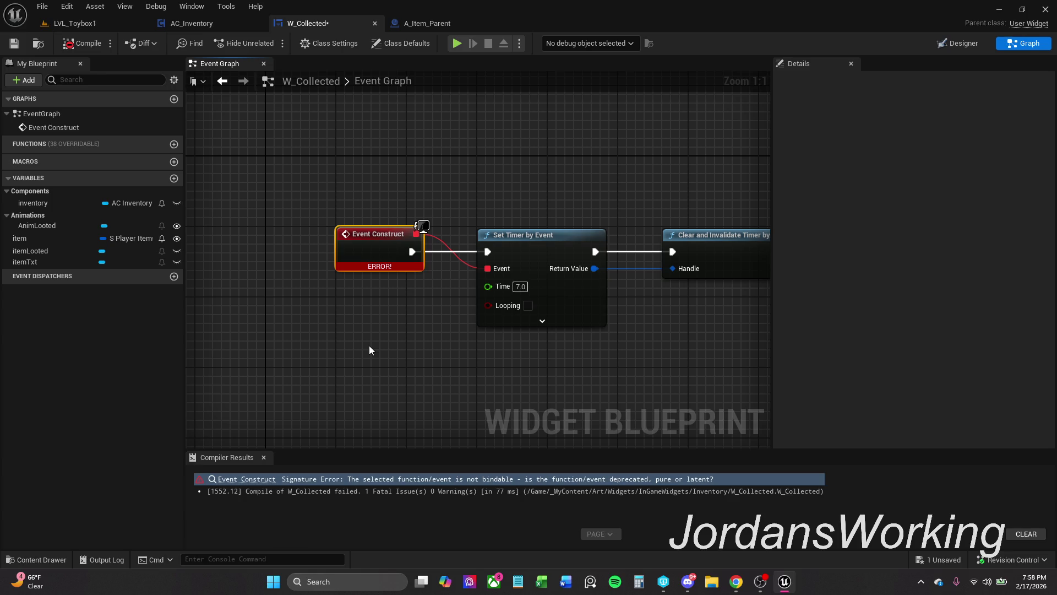
{"action": "left_click", "coordinate": [488, 269], "text": "alt"}
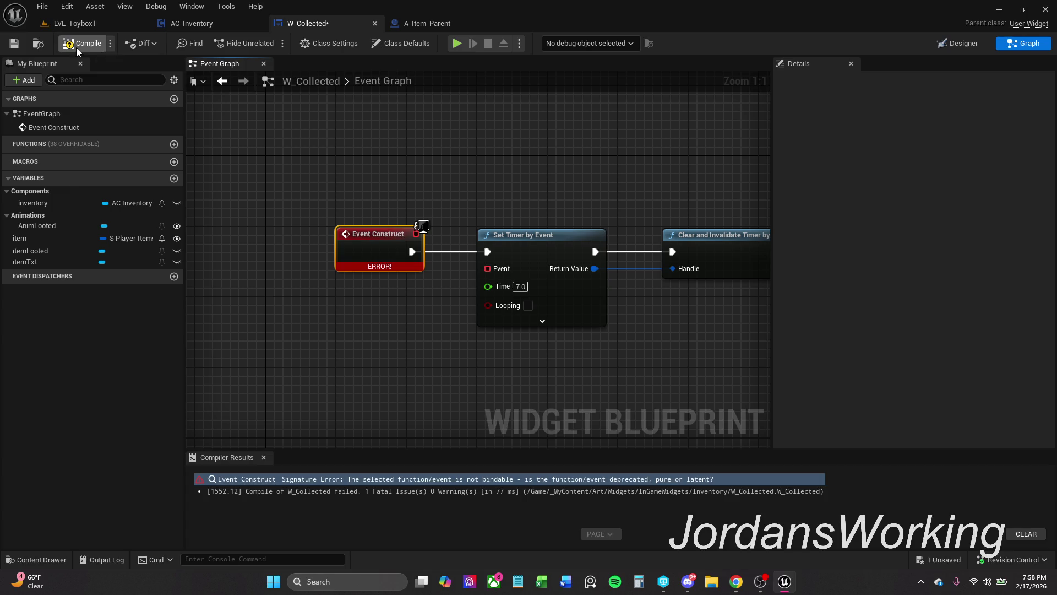
{"action": "left_click", "coordinate": [81, 42]}
{"action": "left_click_drag", "start_coordinate": [469, 326], "coordinate": [434, 320]}
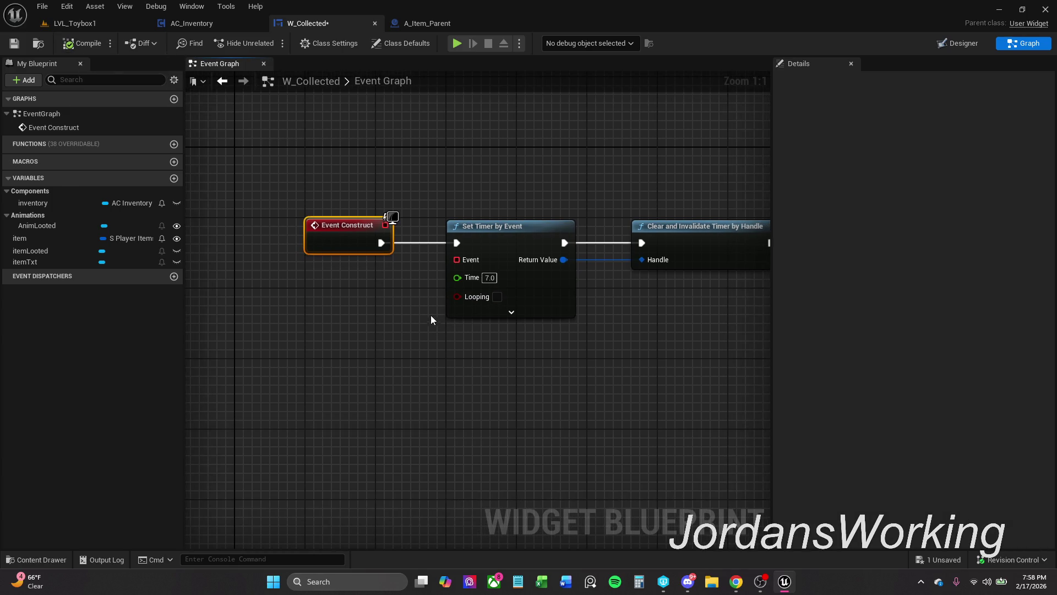
{"action": "left_click", "coordinate": [502, 313]}
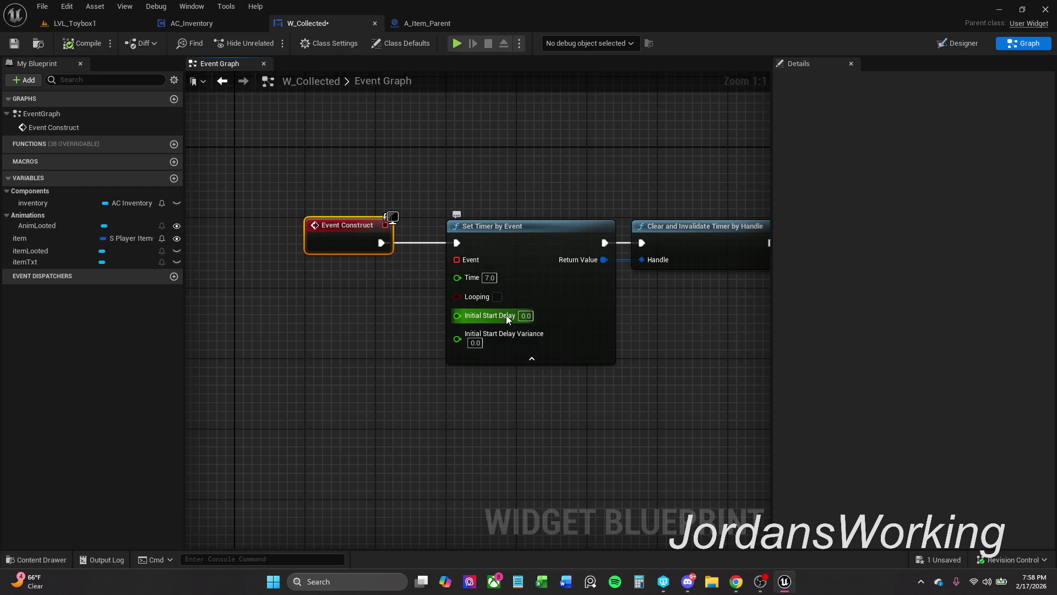
{"action": "left_click", "coordinate": [532, 358]}
- Play-test LVL_Toybox1, pick up an item, and stop the session
{"action": "left_click", "coordinate": [86, 43]}
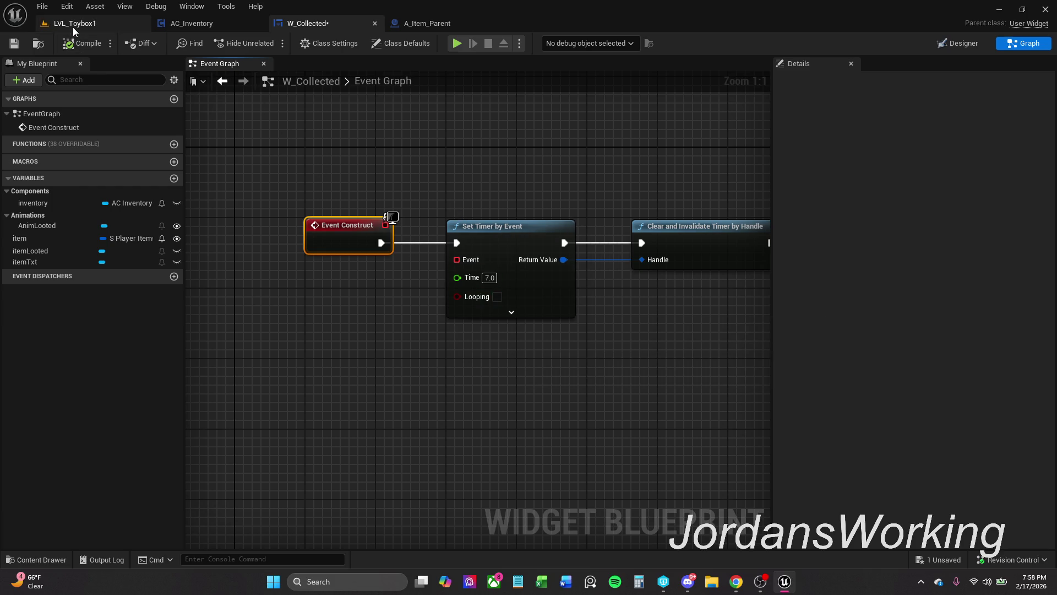
{"action": "left_click", "coordinate": [75, 23]}
{"action": "left_click", "coordinate": [269, 43]}
{"action": "key", "text": "e"}
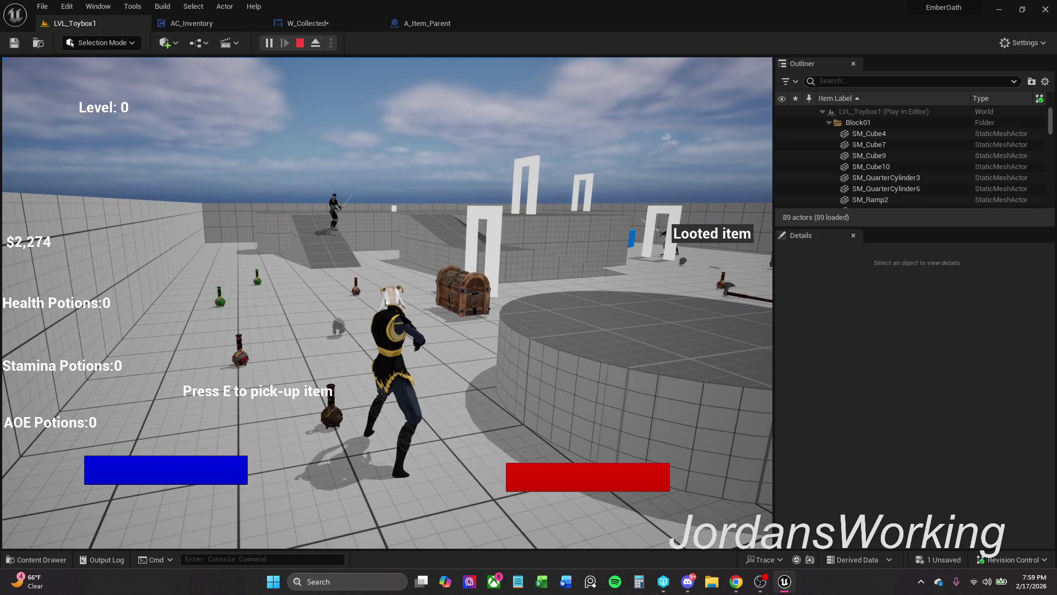
{"action": "key", "text": "Escape"}
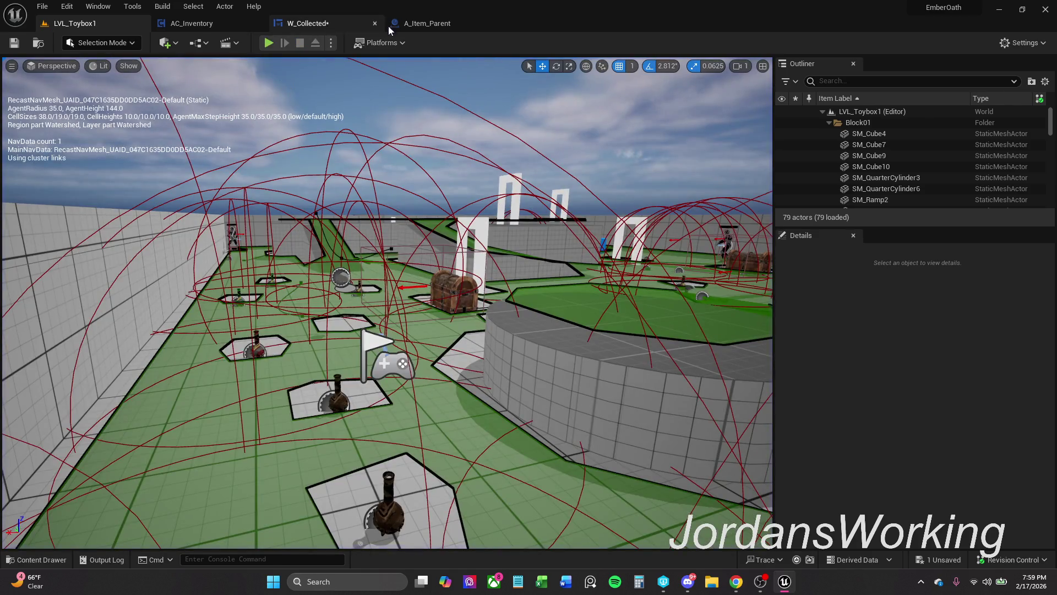
- Bind a new custom event named StopNotify to Set Timer's Event input
{"action": "left_click", "coordinate": [391, 25]}
{"action": "left_click", "coordinate": [312, 28]}
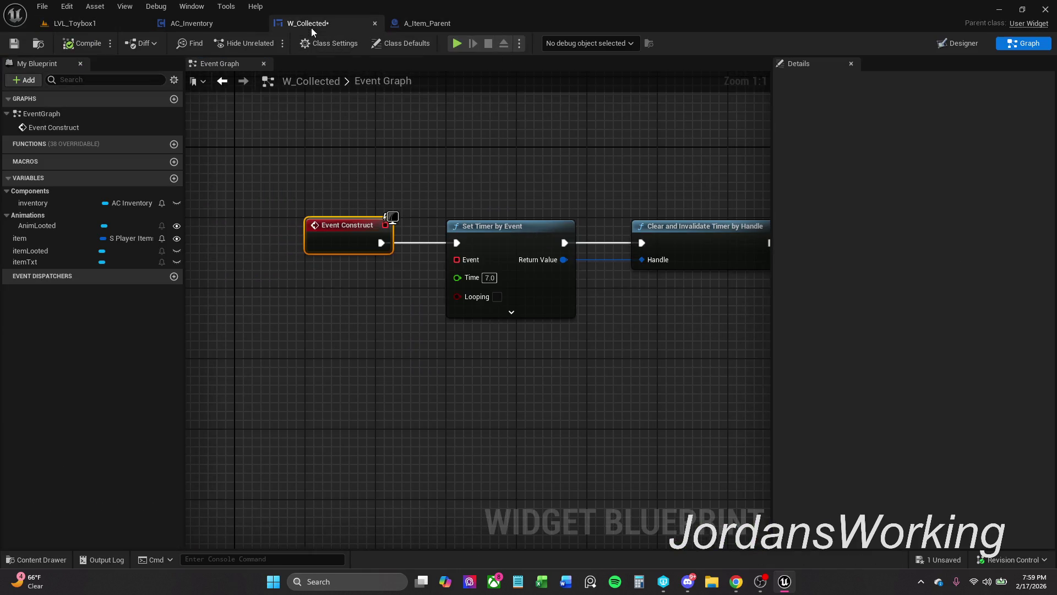
{"action": "left_click_drag", "start_coordinate": [457, 259], "coordinate": [427, 336]}
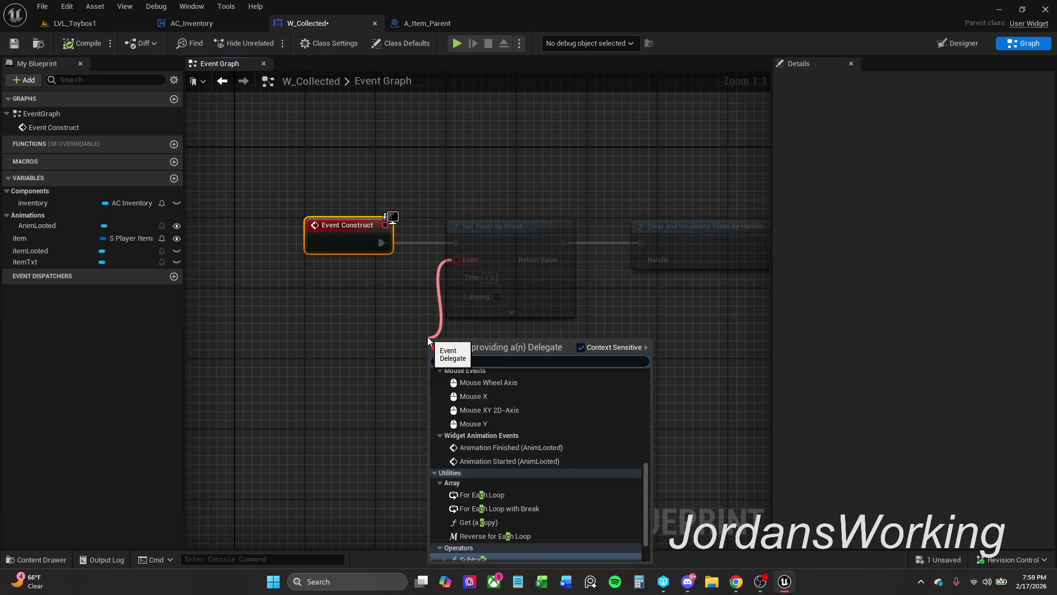
{"action": "type", "text": "cu"}
{"action": "key", "text": "Return"}
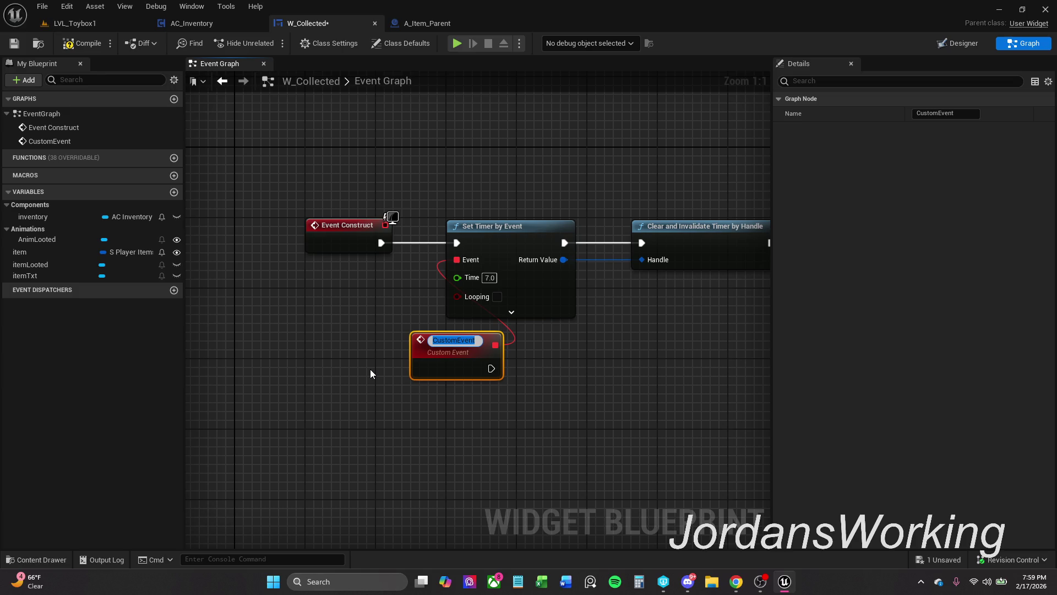
{"action": "type", "text": "NotifyBeg"}
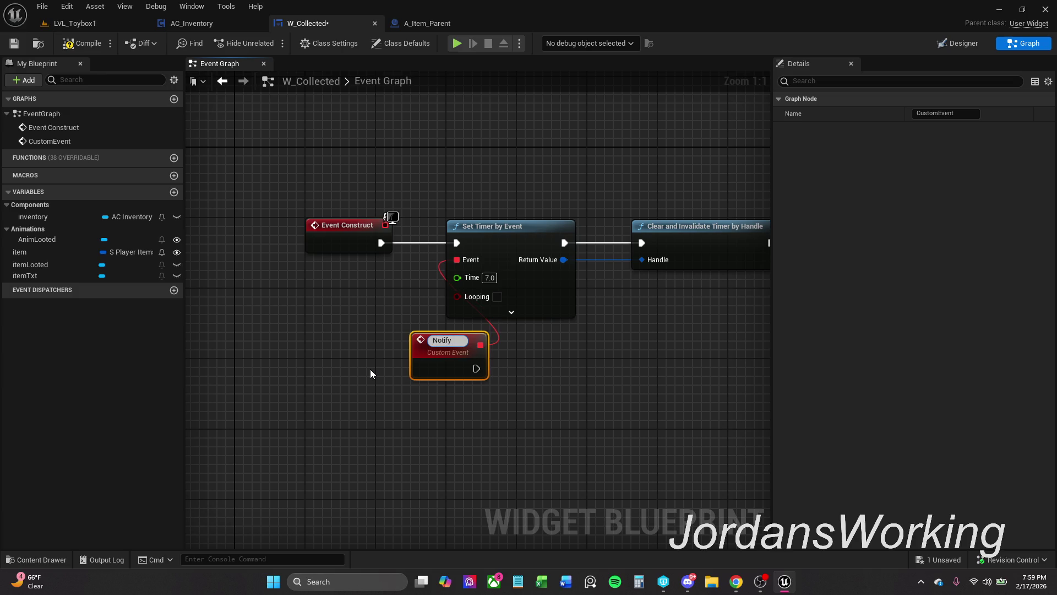
{"action": "type", "text": "in"}
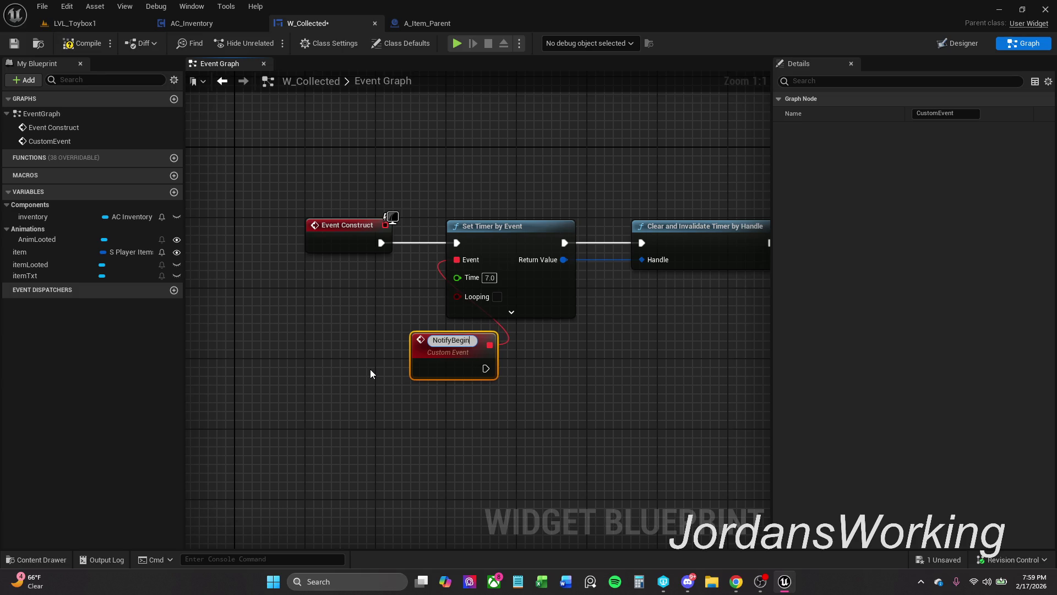
{"action": "key", "text": "BackSpace"}
{"action": "key", "text": "BackSpace"}
{"action": "key", "text": "BackSpace"}
{"action": "double_click", "coordinate": [453, 340]}
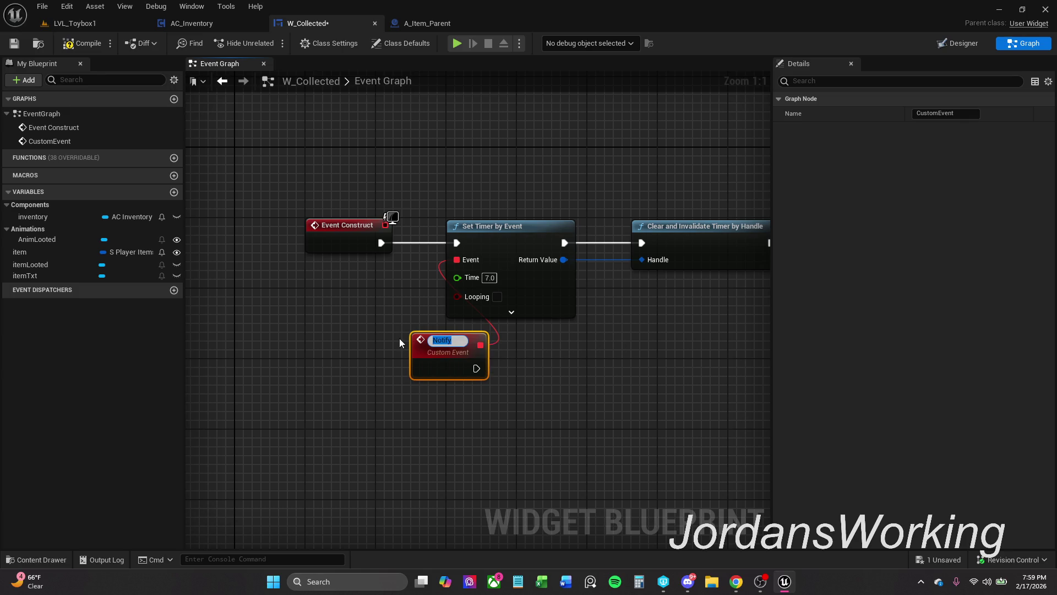
{"action": "type", "text": "Stop"}
{"action": "key", "text": "Return"}
- Wire StopNotify's execution into Clear and Invalidate Timer by Handle
{"action": "left_click", "coordinate": [552, 369]}
{"action": "left_click_drag", "start_coordinate": [552, 368], "coordinate": [430, 371]}
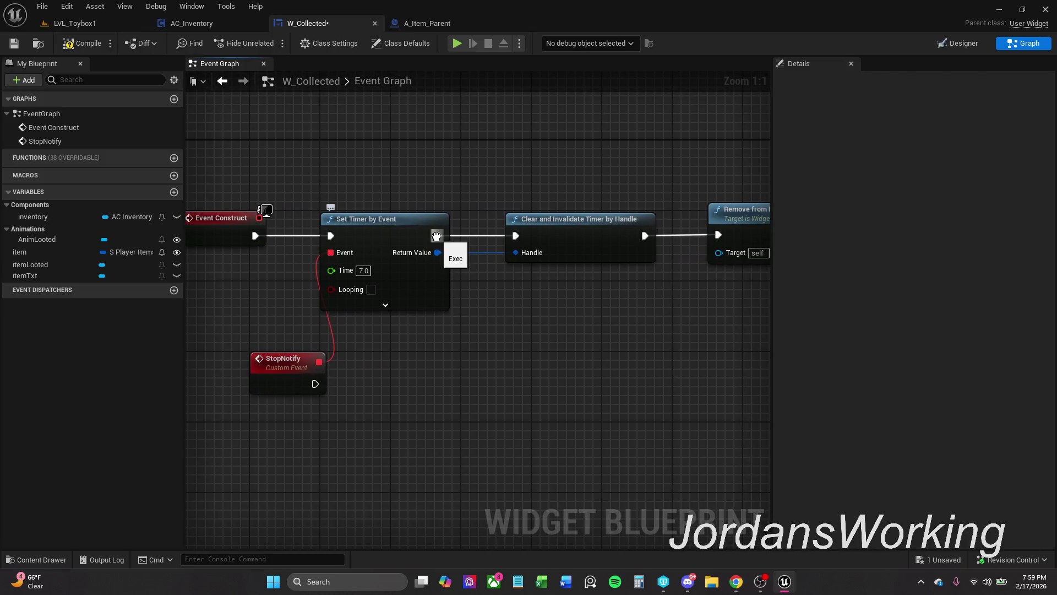
{"action": "mouse_move", "coordinate": [439, 237]}
{"action": "left_mouse_down"}
{"action": "mouse_move", "coordinate": [447, 246]}
{"action": "mouse_move", "coordinate": [435, 299]}
{"action": "mouse_move", "coordinate": [320, 384]}
{"action": "left_mouse_up"}
{"action": "left_click_drag", "start_coordinate": [503, 189], "coordinate": [755, 295]}
{"action": "left_click", "coordinate": [617, 183]}
{"action": "mouse_move", "coordinate": [340, 189]}
{"action": "left_mouse_down"}
{"action": "mouse_move", "coordinate": [460, 300]}
{"action": "mouse_move", "coordinate": [454, 220]}
{"action": "mouse_move", "coordinate": [508, 102]}
{"action": "mouse_move", "coordinate": [486, 160]}
{"action": "left_mouse_up"}
{"action": "key", "text": "ctrl+z"}
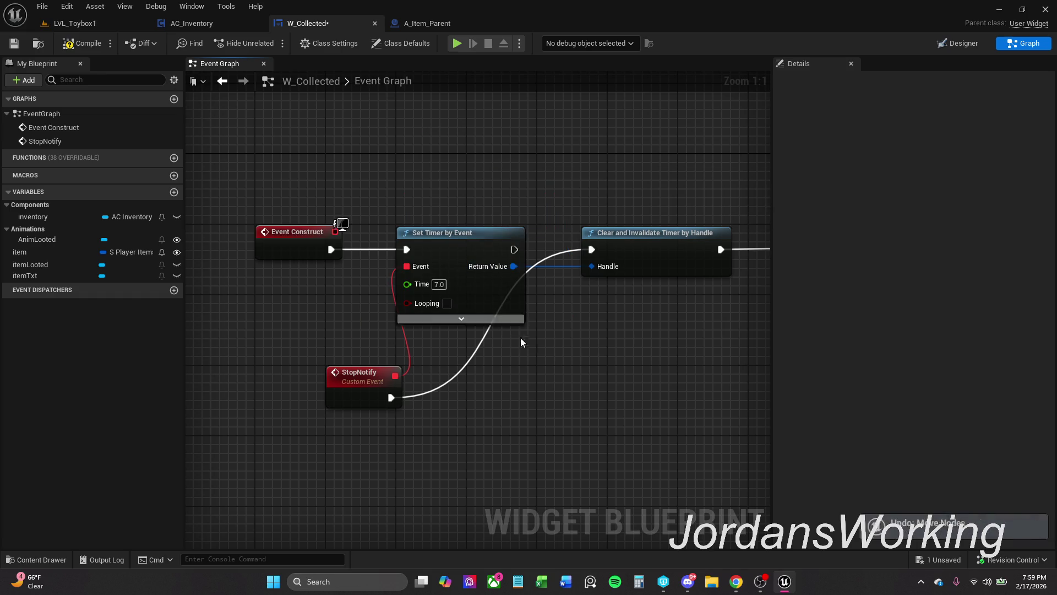
{"action": "left_click", "coordinate": [104, 25]}
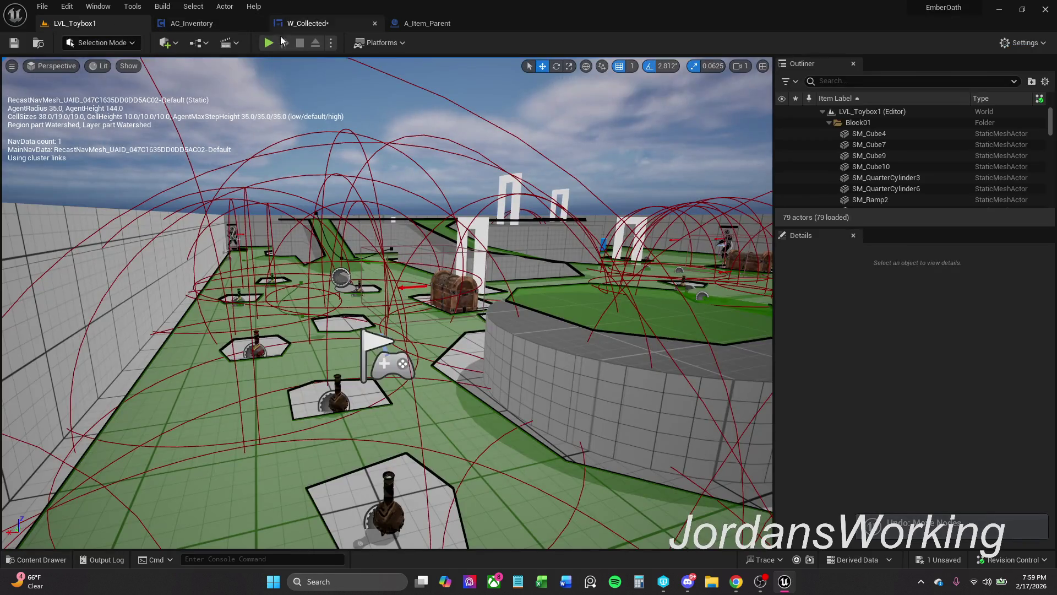
- Pick up an item in LVL_Toybox1, replay the level, then go back to W_Collected's graph
{"action": "key", "text": "e"}
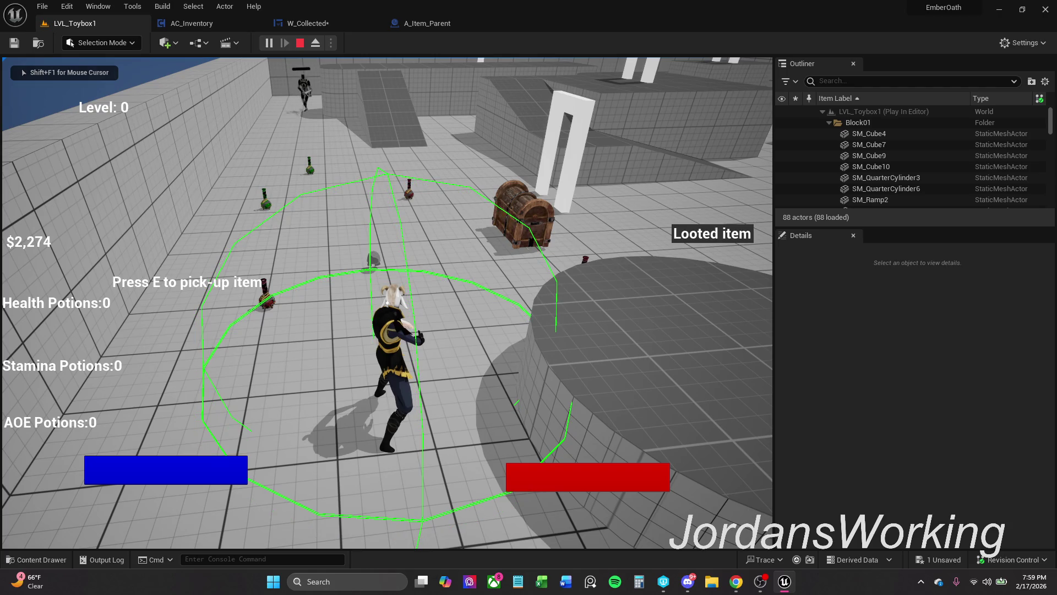
{"action": "key", "text": "Escape"}
{"action": "left_click", "coordinate": [269, 43]}
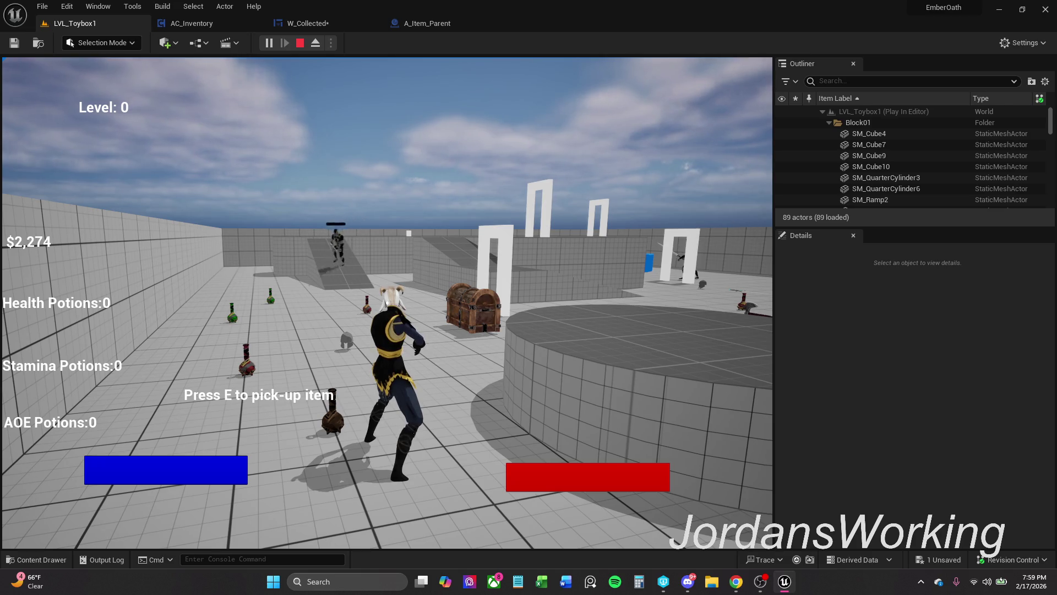
{"action": "key", "text": "shift+F1"}
{"action": "left_click", "coordinate": [326, 25]}
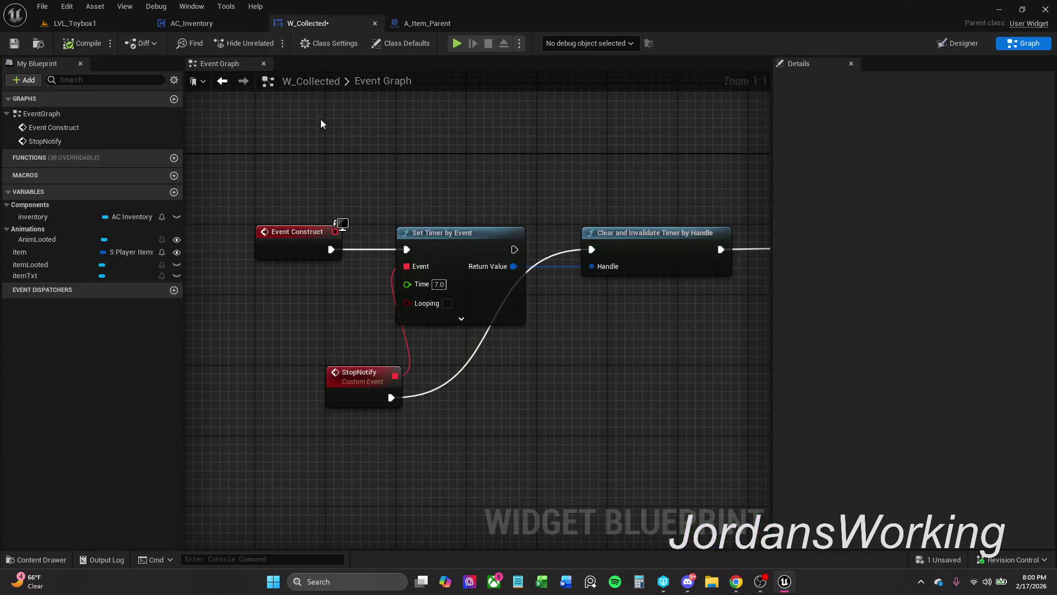
- Rearrange Event Construct, Set Timer, StopNotify and its chain in the W_Collected graph
{"action": "mouse_move", "coordinate": [468, 221]}
{"action": "left_mouse_down"}
{"action": "mouse_move", "coordinate": [464, 208]}
{"action": "mouse_move", "coordinate": [434, 229]}
{"action": "mouse_move", "coordinate": [417, 207]}
{"action": "left_mouse_up"}
{"action": "left_click_drag", "start_coordinate": [312, 204], "coordinate": [503, 421]}
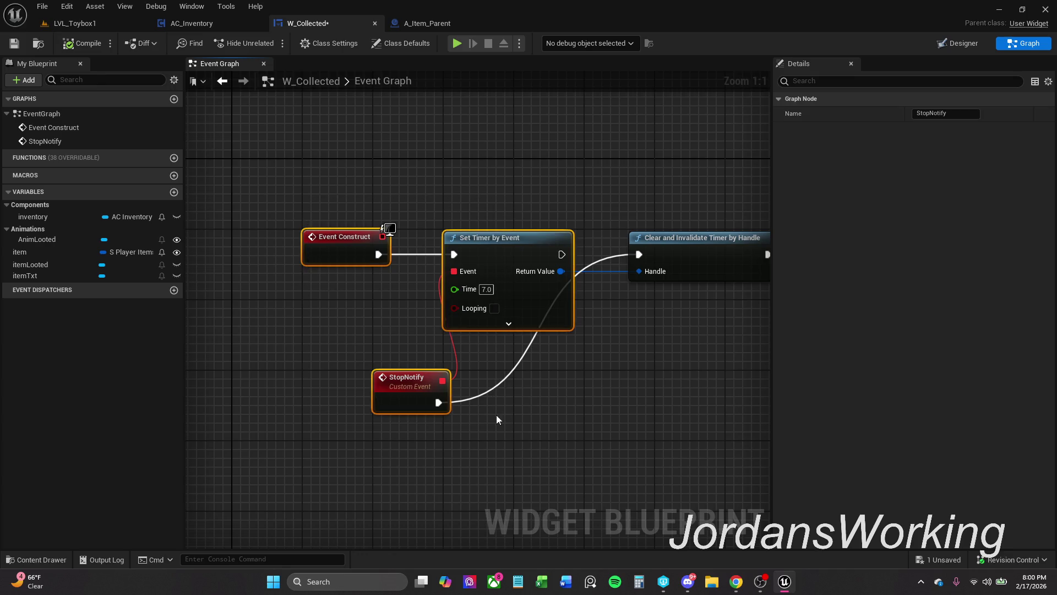
{"action": "mouse_move", "coordinate": [510, 256]}
{"action": "left_mouse_down"}
{"action": "mouse_move", "coordinate": [517, 145]}
{"action": "mouse_move", "coordinate": [541, 119]}
{"action": "mouse_move", "coordinate": [583, 103]}
{"action": "mouse_move", "coordinate": [627, 102]}
{"action": "mouse_move", "coordinate": [632, 112]}
{"action": "left_mouse_up"}
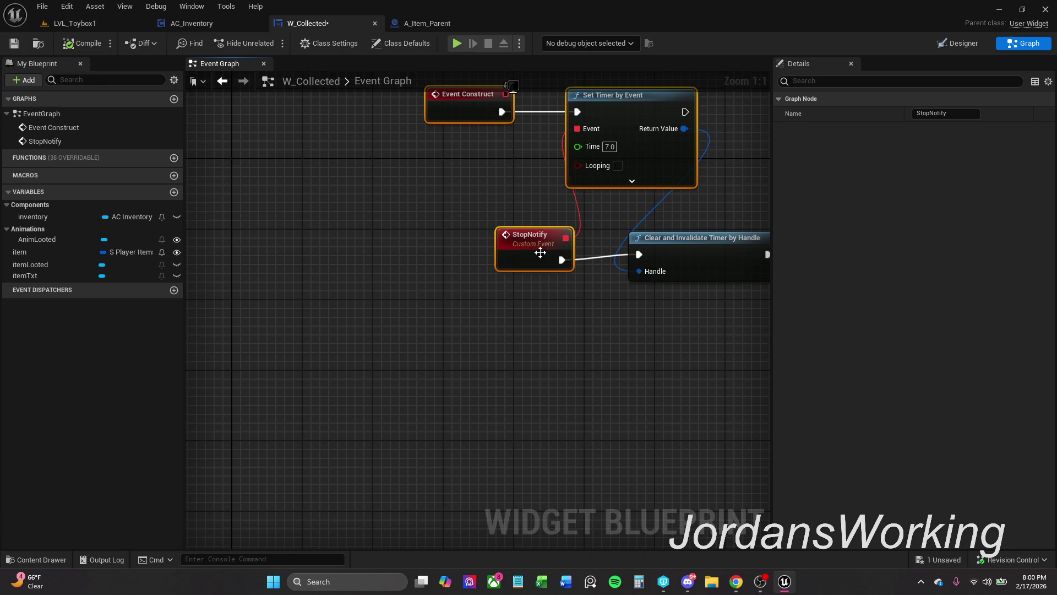
{"action": "left_click_drag", "start_coordinate": [510, 256], "coordinate": [511, 248]}
{"action": "left_click", "coordinate": [592, 202]}
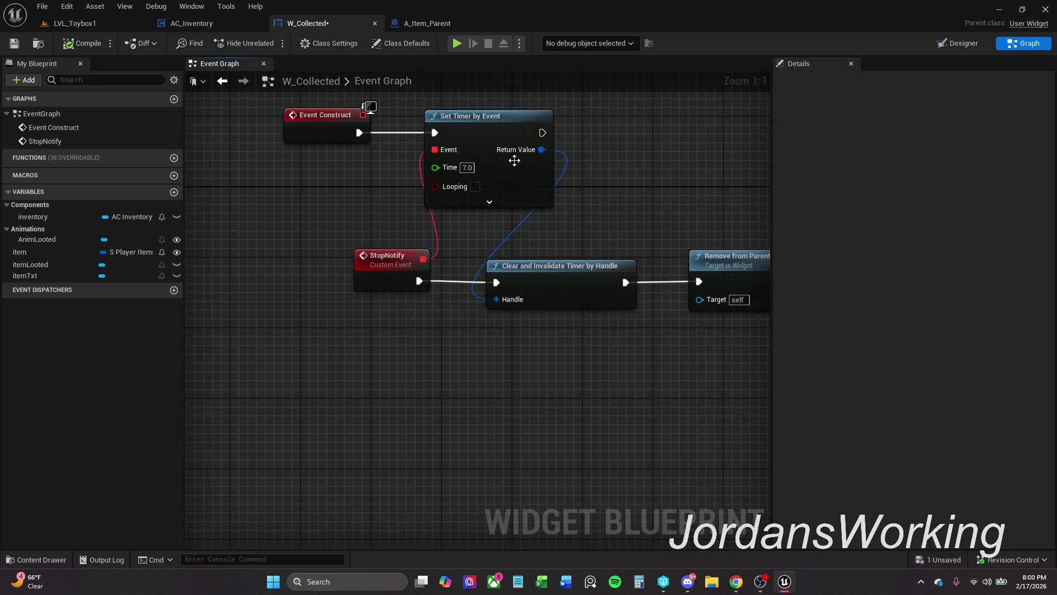
{"action": "mouse_move", "coordinate": [481, 243]}
{"action": "left_mouse_down"}
{"action": "mouse_move", "coordinate": [451, 319]}
{"action": "mouse_move", "coordinate": [289, 364]}
{"action": "mouse_move", "coordinate": [754, 277]}
{"action": "left_mouse_up"}
{"action": "left_click", "coordinate": [537, 361]}
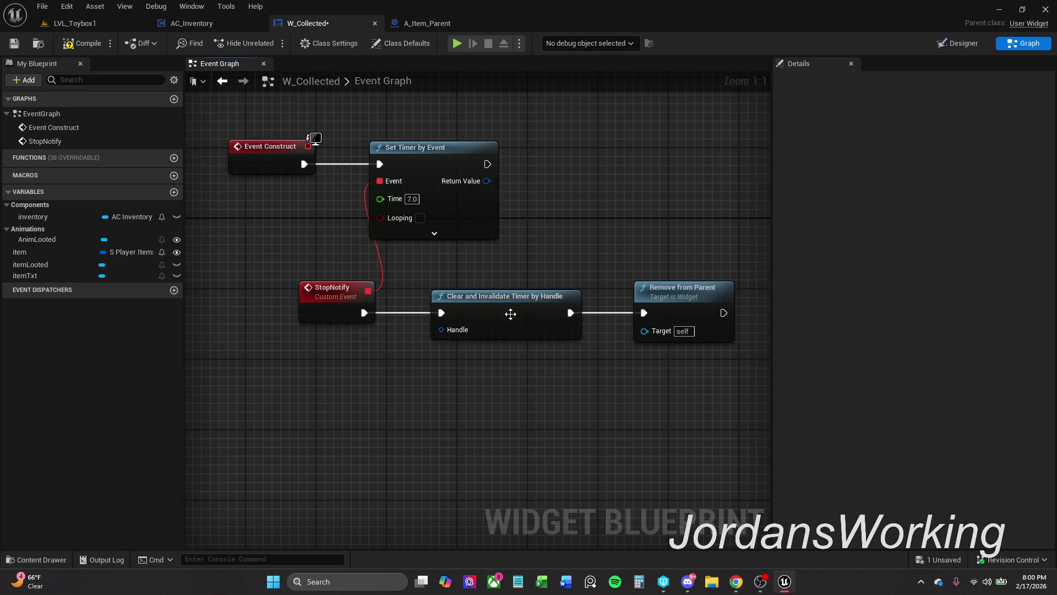
{"action": "key", "text": "ctrl+z"}
{"action": "mouse_move", "coordinate": [331, 313]}
{"action": "left_mouse_down"}
{"action": "mouse_move", "coordinate": [346, 321]}
{"action": "mouse_move", "coordinate": [272, 318]}
{"action": "left_mouse_up"}
{"action": "left_click", "coordinate": [528, 220]}
- Promote Set Timer's Return Value to a new Timer Handle variable and begin renaming it
{"action": "left_click_drag", "start_coordinate": [487, 181], "coordinate": [580, 175]}
{"action": "left_click", "coordinate": [645, 232]}
{"action": "left_click", "coordinate": [928, 113]}
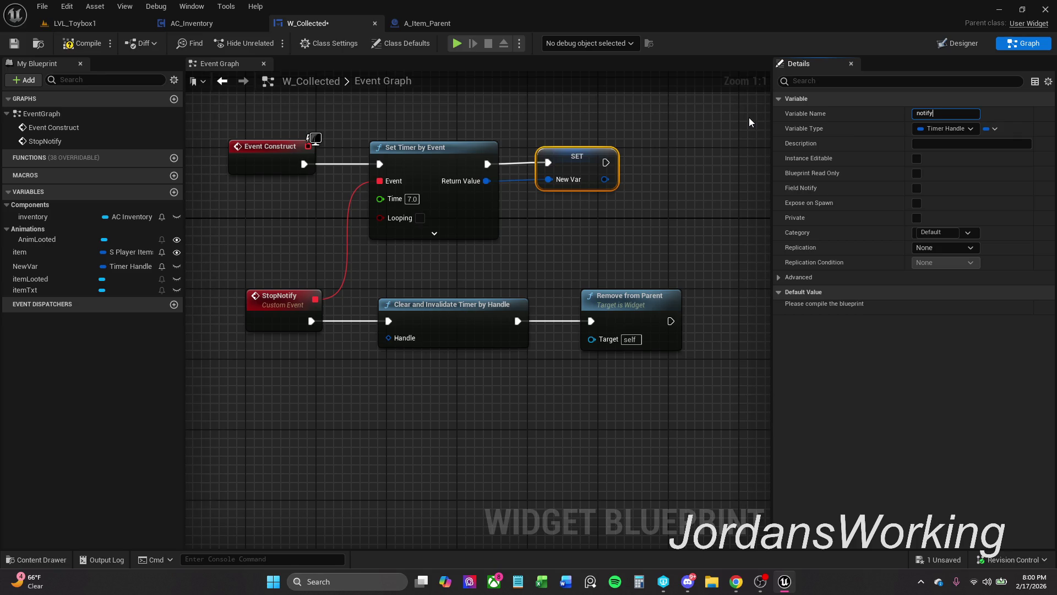
- Name the timer handle variable notifyTimer and compile W_Collected
{"action": "type", "text": "Timer"}
{"action": "key", "text": "Return"}
{"action": "left_click_drag", "start_coordinate": [265, 117], "coordinate": [576, 165]}
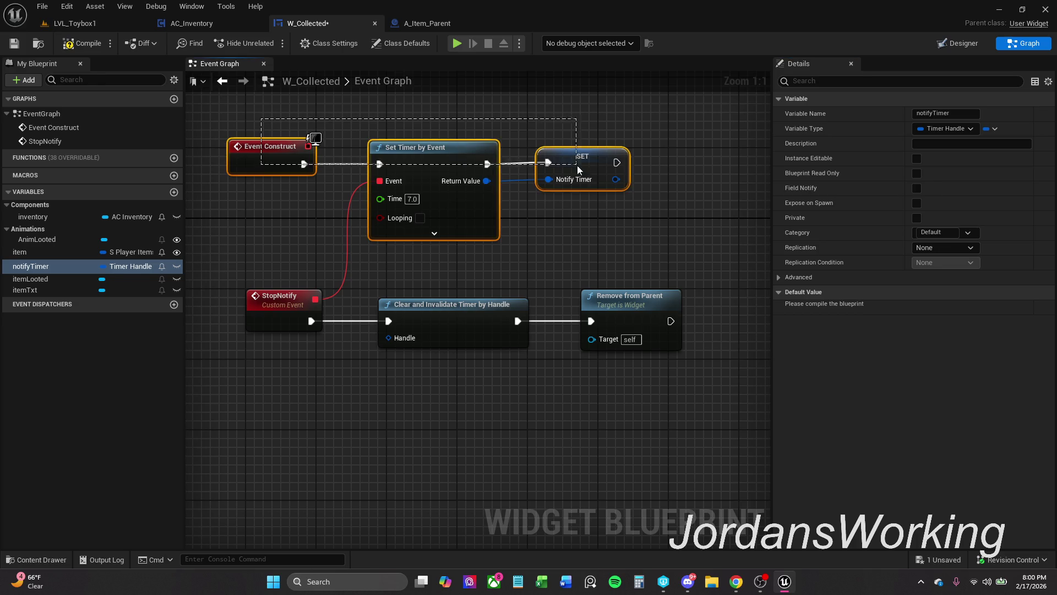
{"action": "left_click", "coordinate": [633, 234]}
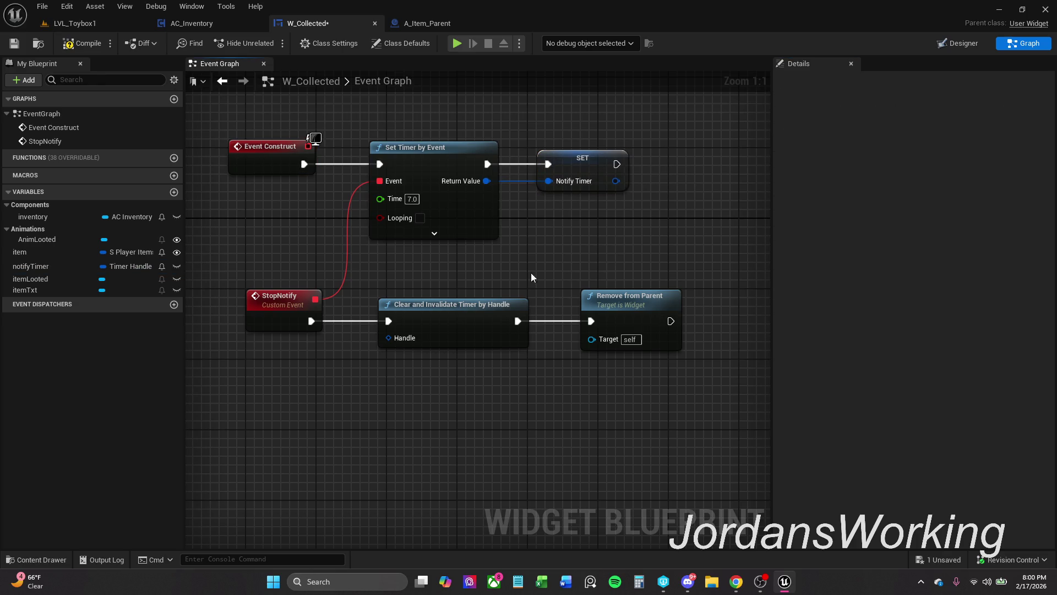
{"action": "left_click", "coordinate": [82, 43]}
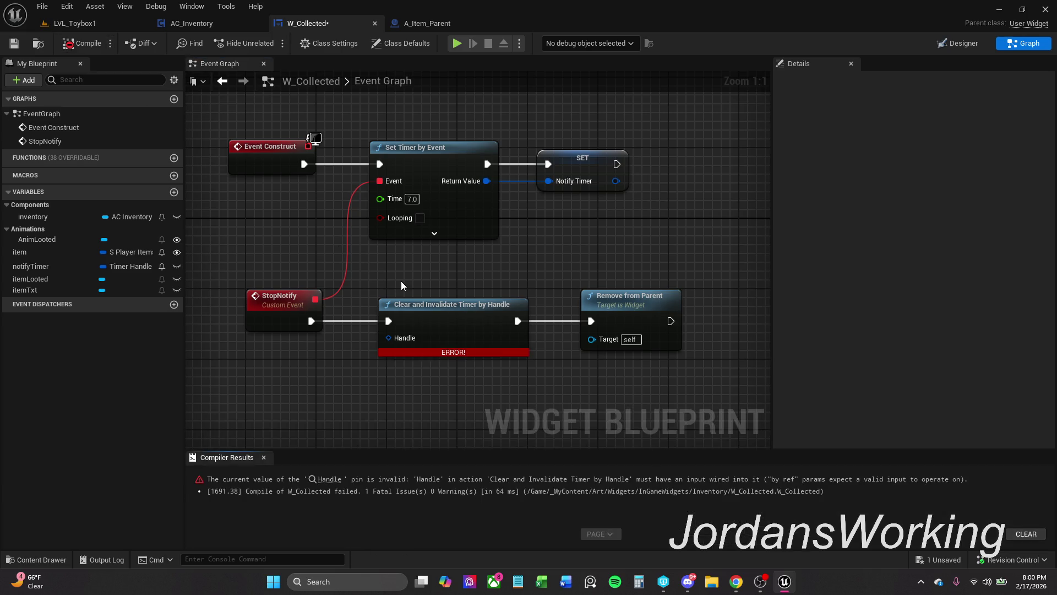
- Plug notifyTimer into Clear and Invalidate Timer by Handle's Handle pin and recompile without errors
{"action": "mouse_move", "coordinate": [48, 264]}
{"action": "left_mouse_down"}
{"action": "mouse_move", "coordinate": [406, 335]}
{"action": "mouse_move", "coordinate": [389, 337]}
{"action": "left_mouse_up"}
{"action": "left_click_drag", "start_coordinate": [298, 326], "coordinate": [315, 361]}
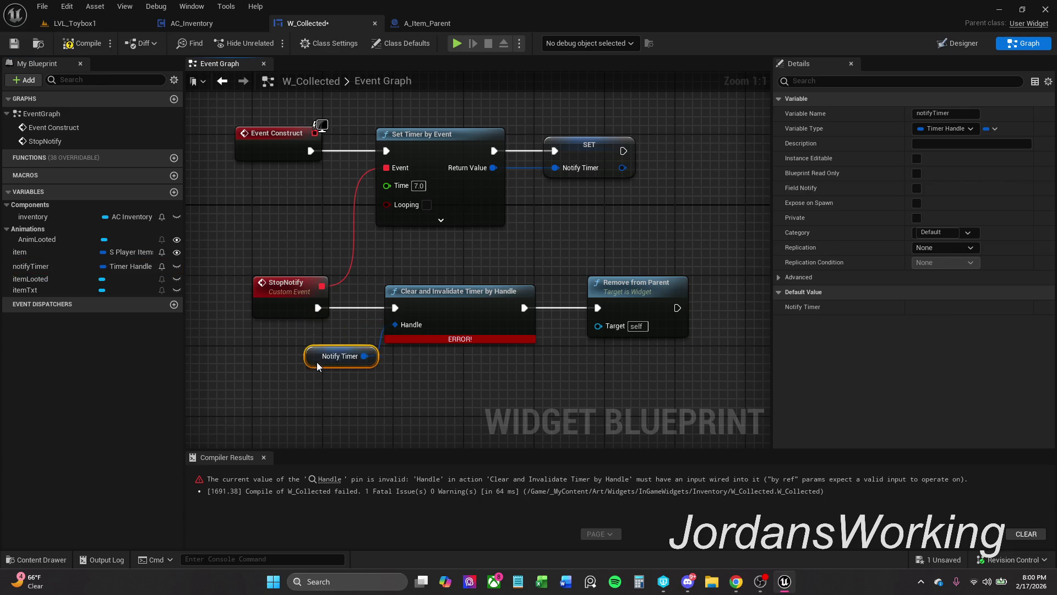
{"action": "left_click", "coordinate": [268, 460]}
{"action": "left_click", "coordinate": [82, 43]}
{"action": "scroll", "coordinate": [250, 233], "scroll_direction": "down", "scroll_amount": 2}
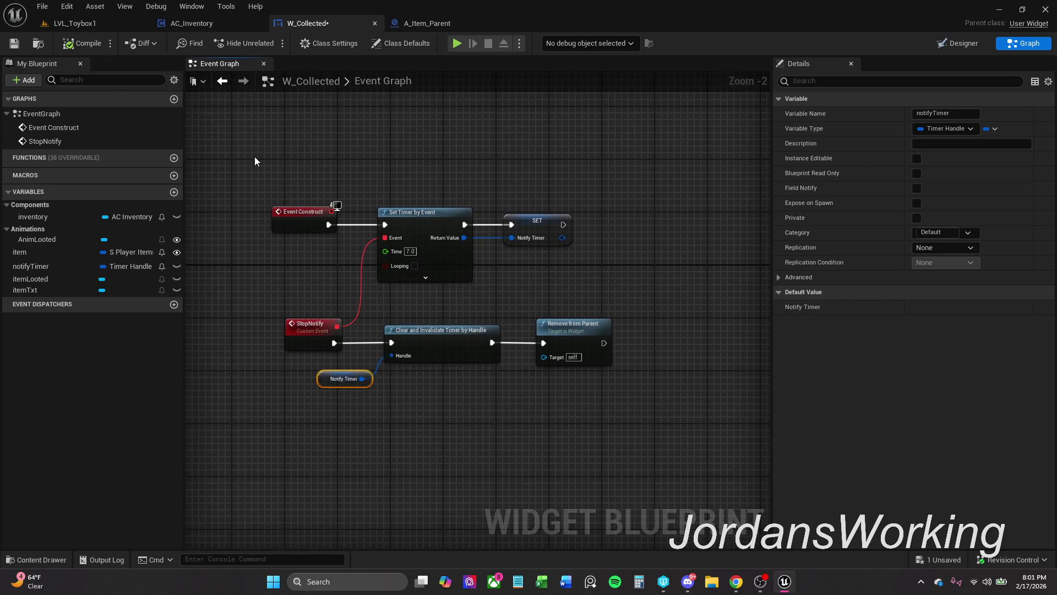
- Promote Set Timer's Time input to a float variable named notifyTime
{"action": "left_click_drag", "start_coordinate": [254, 156], "coordinate": [594, 269]}
{"action": "left_click", "coordinate": [535, 287]}
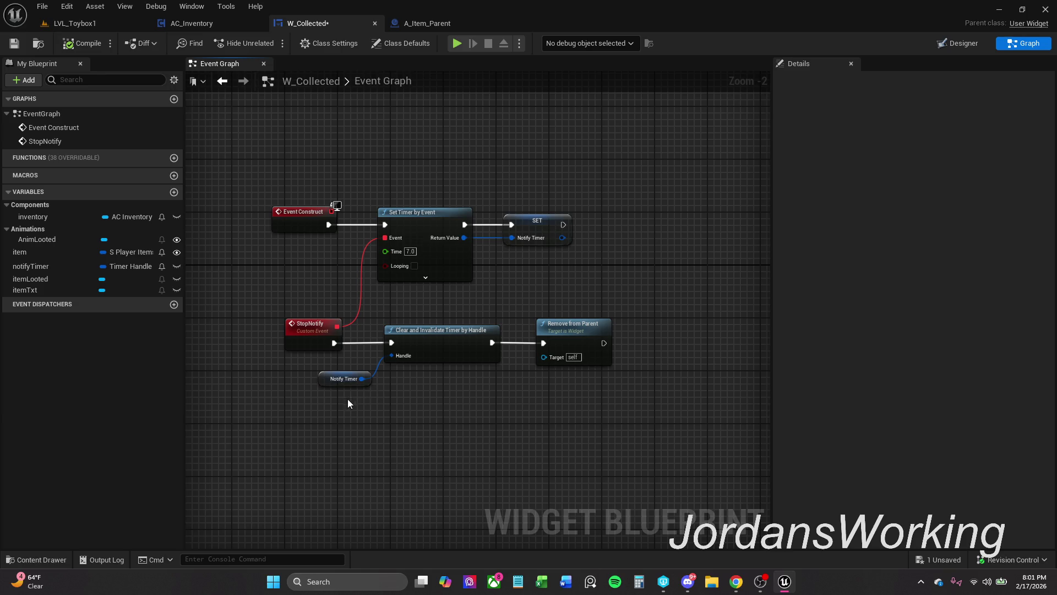
{"action": "left_click_drag", "start_coordinate": [385, 252], "coordinate": [292, 276]}
{"action": "left_click", "coordinate": [398, 322]}
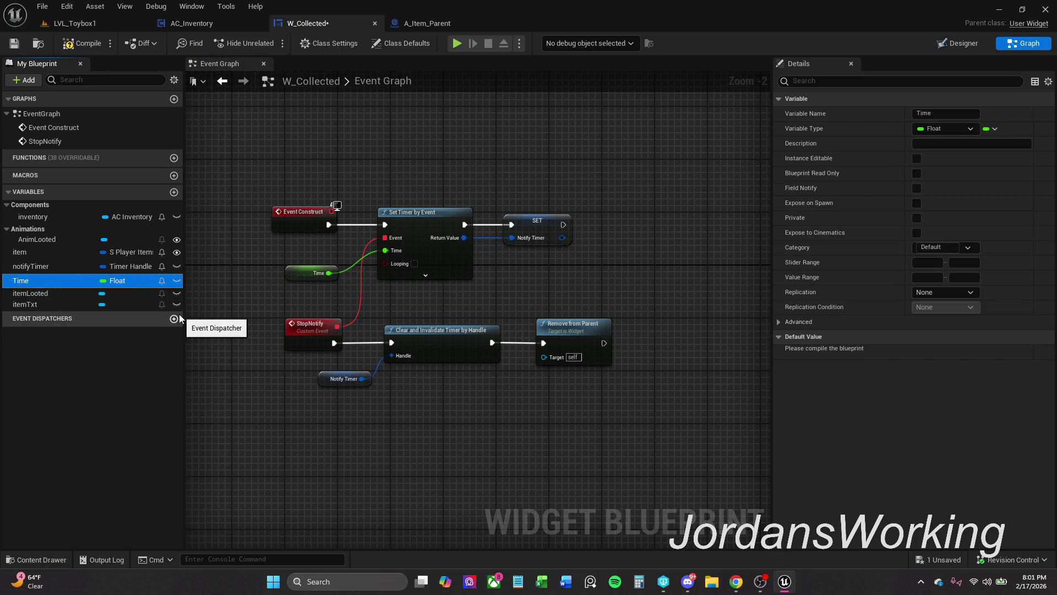
{"action": "type", "text": "notify"}
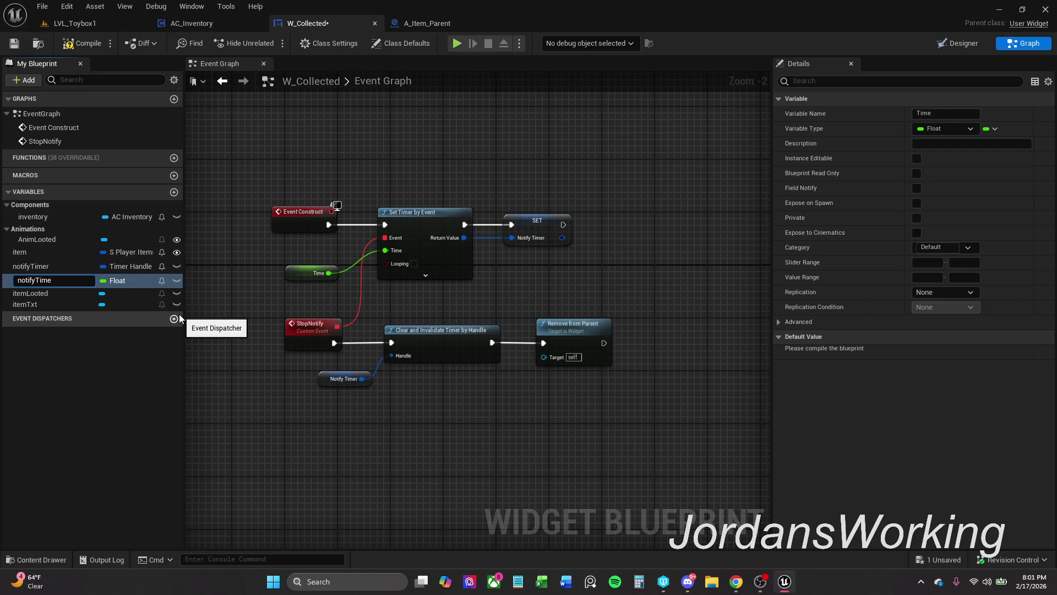
{"action": "key", "text": "Return"}
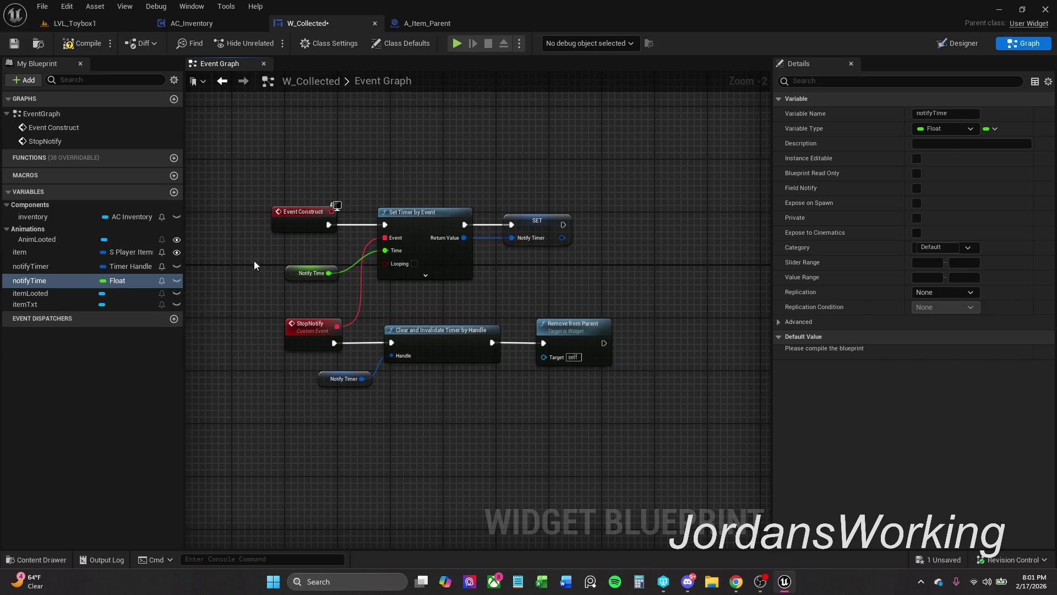
- Compile, give notifyTime a default value of 3.0, and save W_Collected
{"action": "left_click", "coordinate": [300, 273]}
{"action": "left_click", "coordinate": [81, 43]}
{"action": "left_click", "coordinate": [939, 351]}
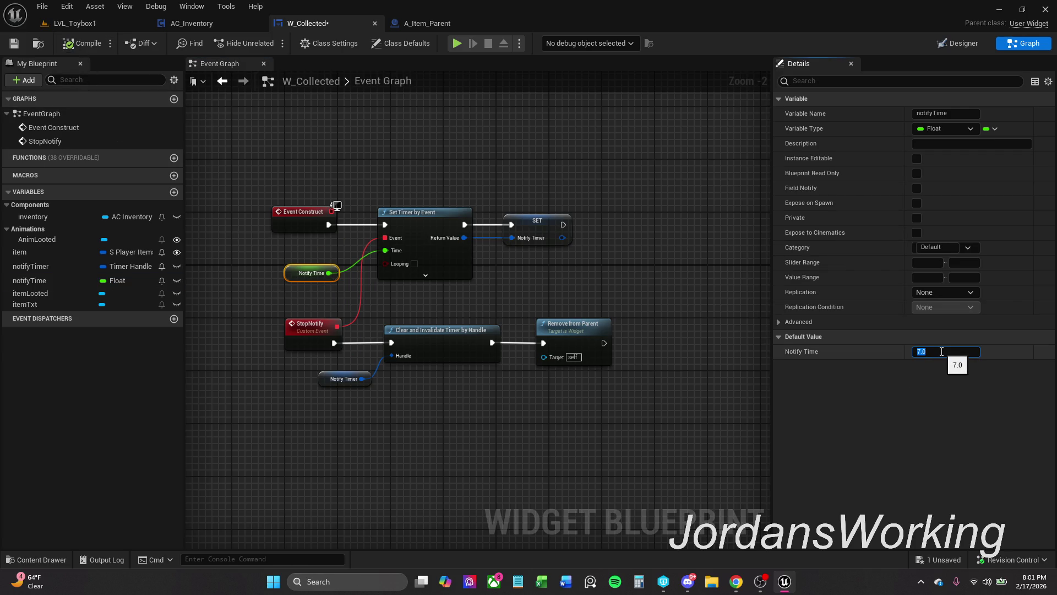
{"action": "type", "text": "3"}
{"action": "key", "text": "Return"}
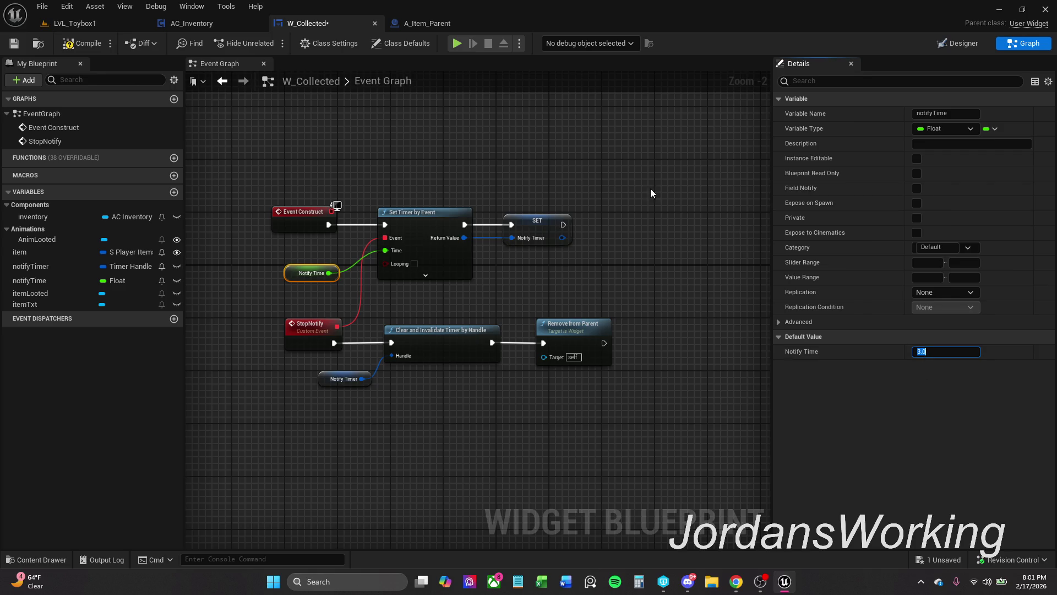
{"action": "left_click", "coordinate": [651, 189]}
{"action": "left_click", "coordinate": [15, 43]}
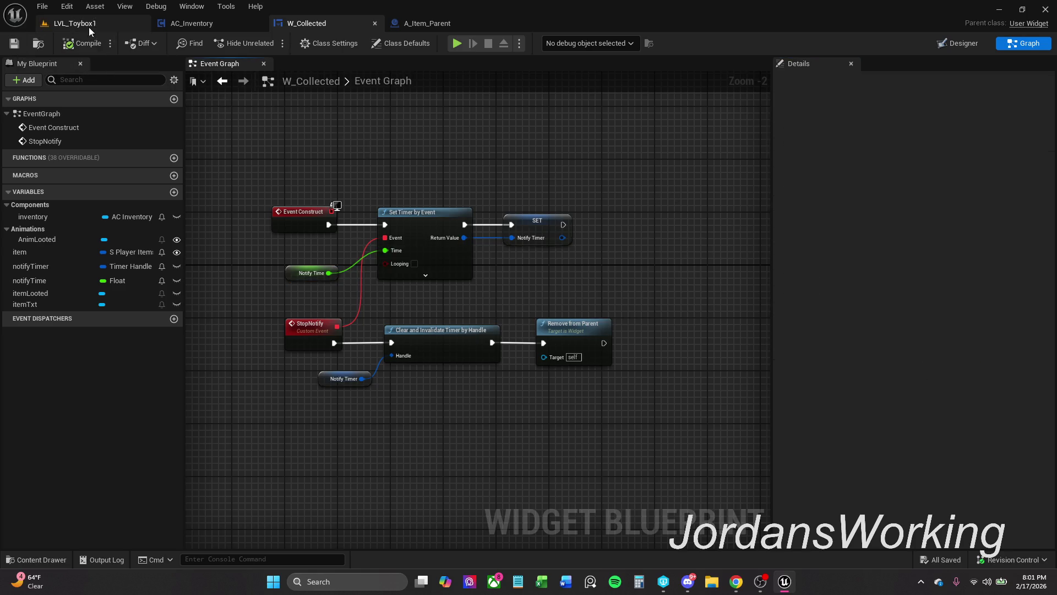
- Play LVL_Toybox1 and pick up several items to trigger the Looted notice
{"action": "left_click", "coordinate": [88, 26]}
{"action": "left_click", "coordinate": [265, 46]}
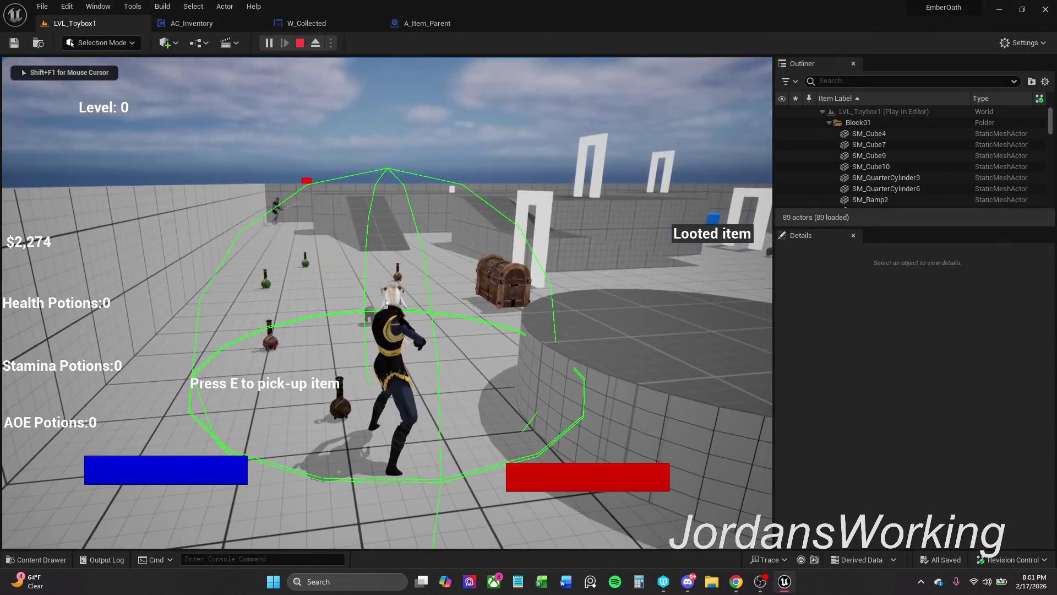
{"action": "key", "text": "w"}
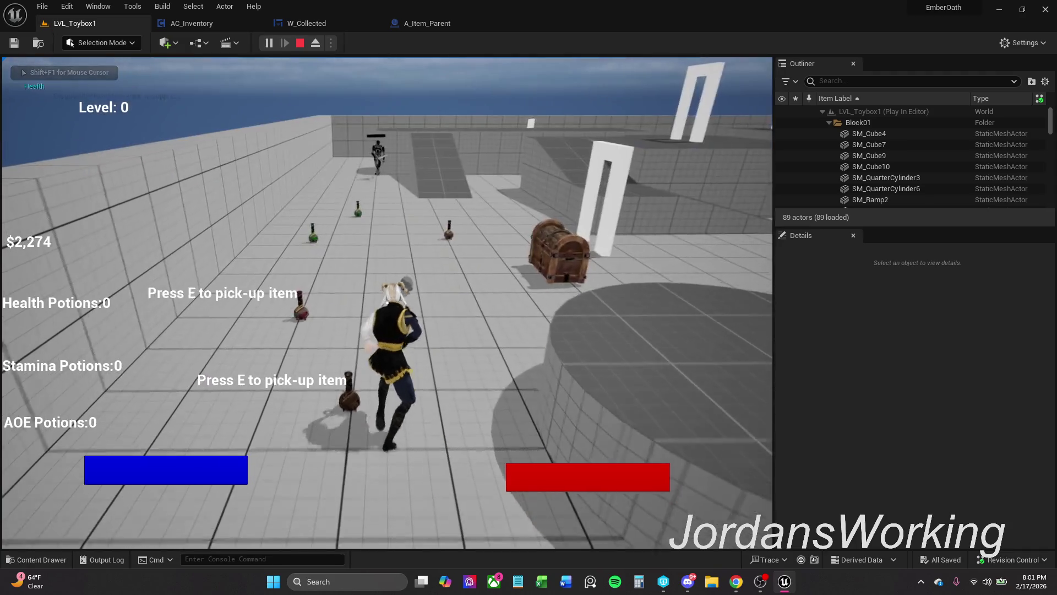
{"action": "key", "text": "e"}
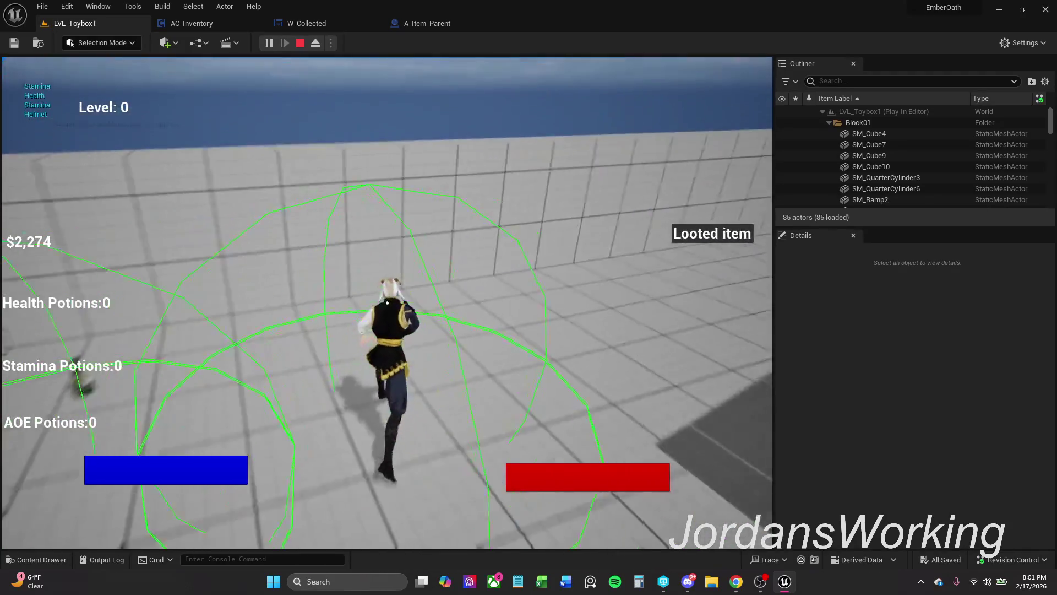
{"action": "key", "text": "e"}
{"action": "key", "text": "e"}
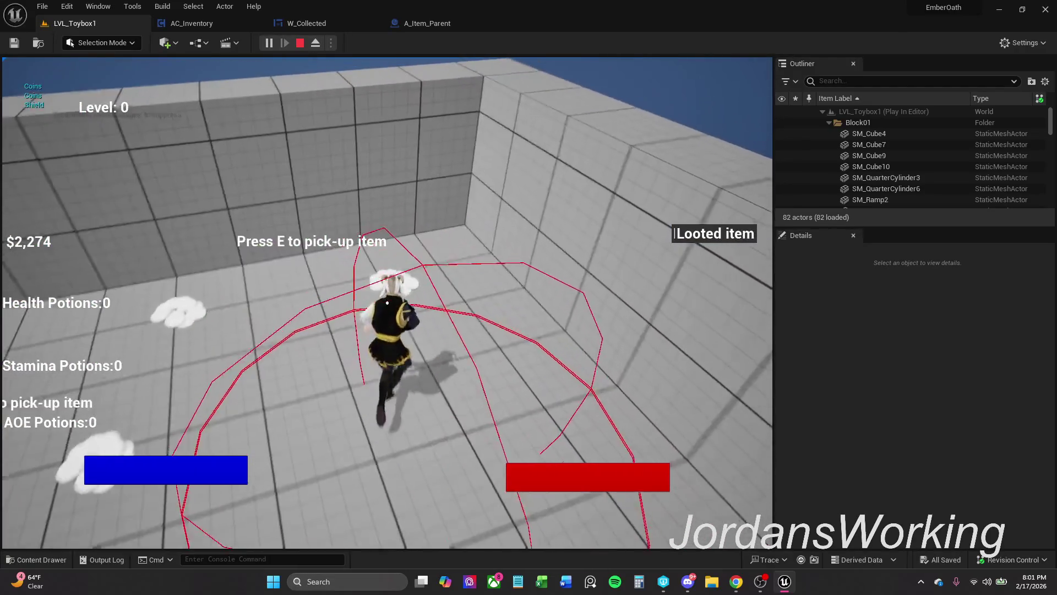
{"action": "key", "text": "e"}
{"action": "key", "text": "e"}
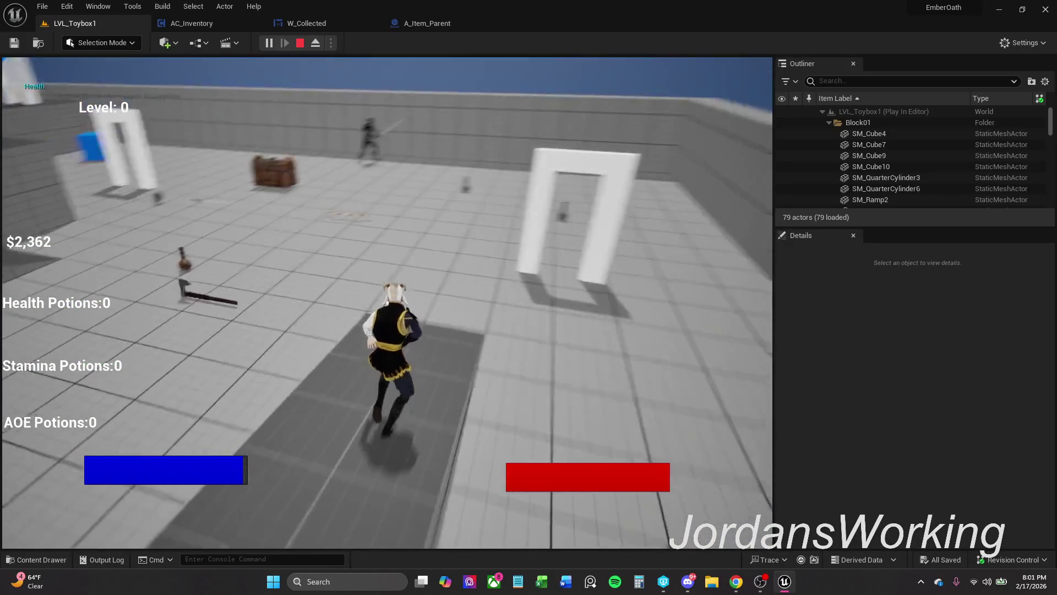
{"action": "key", "text": "Escape"}
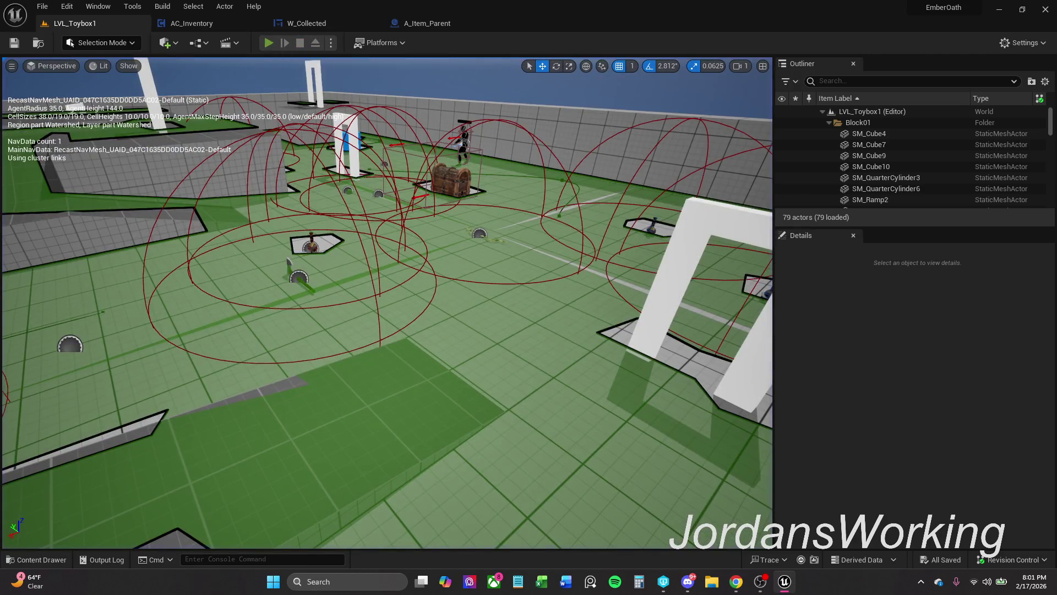
- Replay the level, collect two more pickups, then go to the A_Item_Parent graph
{"action": "key", "text": "alt+p"}
{"action": "key", "text": "w"}
{"action": "key", "text": "e"}
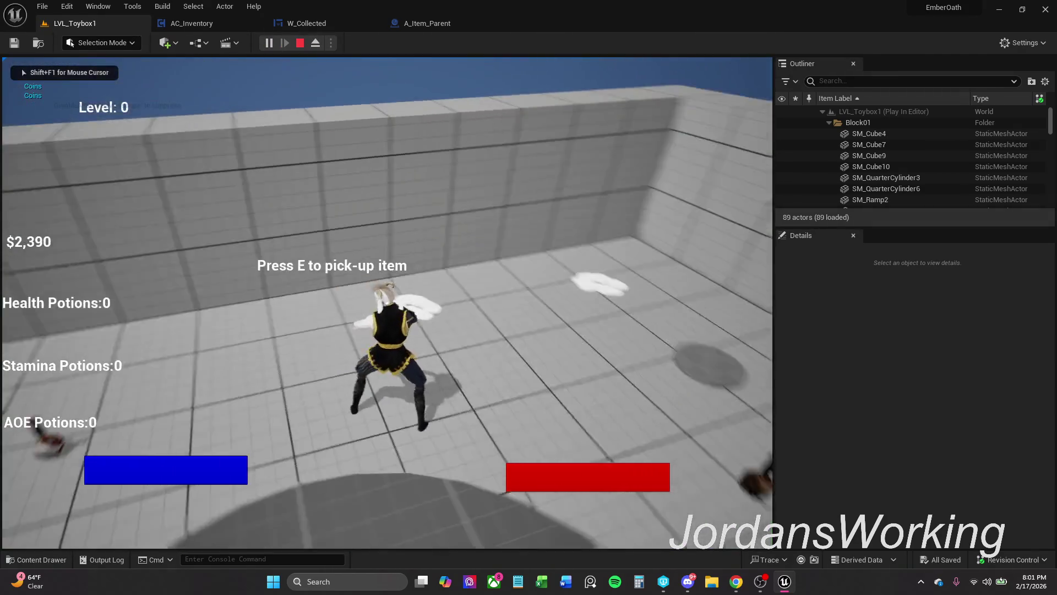
{"action": "key", "text": "e"}
{"action": "key", "text": "e"}
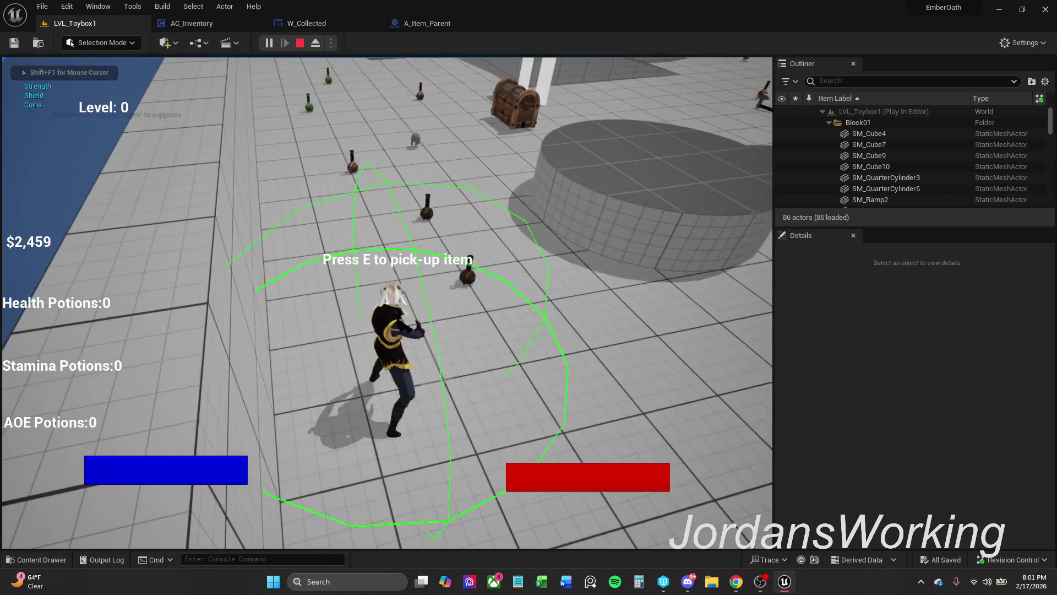
{"action": "key", "text": "Escape"}
{"action": "left_click", "coordinate": [425, 23]}
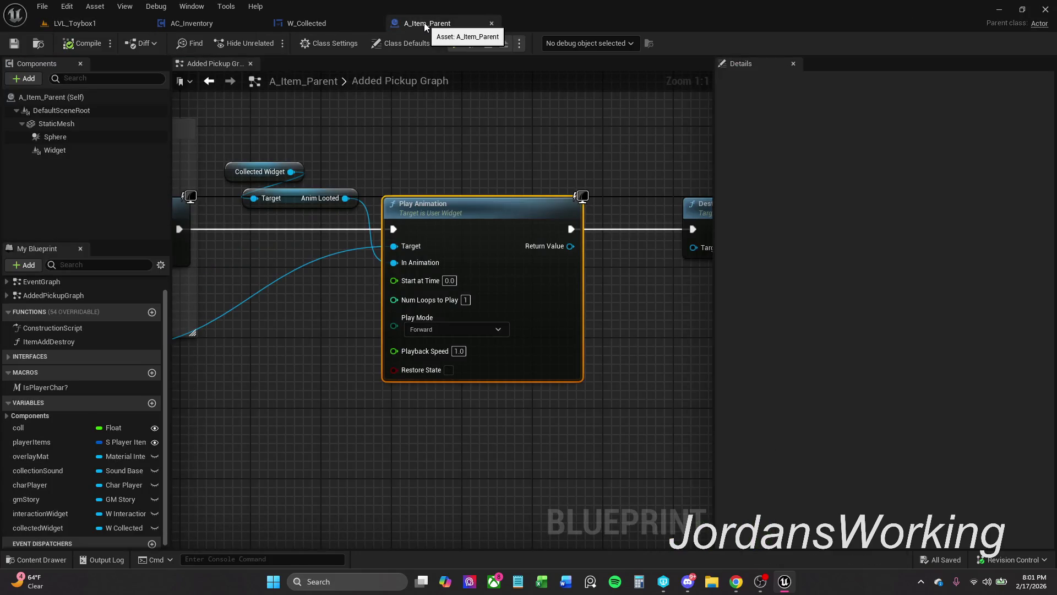
- Straighten the Collected Widget wire with an aligned reroute node and save A_Item_Parent
{"action": "left_click", "coordinate": [447, 137]}
{"action": "scroll", "coordinate": [410, 143], "scroll_direction": "down", "scroll_amount": 3}
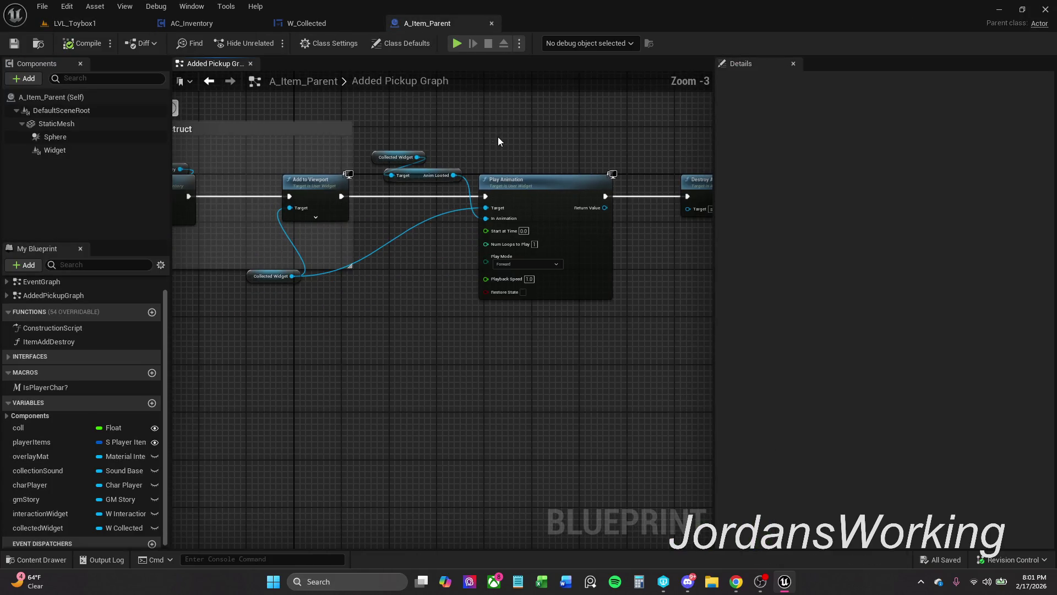
{"action": "double_click", "coordinate": [450, 208]}
{"action": "left_click", "coordinate": [260, 277], "text": "ctrl"}
{"action": "key", "text": "q"}
{"action": "left_click", "coordinate": [327, 345]}
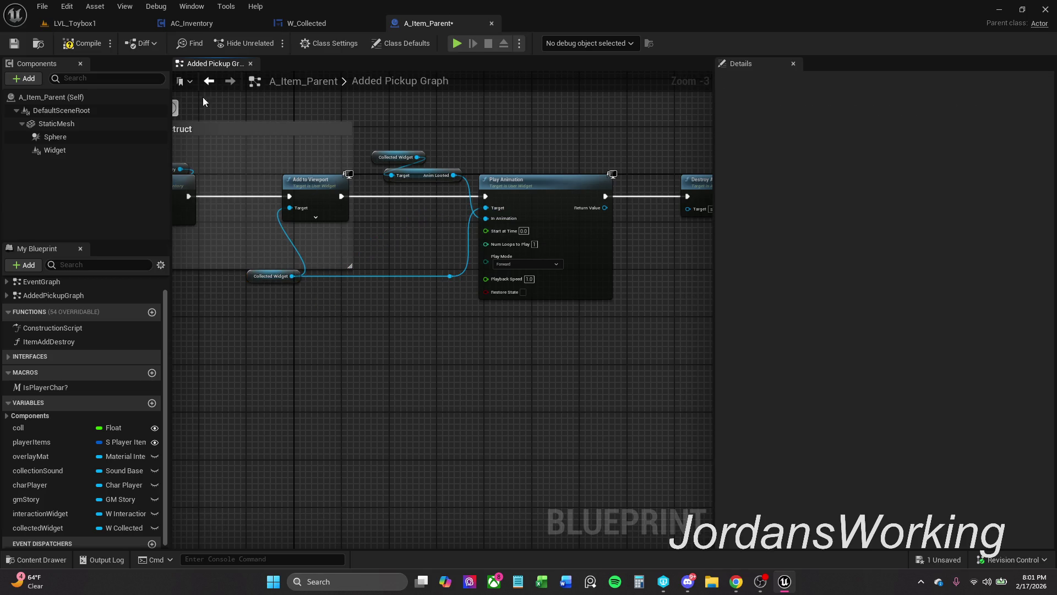
{"action": "left_click", "coordinate": [9, 46]}
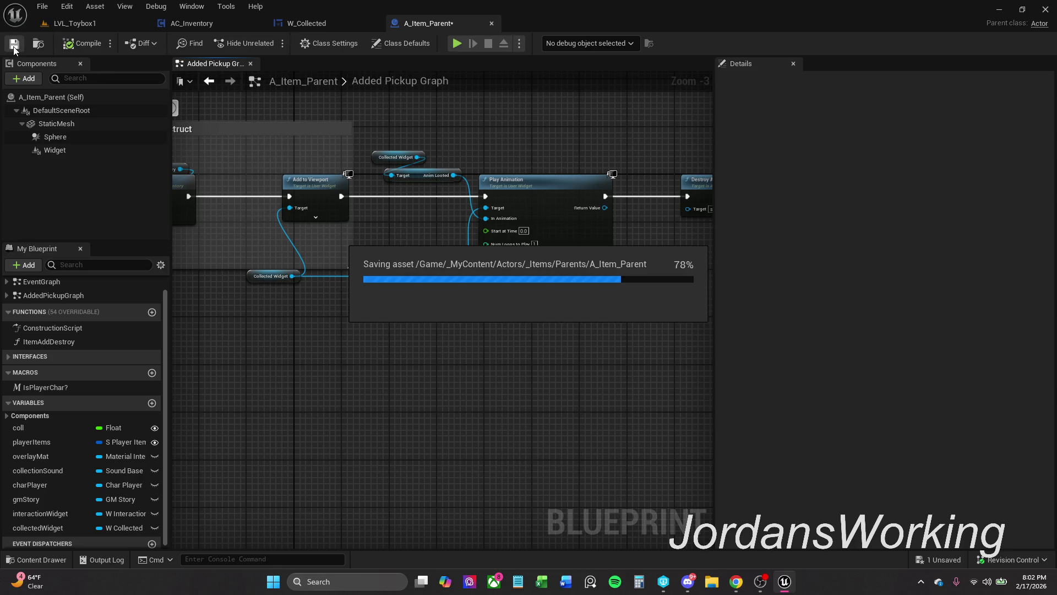
- Run a brief play test of LVL_Toybox1 and return to A_Item_Parent
{"action": "left_click", "coordinate": [72, 24]}
{"action": "left_click", "coordinate": [269, 42]}
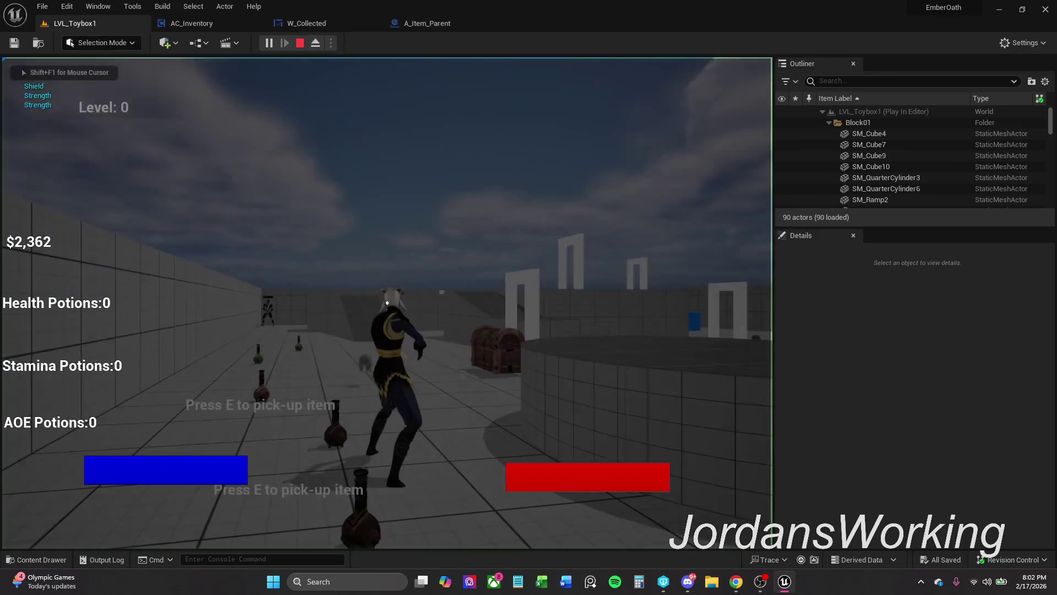
{"action": "key", "text": "Escape"}
{"action": "left_click", "coordinate": [413, 25]}
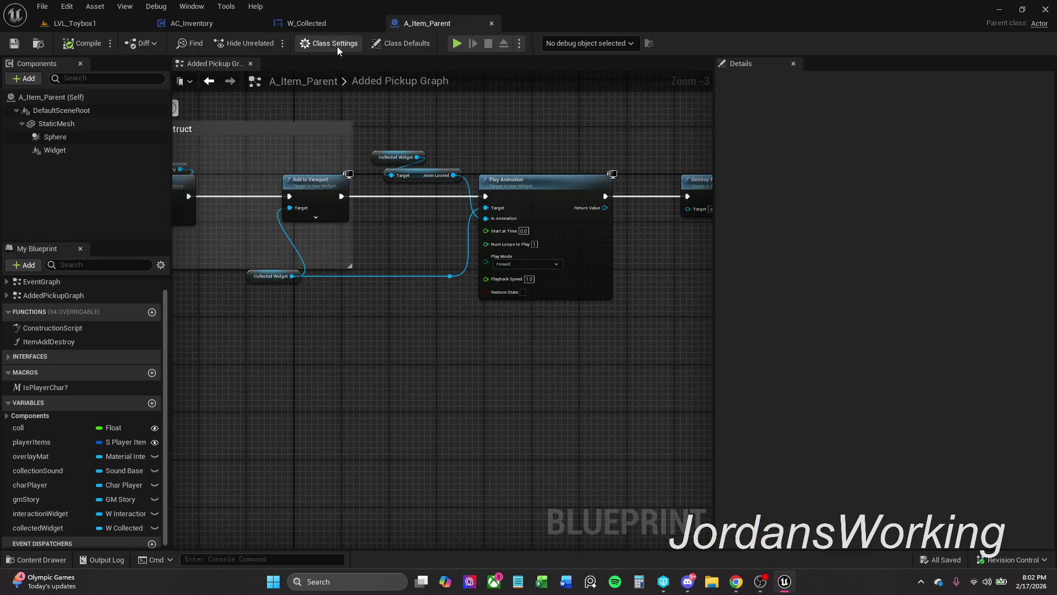
- Reposition Remove from Parent beside Clear and Invalidate Timer in W_Collected, save, and view the Designer
{"action": "left_click", "coordinate": [318, 24]}
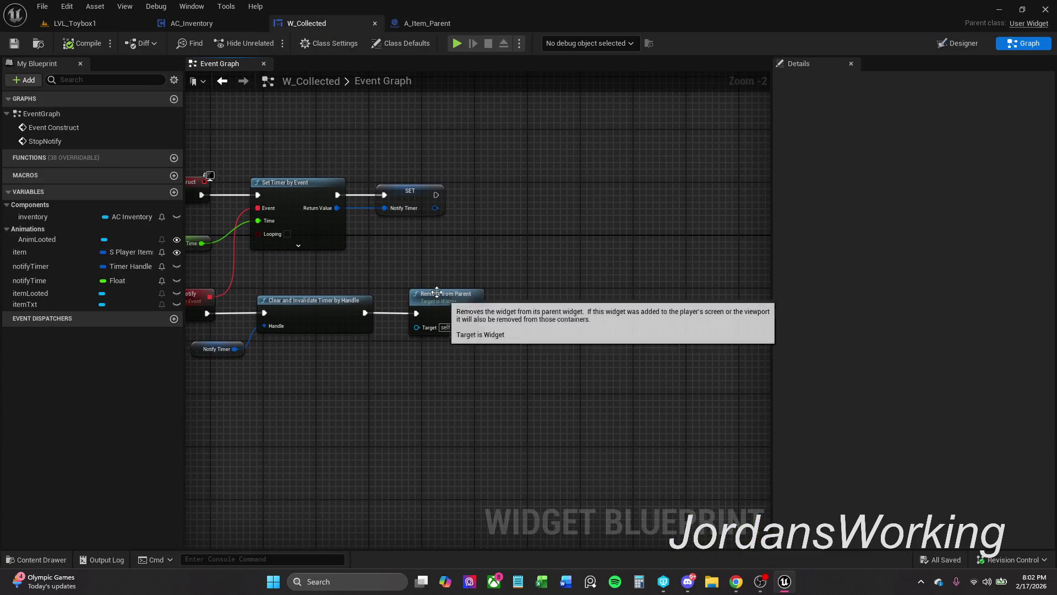
{"action": "mouse_move", "coordinate": [456, 303]}
{"action": "left_mouse_down"}
{"action": "mouse_move", "coordinate": [578, 303]}
{"action": "mouse_move", "coordinate": [458, 305]}
{"action": "left_mouse_up"}
{"action": "left_click_drag", "start_coordinate": [419, 265], "coordinate": [531, 246]}
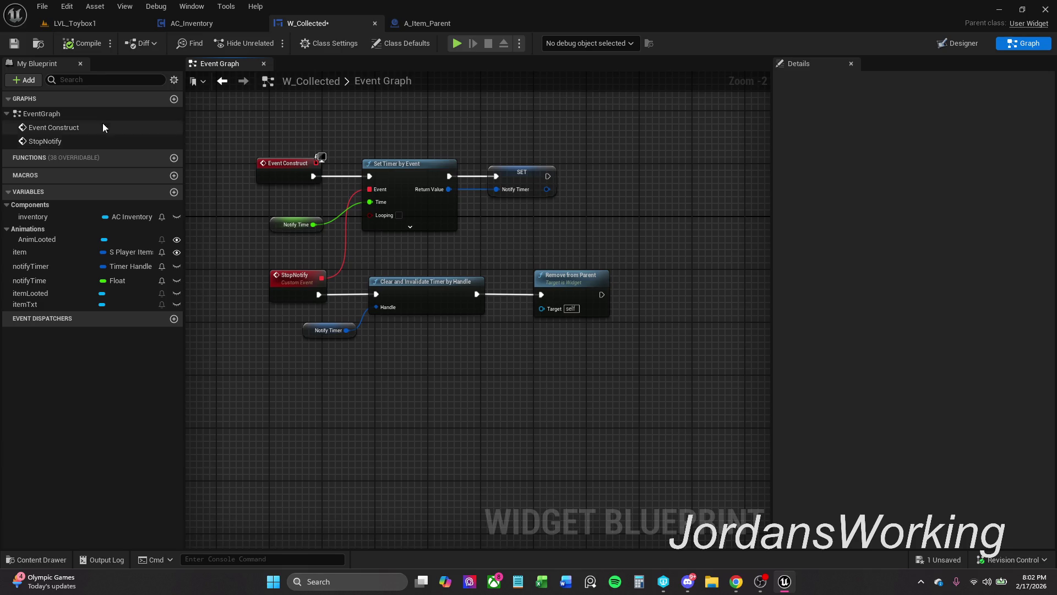
{"action": "key", "text": "ctrl+s"}
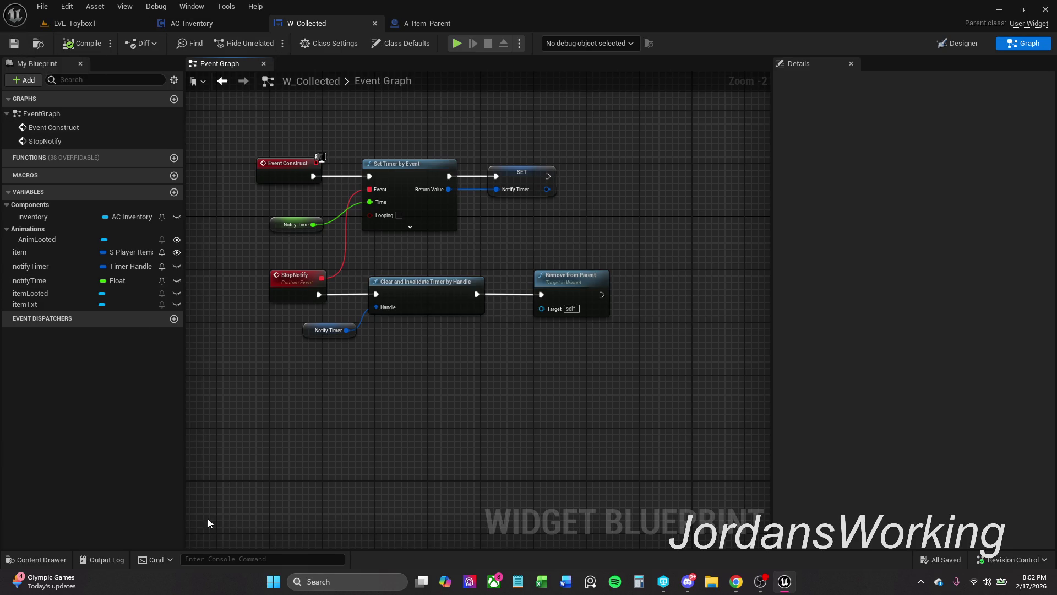
{"action": "left_click", "coordinate": [959, 44]}
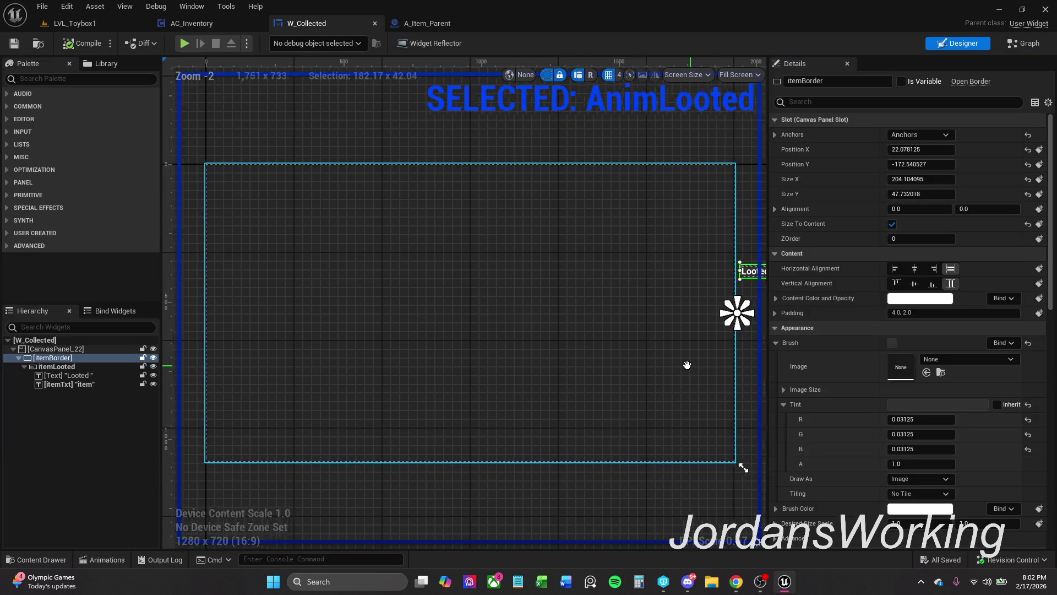
- Add a new widget animation in W_Collected's Animations list named FadeLooted
{"action": "left_click", "coordinate": [101, 559]}
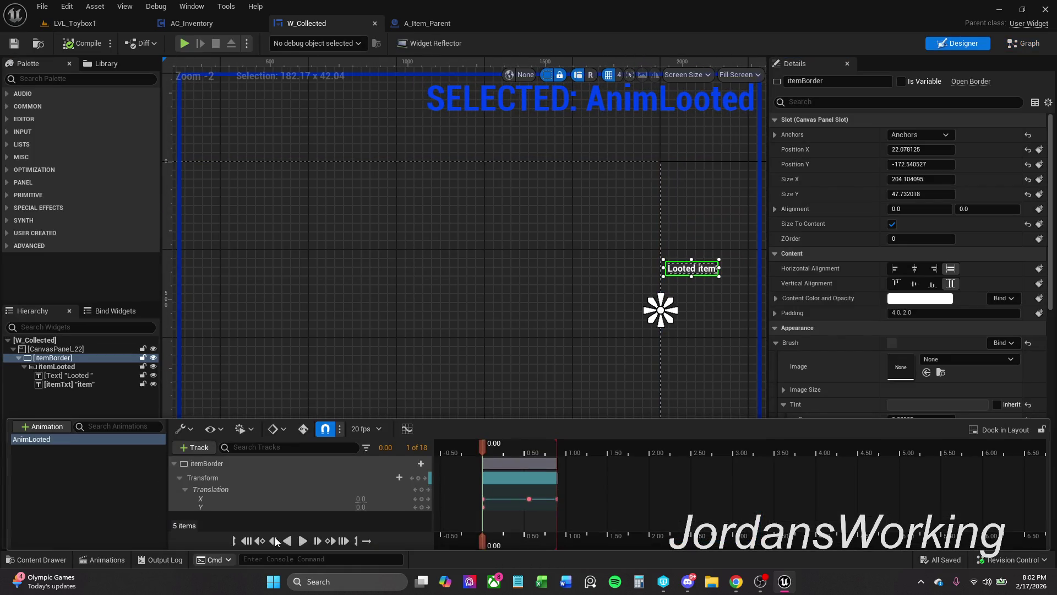
{"action": "left_click_drag", "start_coordinate": [572, 355], "coordinate": [484, 351]}
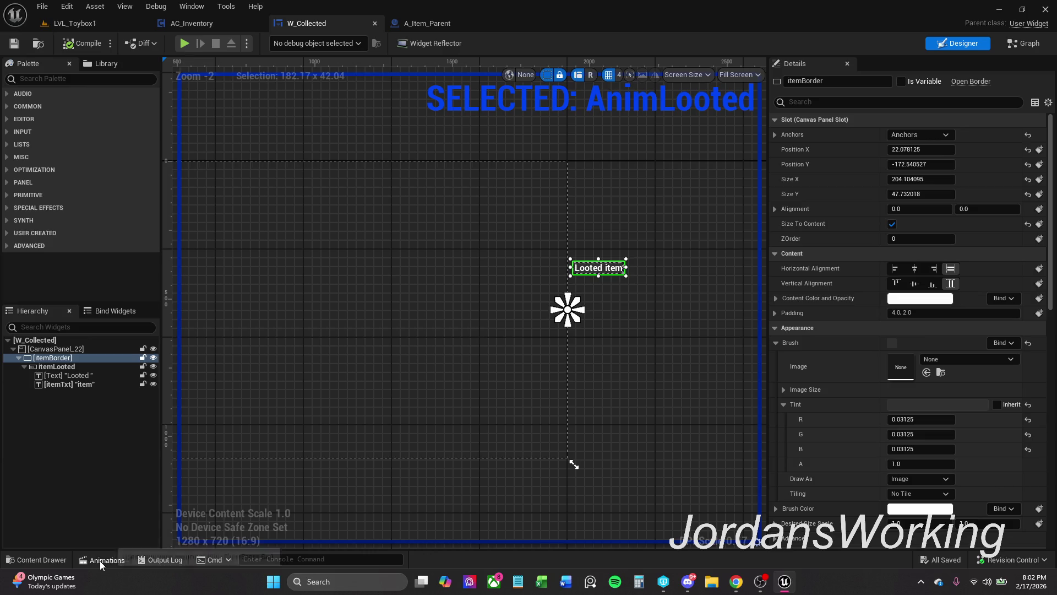
{"action": "left_click", "coordinate": [102, 559]}
{"action": "left_click", "coordinate": [44, 427]}
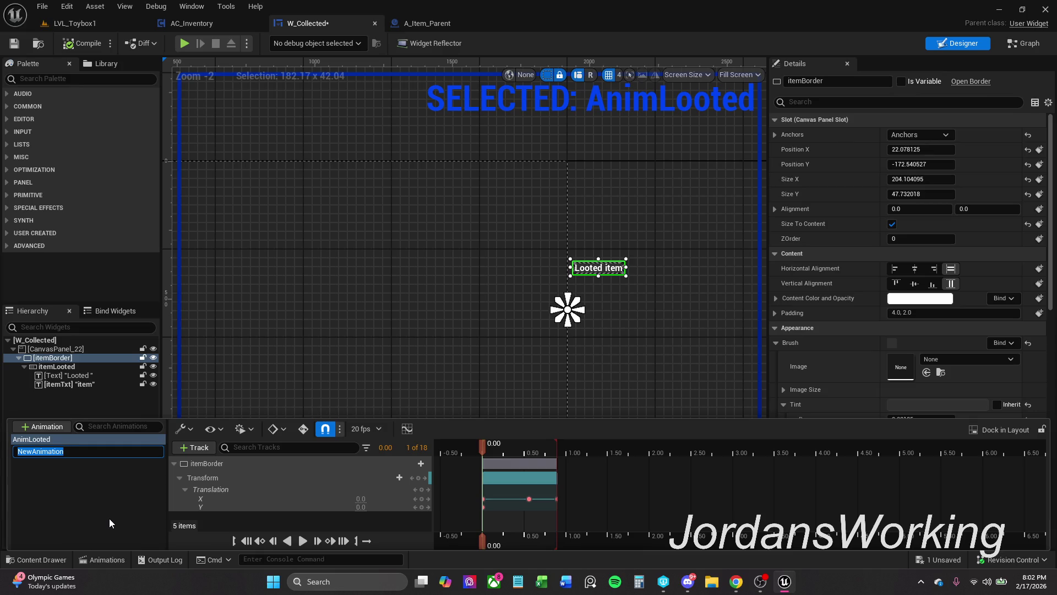
{"action": "type", "text": "FadeL"}
{"action": "type", "text": "ooted"}
{"action": "key", "text": "Return"}
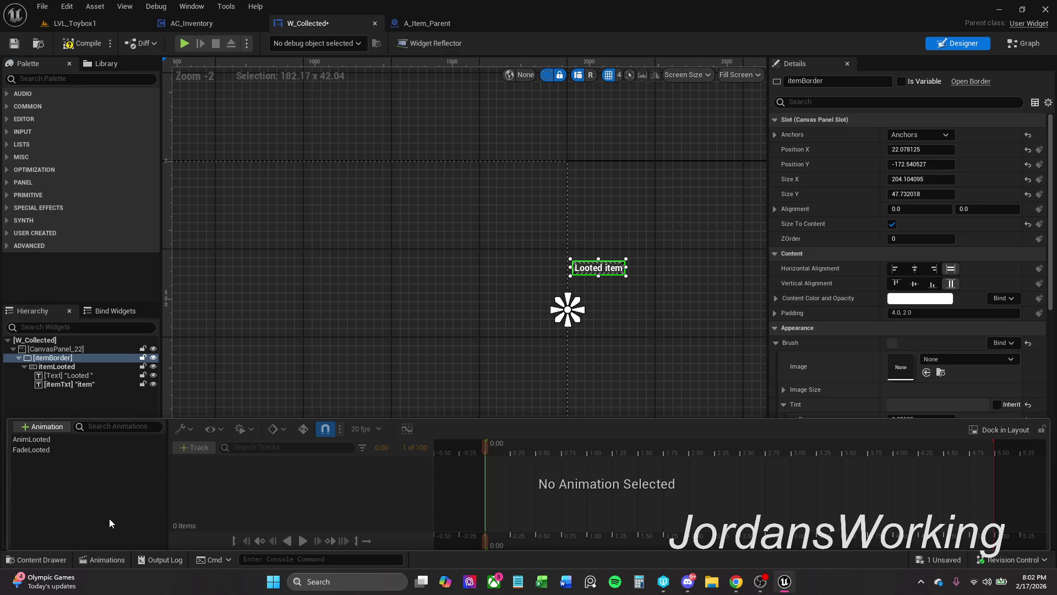
{"action": "double_click", "coordinate": [49, 451]}
- Give FadeLooted an itemBorder track with a Render Opacity property track
{"action": "left_click", "coordinate": [83, 455]}
{"action": "left_click", "coordinate": [206, 466]}
{"action": "left_click", "coordinate": [194, 449]}
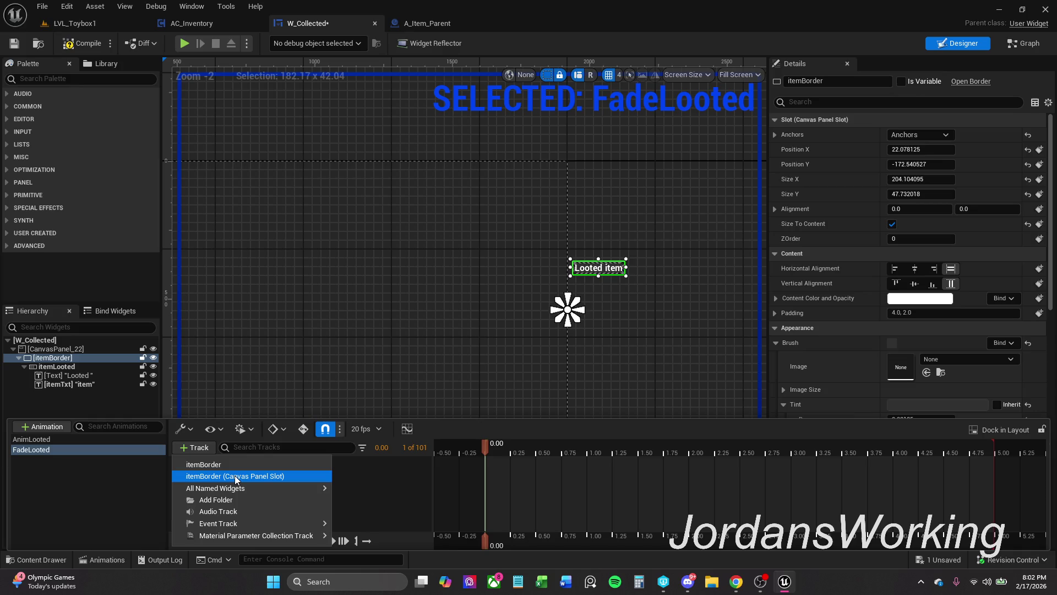
{"action": "left_click", "coordinate": [239, 476]}
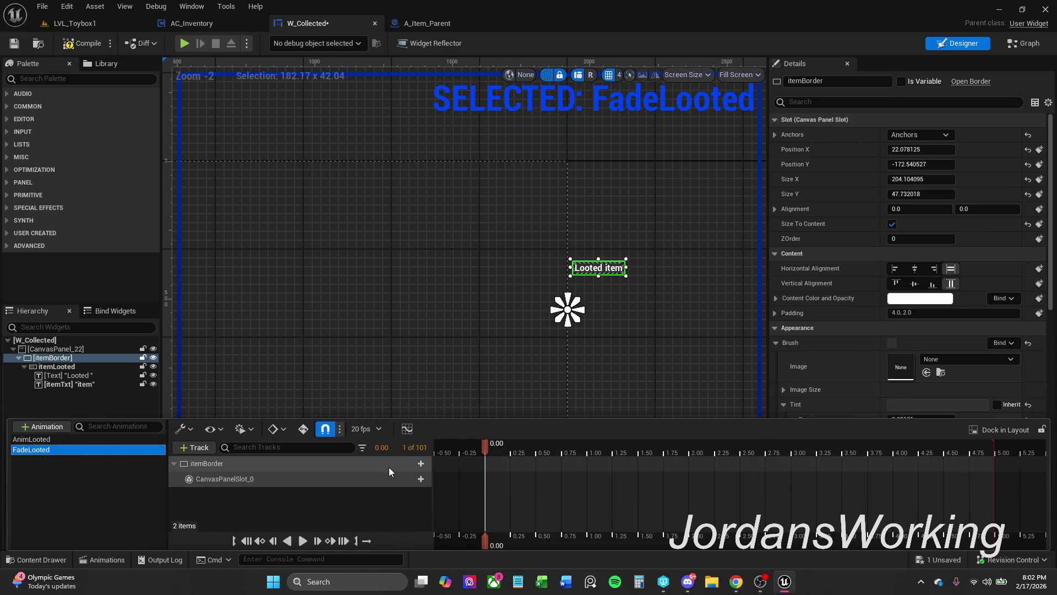
{"action": "left_click", "coordinate": [344, 473]}
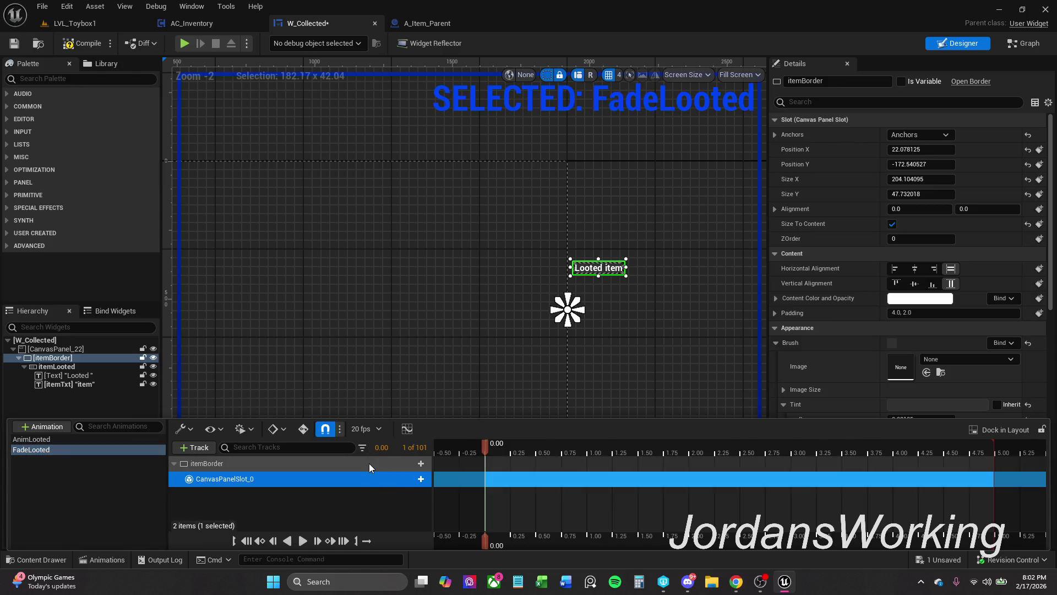
{"action": "left_click", "coordinate": [412, 464]}
{"action": "left_click", "coordinate": [422, 464]}
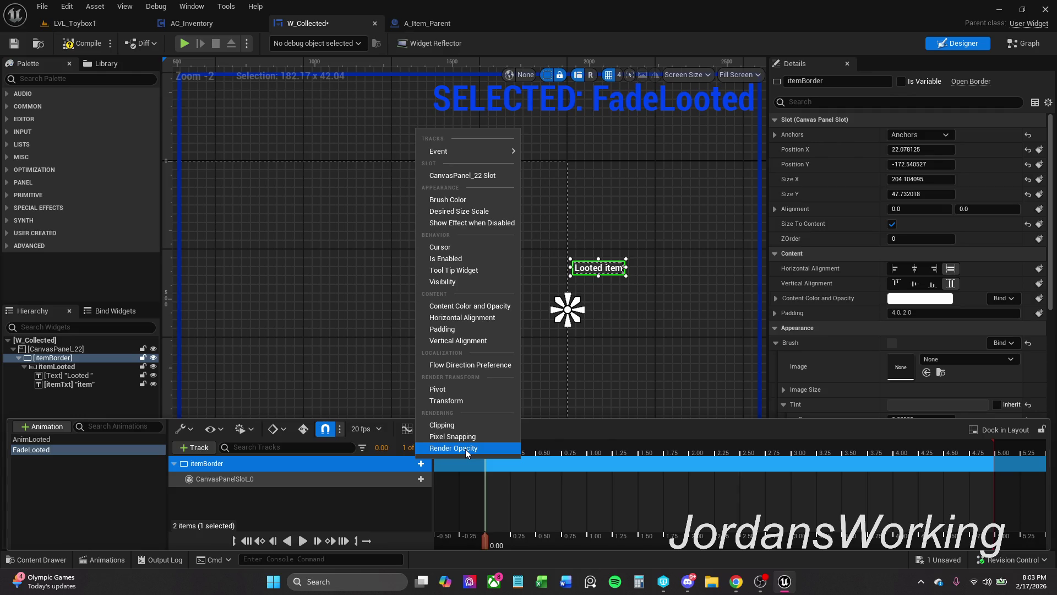
{"action": "left_click", "coordinate": [465, 448]}
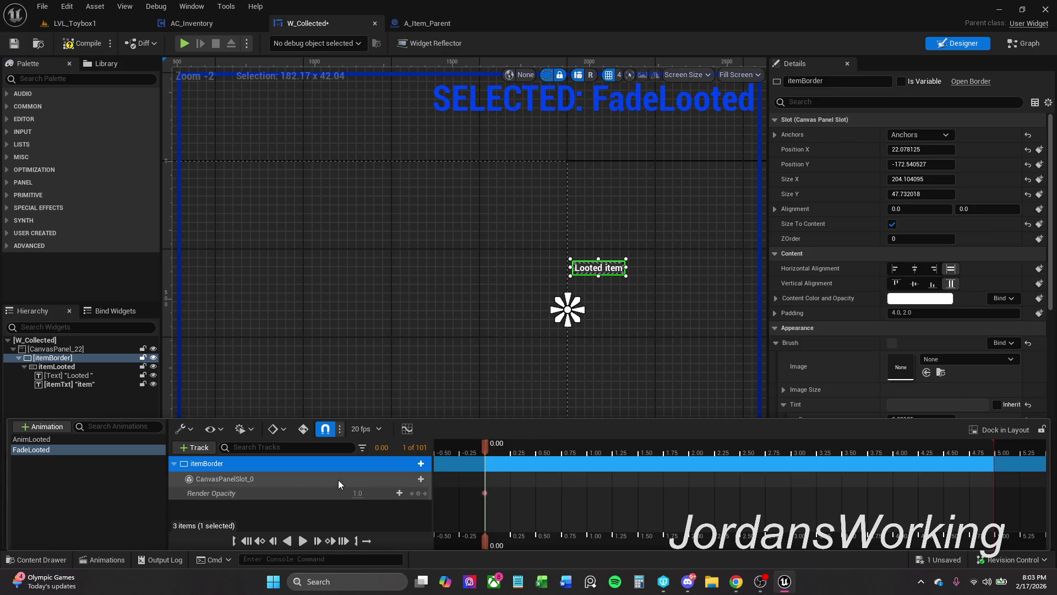
- Key itemBorder's Render Opacity to 0.0 at 0.65 seconds and preview the fade
{"action": "left_click_drag", "start_coordinate": [487, 447], "coordinate": [551, 444]}
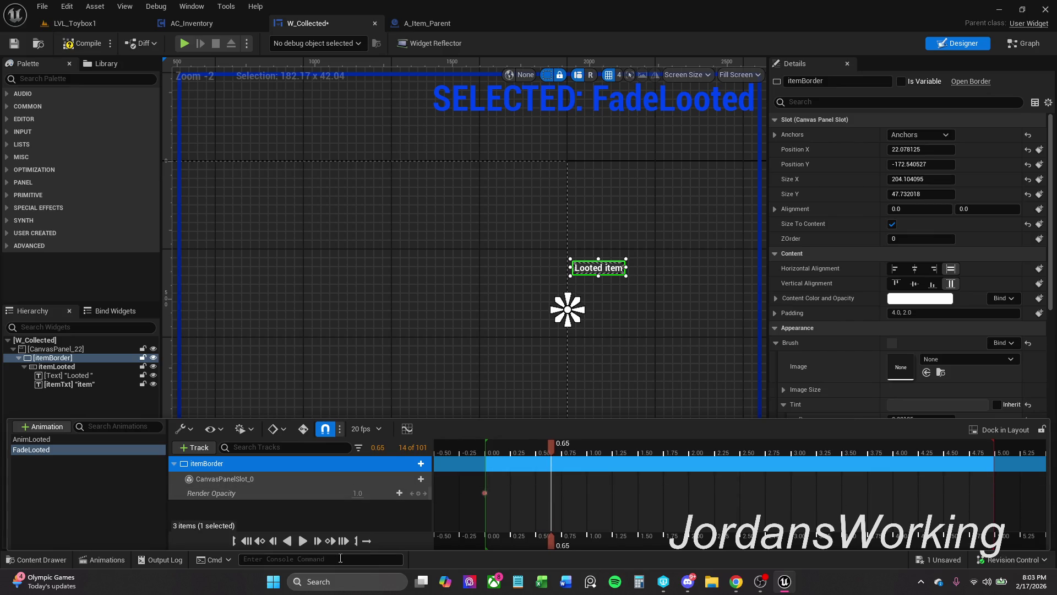
{"action": "left_click", "coordinate": [358, 492]}
{"action": "type", "text": "0"}
{"action": "key", "text": "Return"}
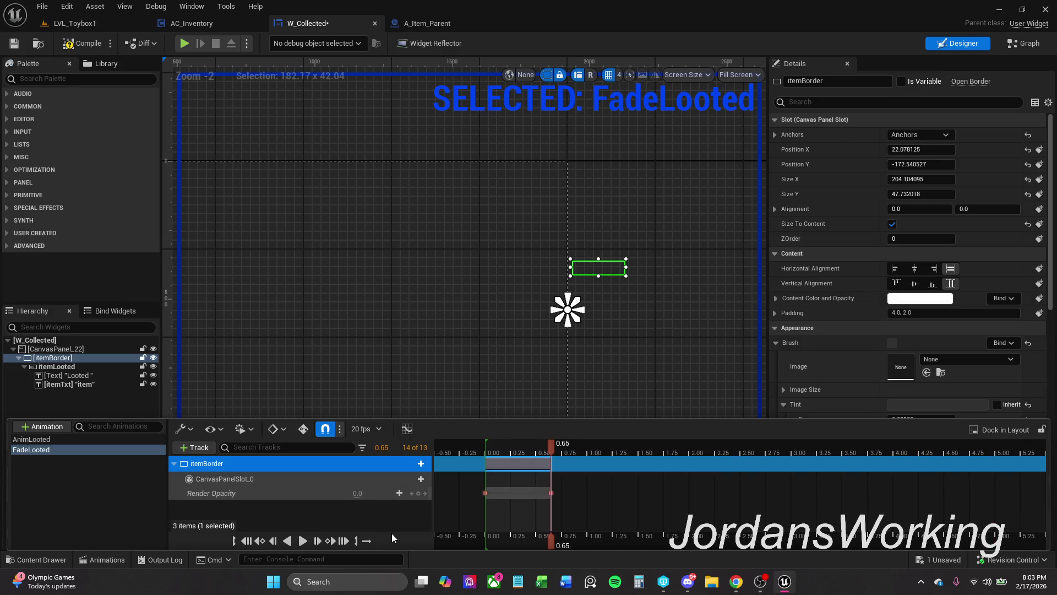
{"action": "mouse_move", "coordinate": [544, 444]}
{"action": "left_mouse_down"}
{"action": "mouse_move", "coordinate": [598, 445]}
{"action": "mouse_move", "coordinate": [550, 444]}
{"action": "left_mouse_up"}
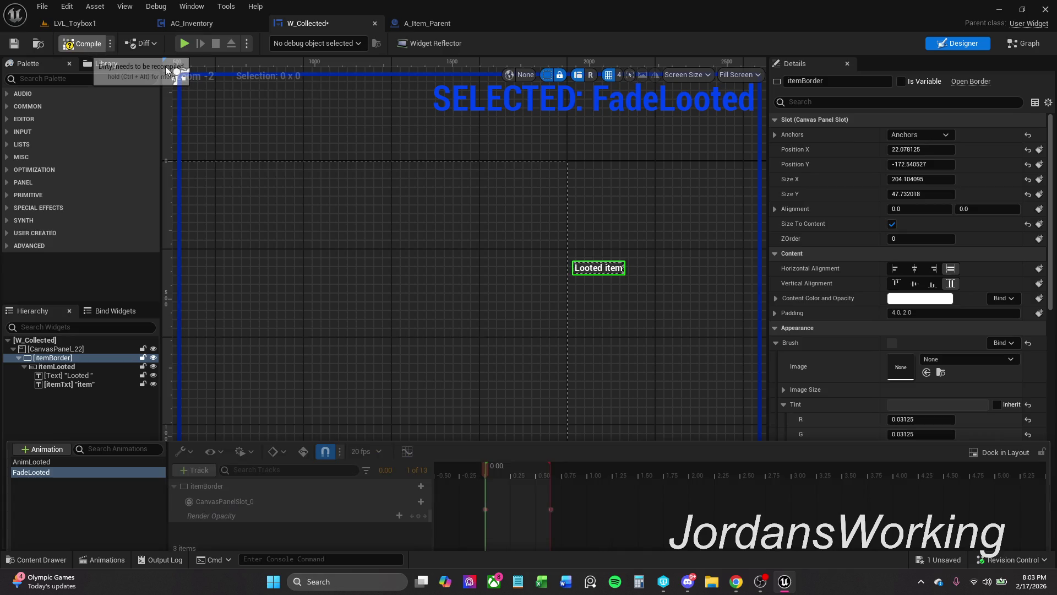
- In W_Collected's Event Graph, move the StopNotify node chain lower
{"action": "left_click", "coordinate": [1010, 44]}
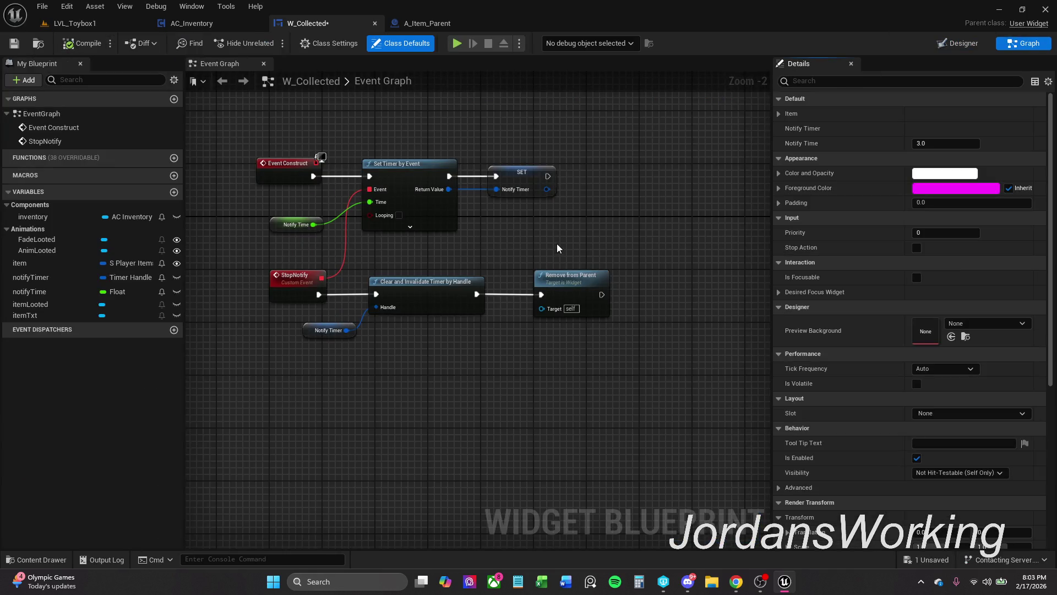
{"action": "left_click_drag", "start_coordinate": [557, 244], "coordinate": [515, 247]}
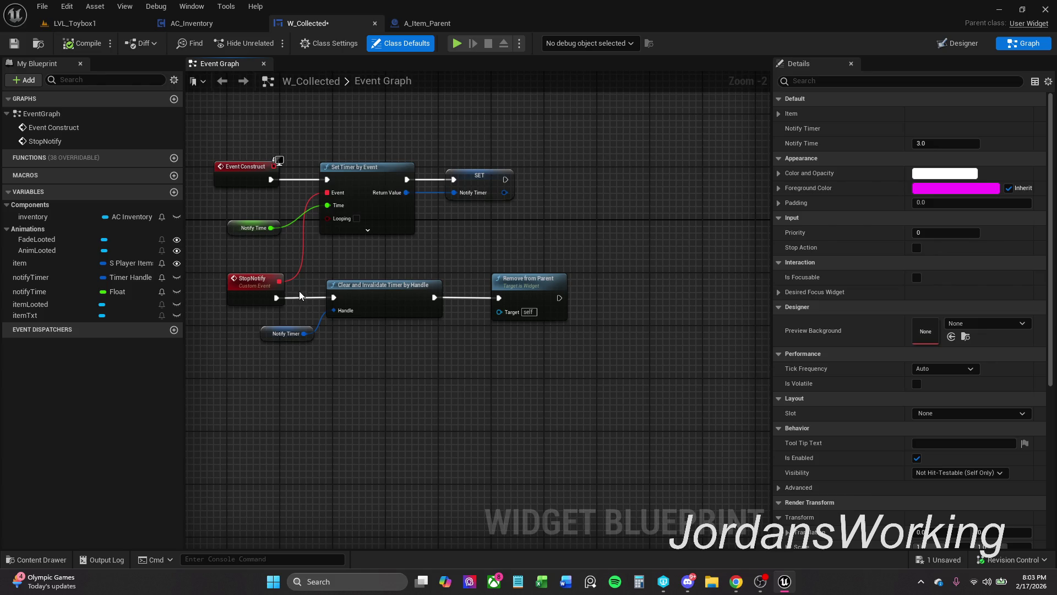
{"action": "left_click_drag", "start_coordinate": [217, 271], "coordinate": [627, 392]}
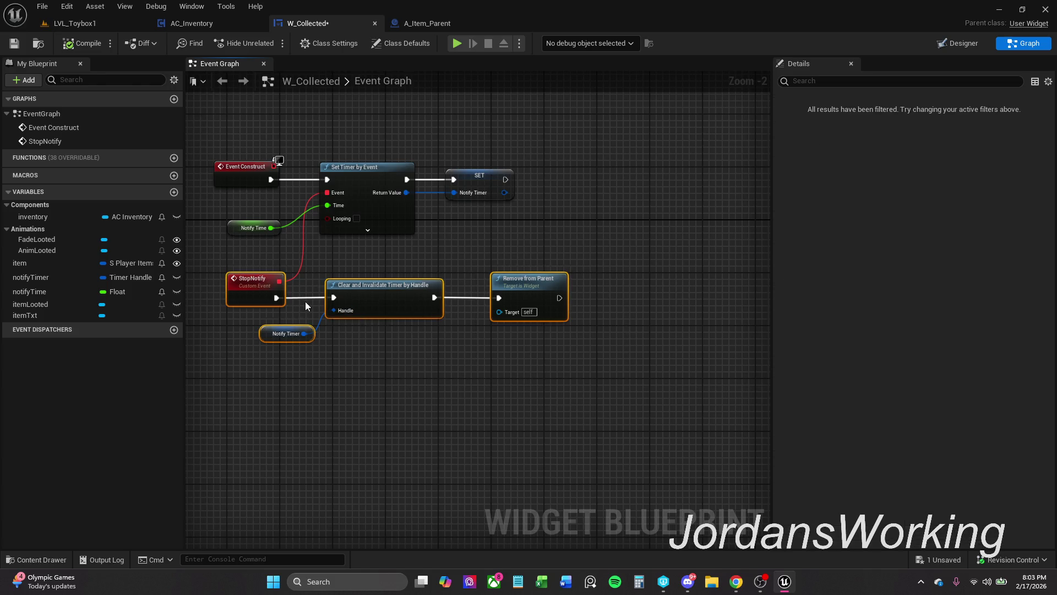
{"action": "left_click_drag", "start_coordinate": [259, 291], "coordinate": [259, 312]}
{"action": "left_click", "coordinate": [259, 312]}
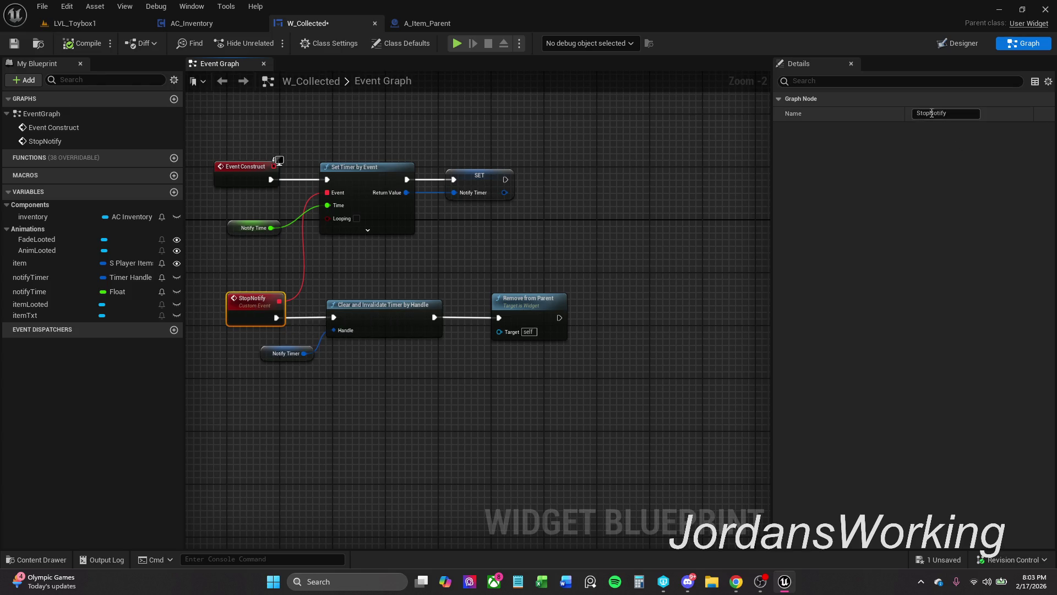
{"action": "double_click", "coordinate": [931, 113]}
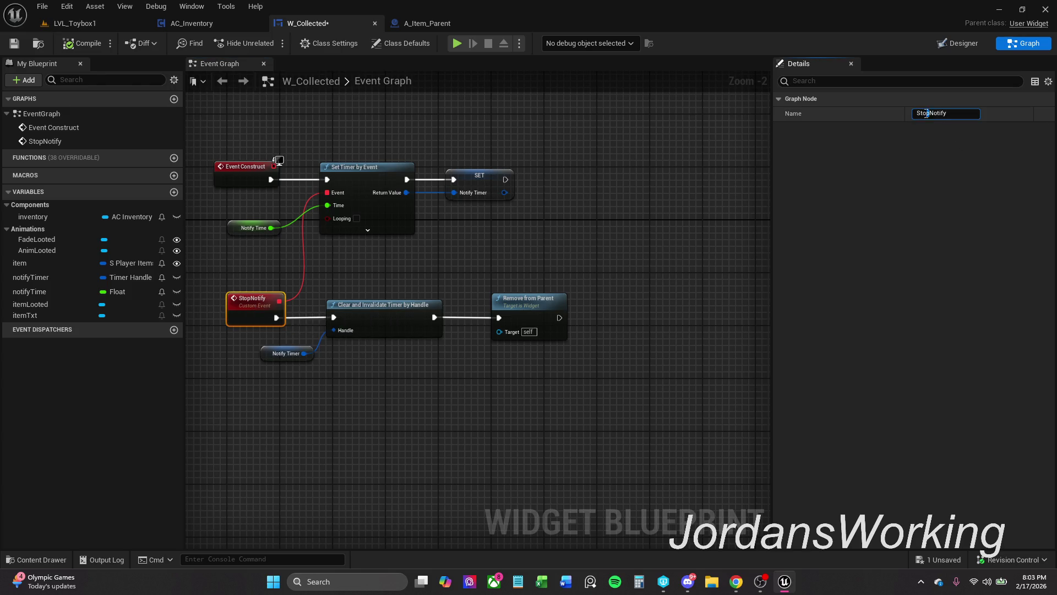
{"action": "left_click", "coordinate": [550, 270]}
{"action": "left_click", "coordinate": [275, 311]}
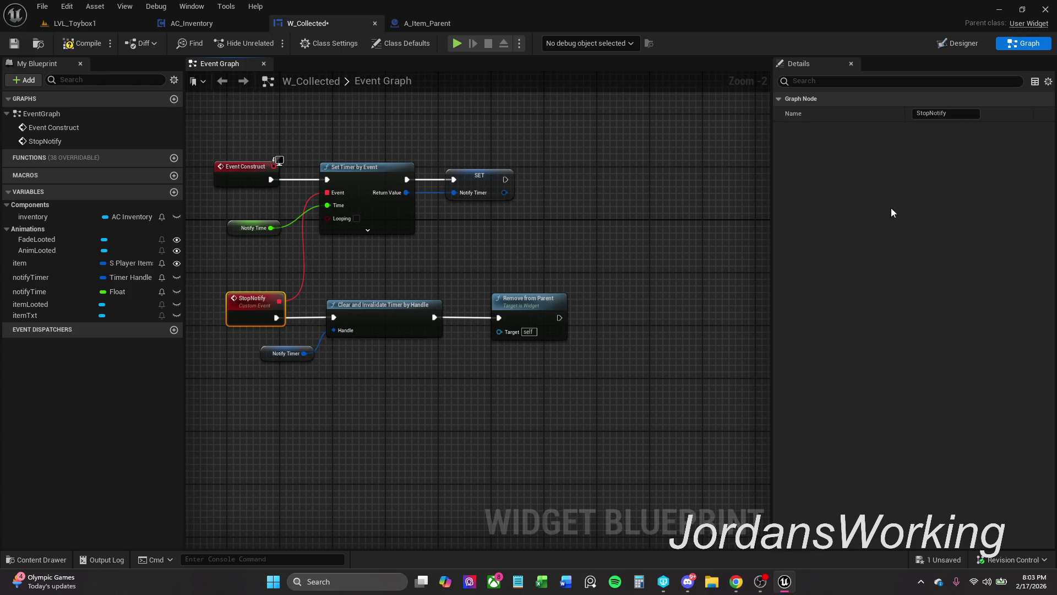
{"action": "double_click", "coordinate": [932, 114]}
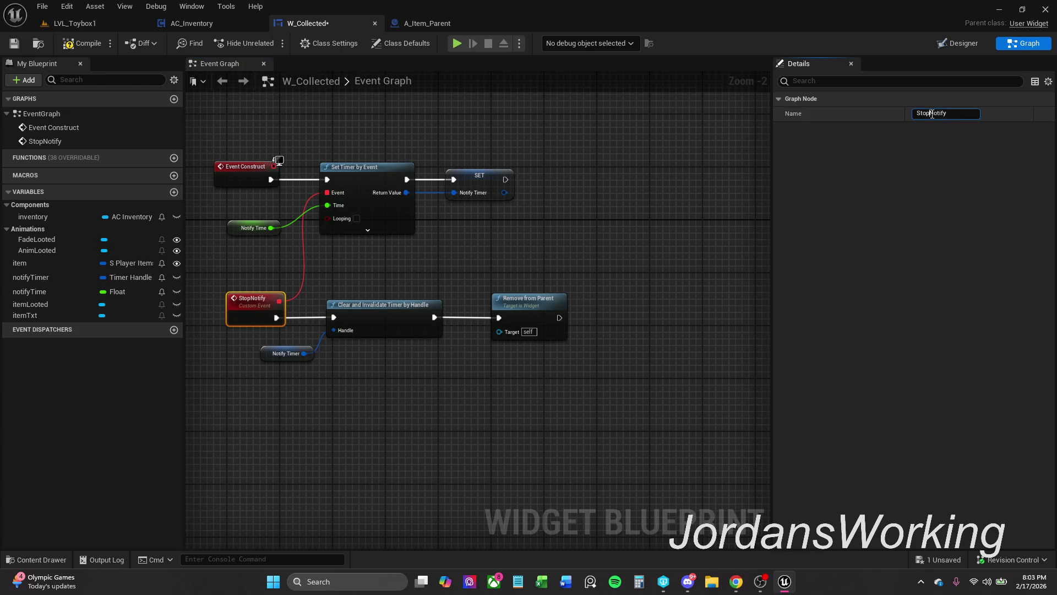
{"action": "left_click", "coordinate": [325, 408]}
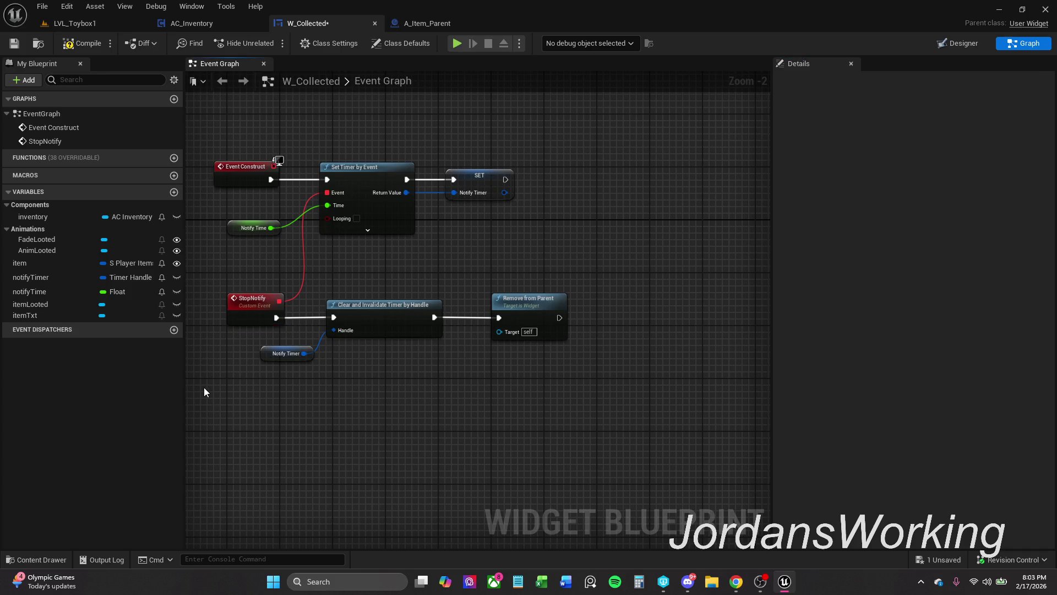
- Drag Remove from Parent away, breaking its exec link from Clear and Invalidate Timer
{"action": "scroll", "coordinate": [385, 375], "scroll_direction": "down", "scroll_amount": 1}
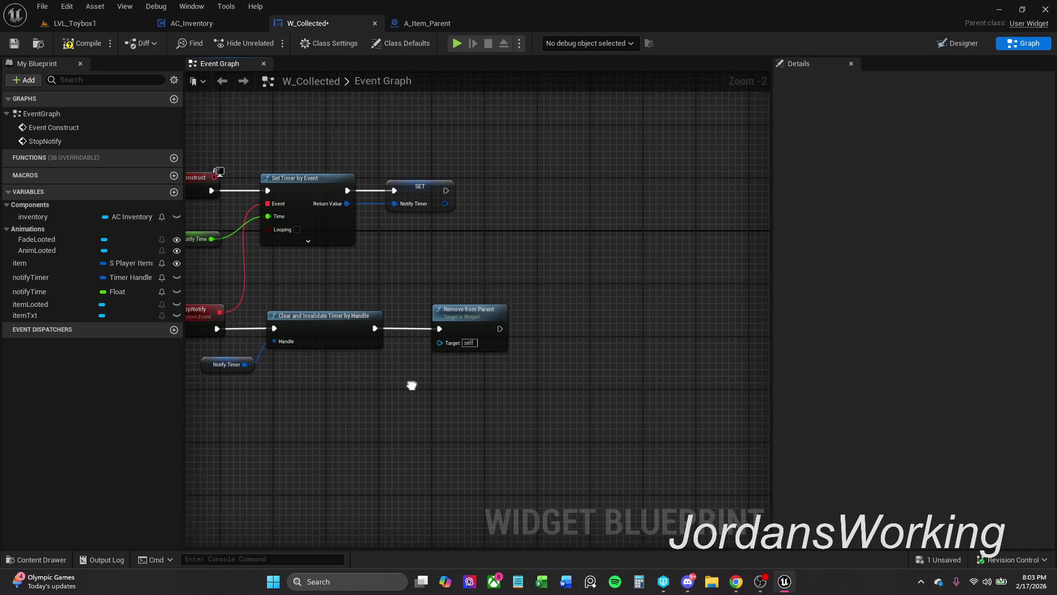
{"action": "scroll", "coordinate": [441, 330], "scroll_direction": "up", "scroll_amount": 1}
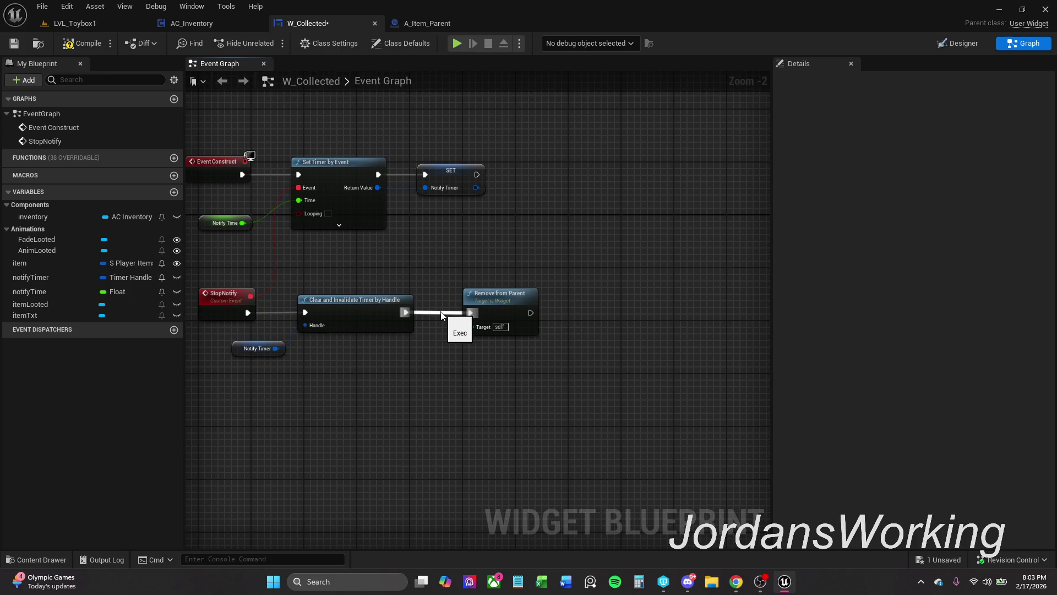
{"action": "left_click", "coordinate": [441, 313], "text": "alt"}
{"action": "left_click_drag", "start_coordinate": [494, 317], "coordinate": [658, 429]}
{"action": "left_click", "coordinate": [487, 427]}
{"action": "key", "text": "Home"}
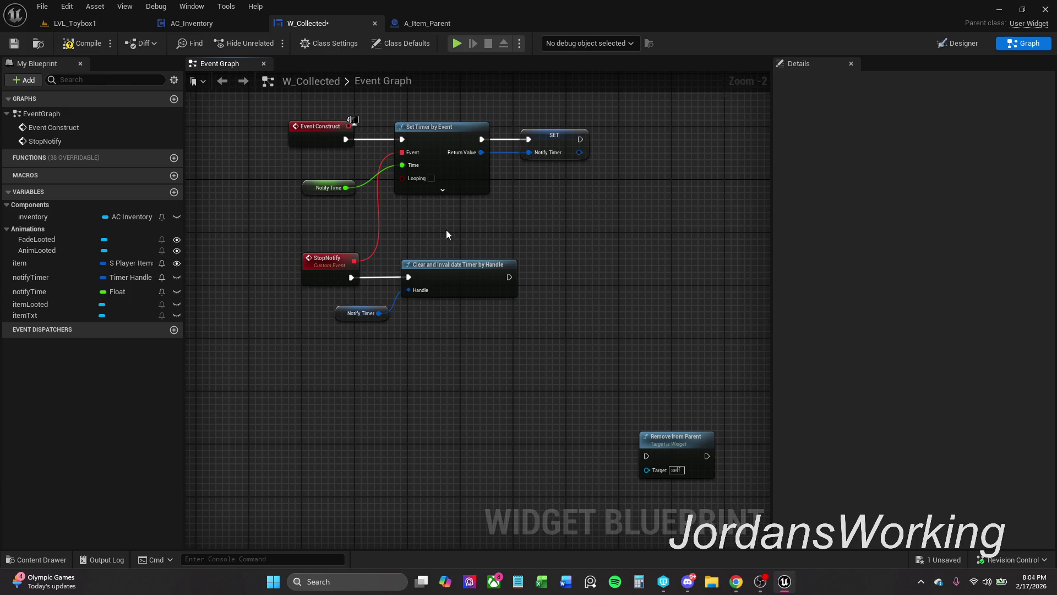
{"action": "left_click_drag", "start_coordinate": [305, 236], "coordinate": [235, 272]}
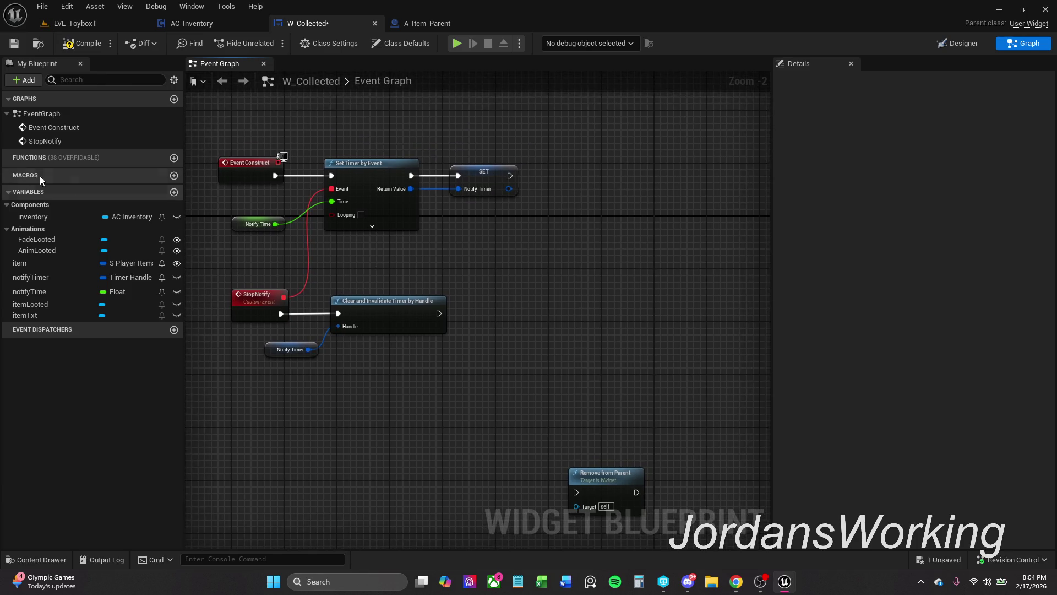
- Add a Play Animation node fed by a FadeLooted getter, run after Clear and Invalidate Timer
{"action": "left_click", "coordinate": [44, 241]}
{"action": "mouse_move", "coordinate": [480, 272]}
{"action": "left_mouse_down"}
{"action": "mouse_move", "coordinate": [513, 288]}
{"action": "mouse_move", "coordinate": [493, 286]}
{"action": "left_mouse_up"}
{"action": "type", "text": "play anim"}
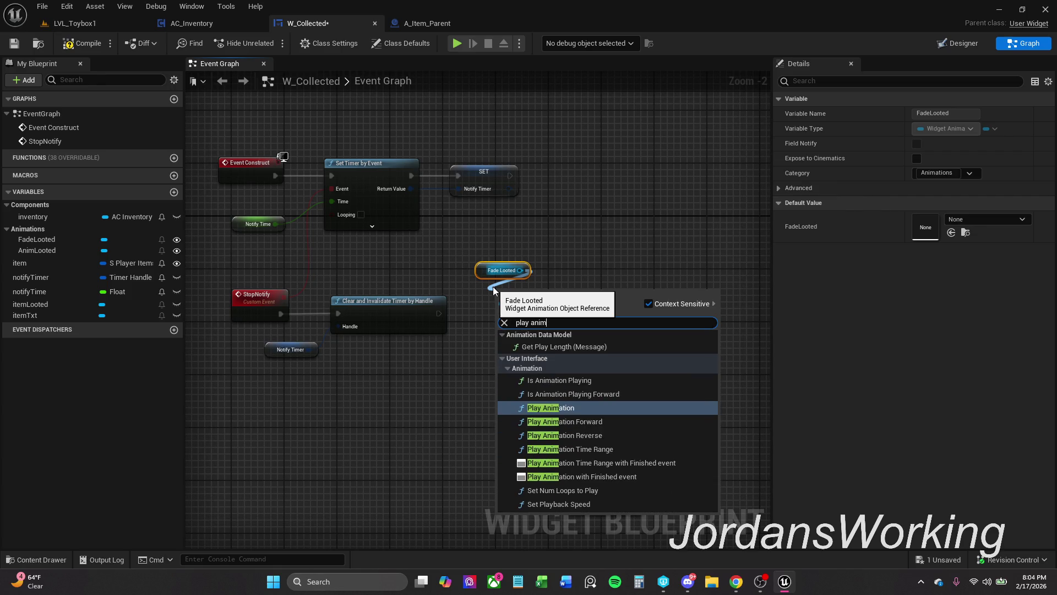
{"action": "key", "text": "Return"}
{"action": "left_click_drag", "start_coordinate": [497, 314], "coordinate": [441, 316]}
- Pull a wire from Play Animation's returned player to search for follow-up actions
{"action": "mouse_move", "coordinate": [243, 331]}
{"action": "left_mouse_down"}
{"action": "mouse_move", "coordinate": [326, 313]}
{"action": "mouse_move", "coordinate": [512, 302]}
{"action": "left_mouse_up"}
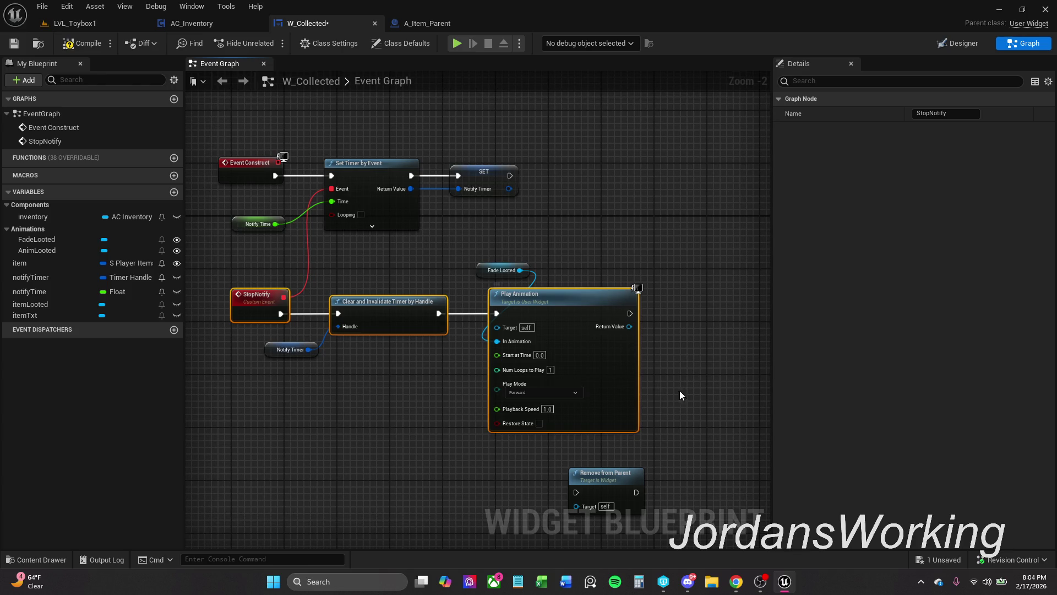
{"action": "left_click", "coordinate": [689, 352]}
{"action": "scroll", "coordinate": [533, 329], "scroll_direction": "up", "scroll_amount": 1}
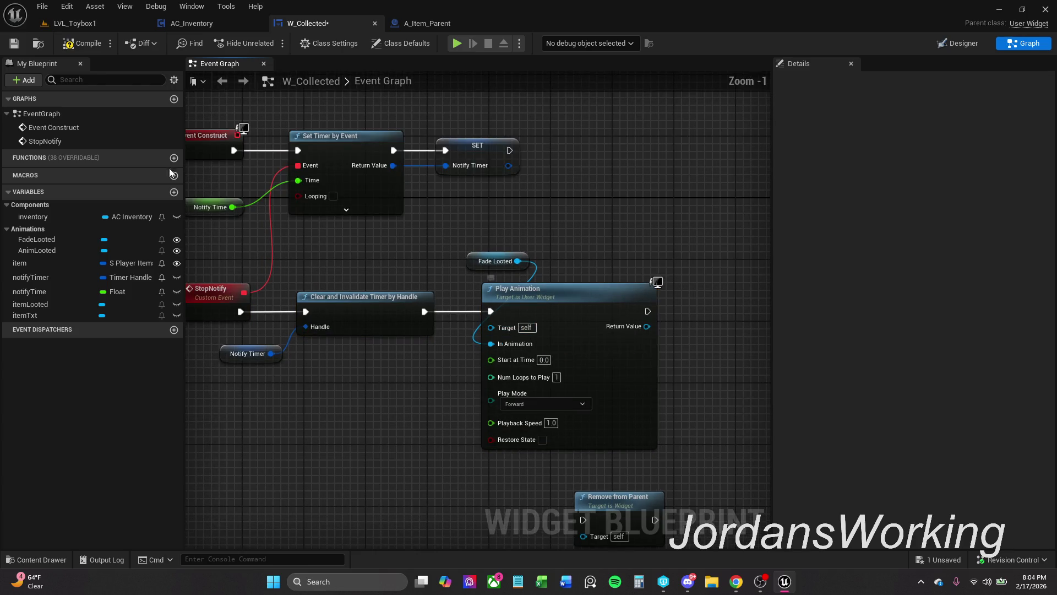
{"action": "scroll", "coordinate": [316, 297], "scroll_direction": "down", "scroll_amount": 1}
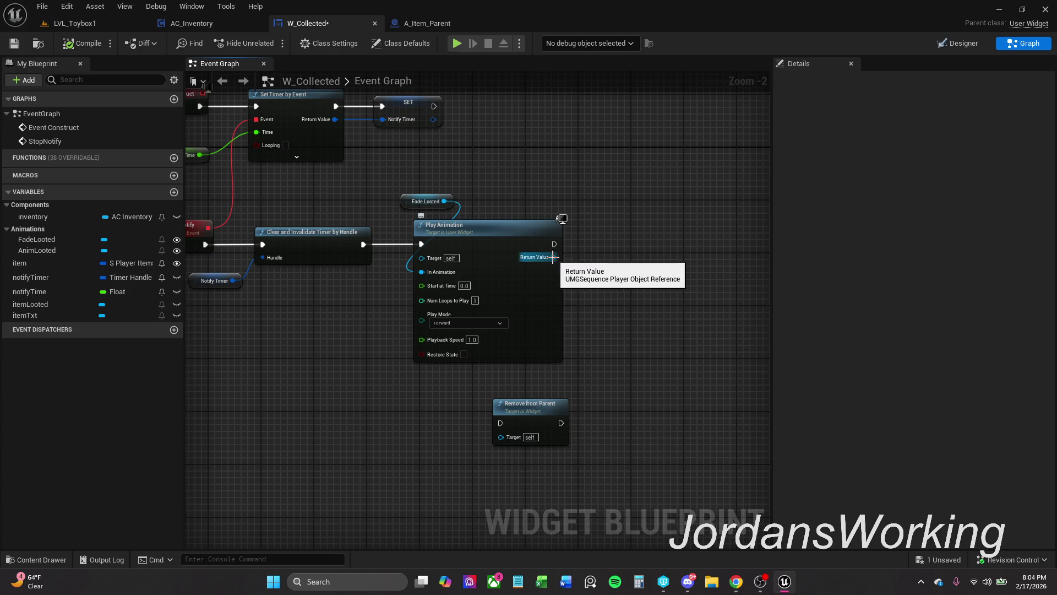
{"action": "left_click_drag", "start_coordinate": [553, 257], "coordinate": [610, 257]}
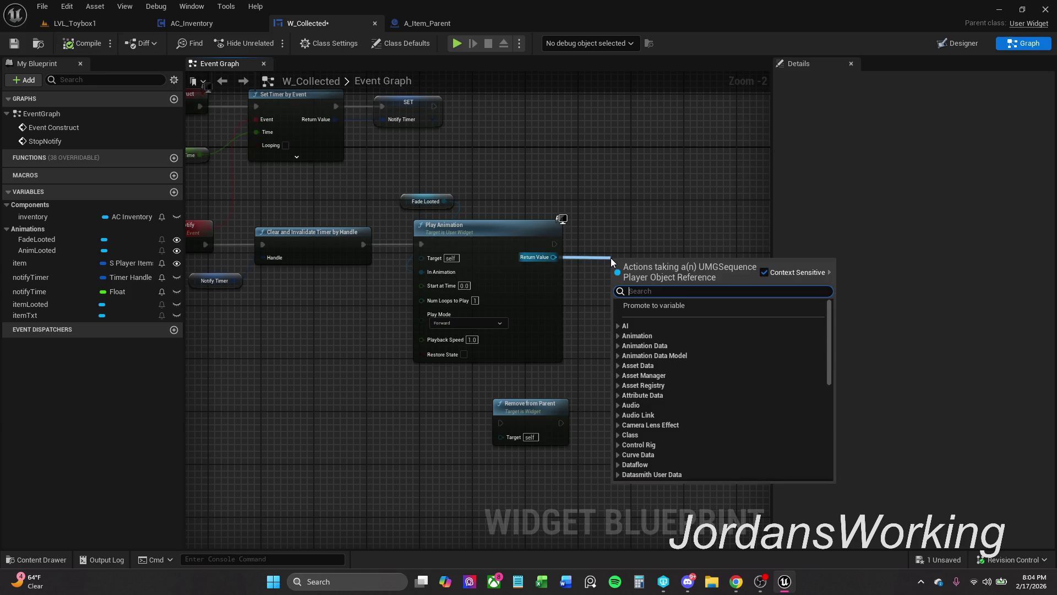
{"action": "type", "text": "bind"}
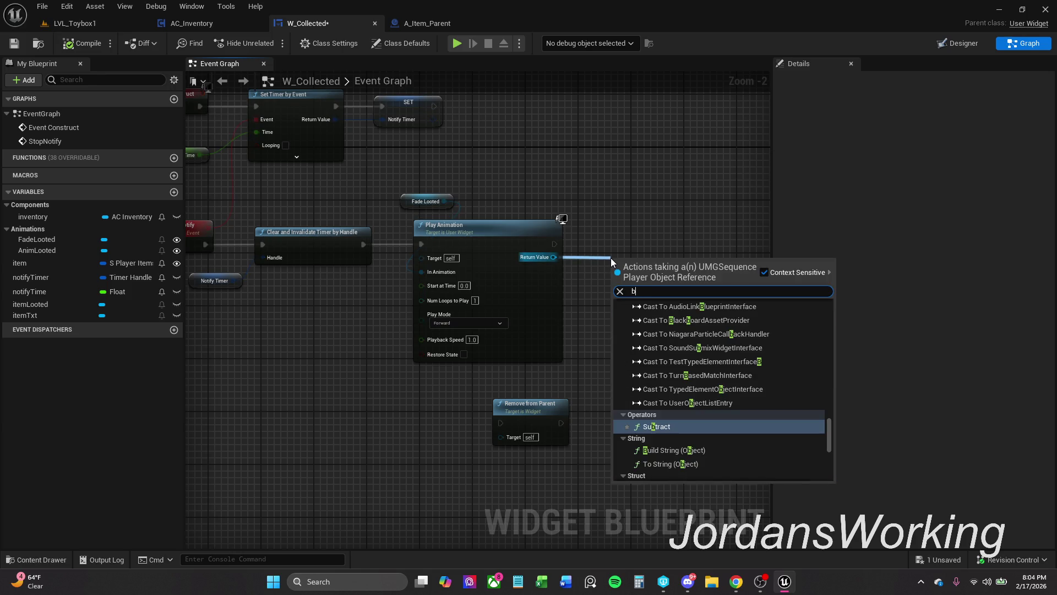
{"action": "key", "text": "BackSpace"}
{"action": "key", "text": "BackSpace"}
{"action": "key", "text": "BackSpace"}
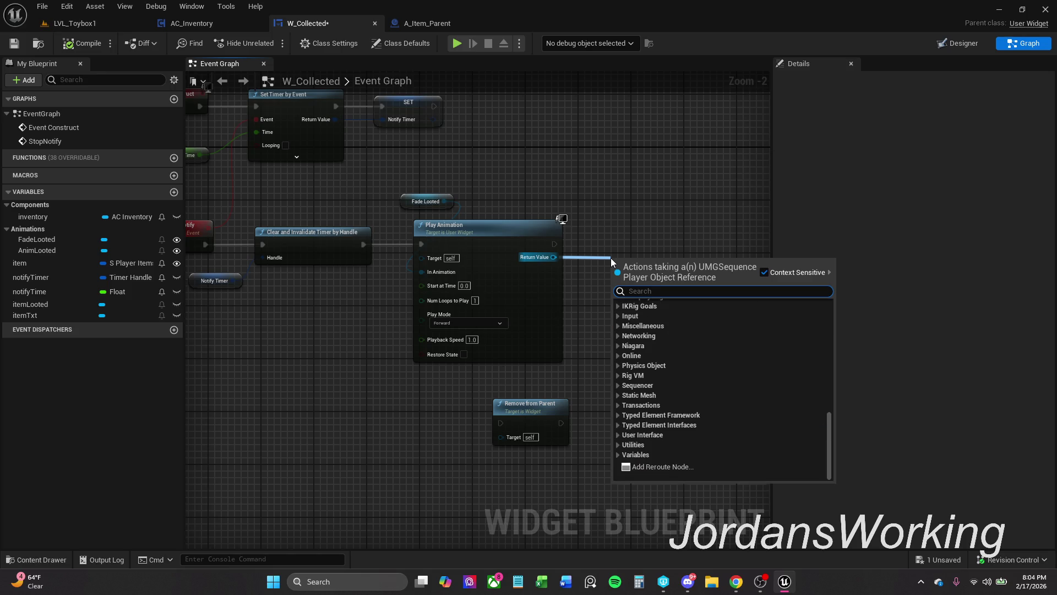
{"action": "type", "text": "finish"}
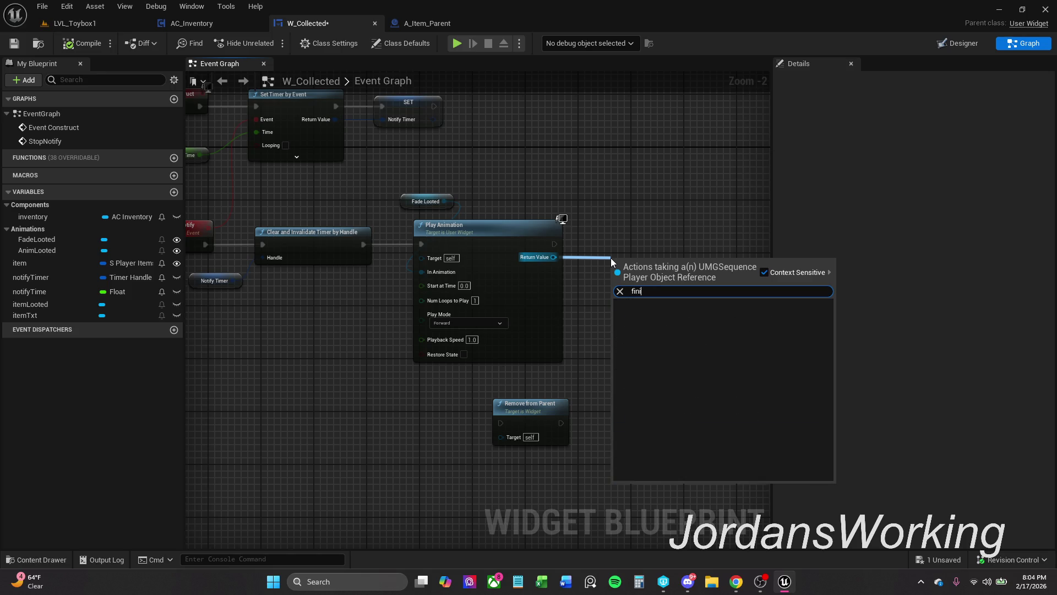
{"action": "key", "text": "BackSpace"}
{"action": "key", "text": "BackSpace"}
{"action": "key", "text": "BackSpace"}
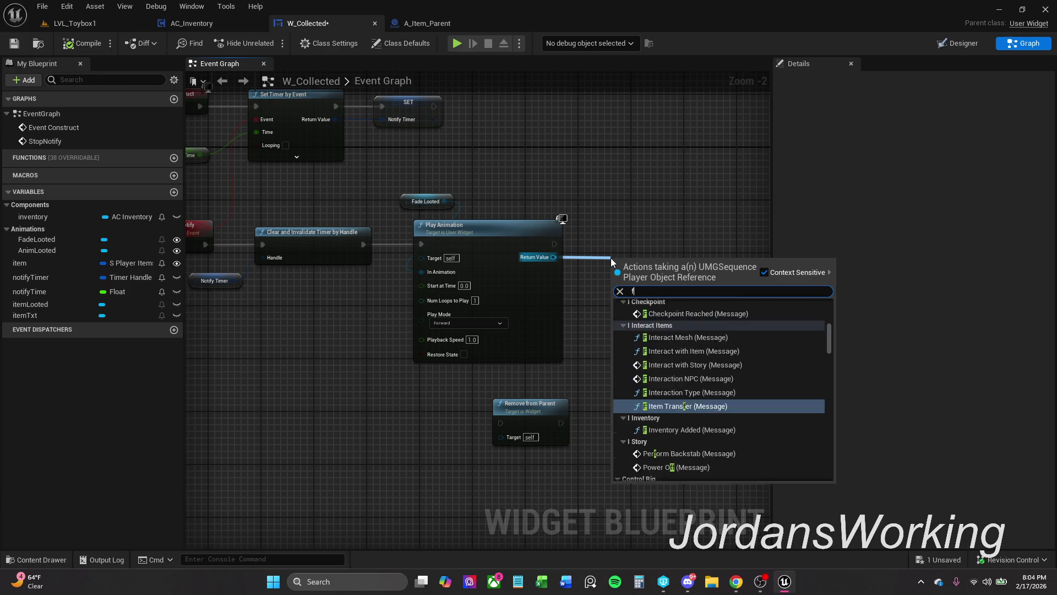
{"action": "type", "text": "evnt"}
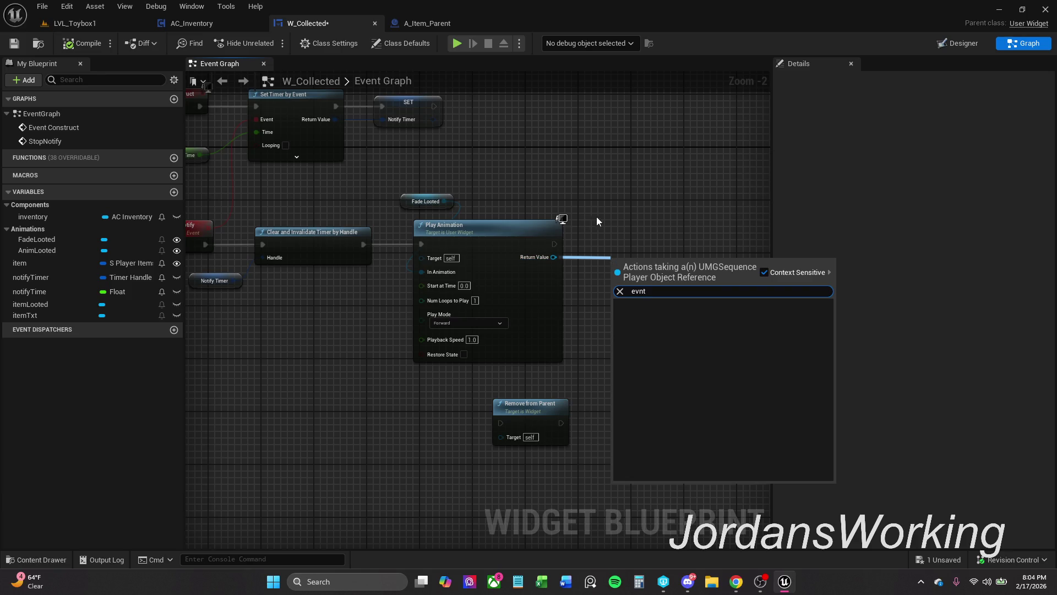
{"action": "left_click", "coordinate": [639, 291]}
{"action": "type", "text": "e"}
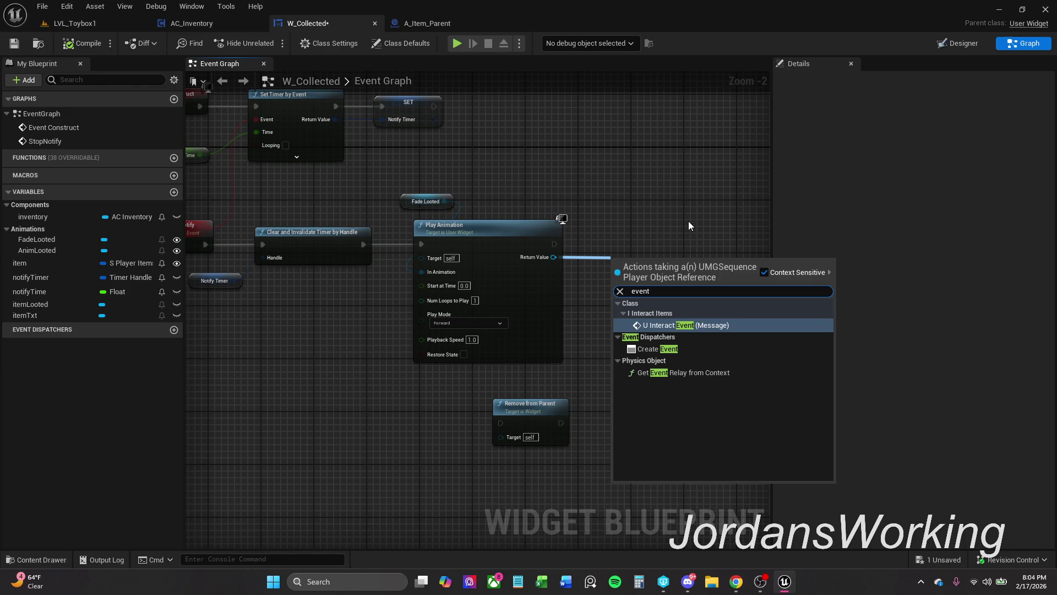
{"action": "left_click", "coordinate": [704, 349]}
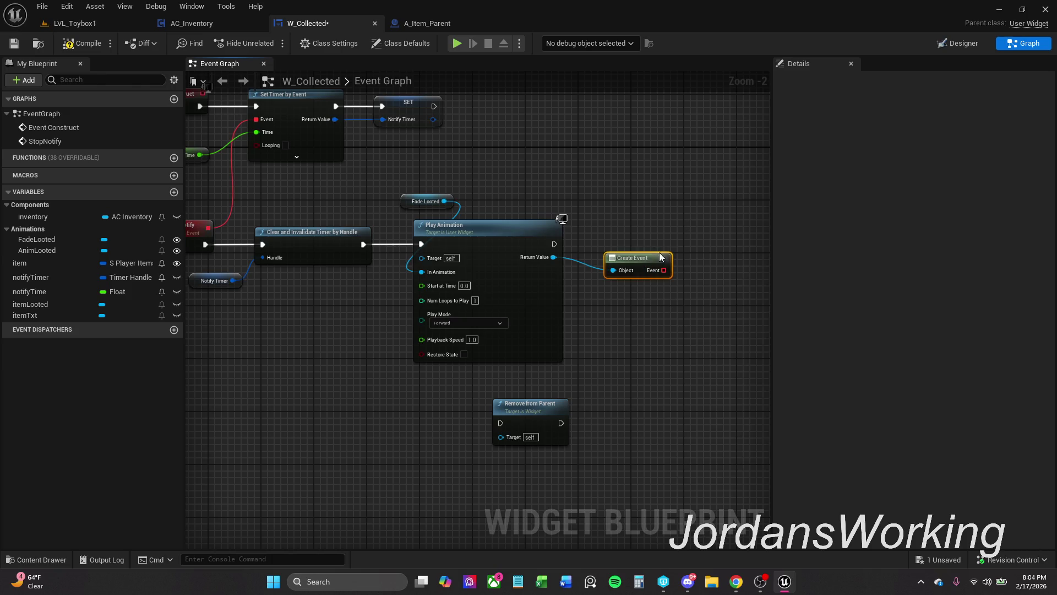
{"action": "key", "text": "Delete"}
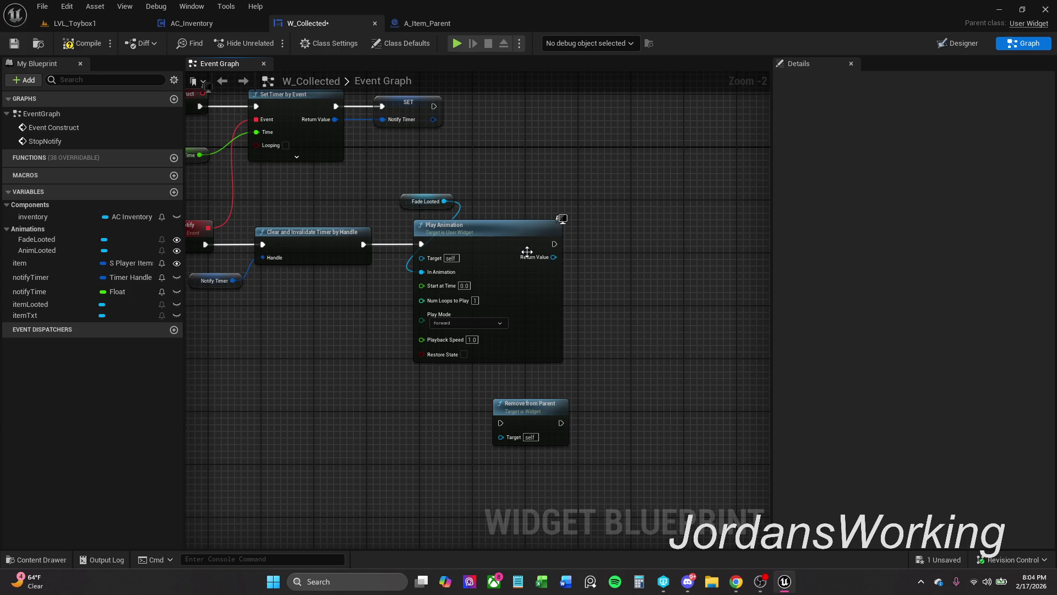
{"action": "left_click_drag", "start_coordinate": [554, 244], "coordinate": [590, 243]}
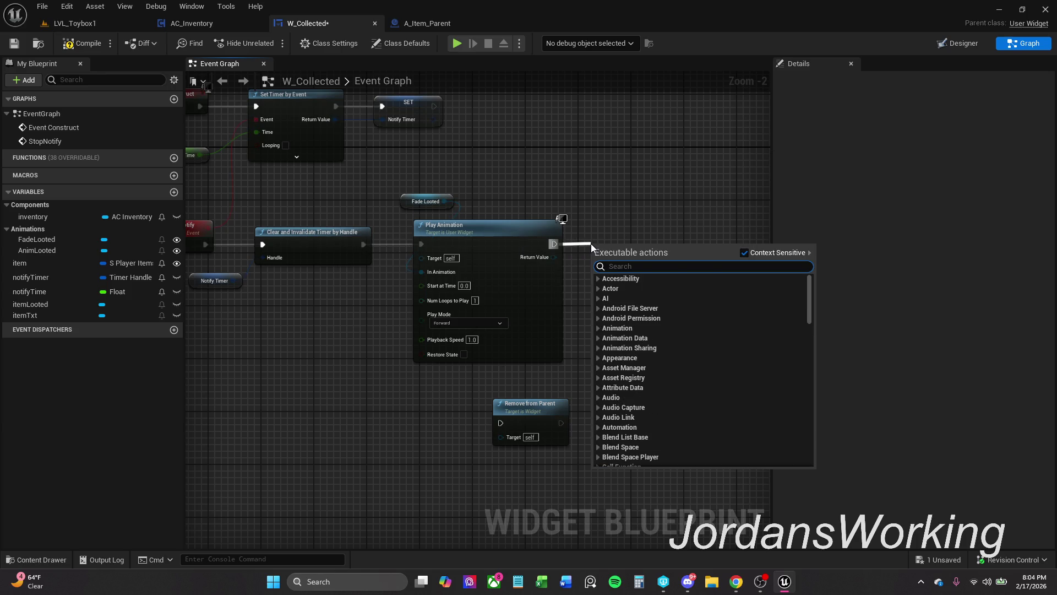
{"action": "left_click", "coordinate": [657, 233]}
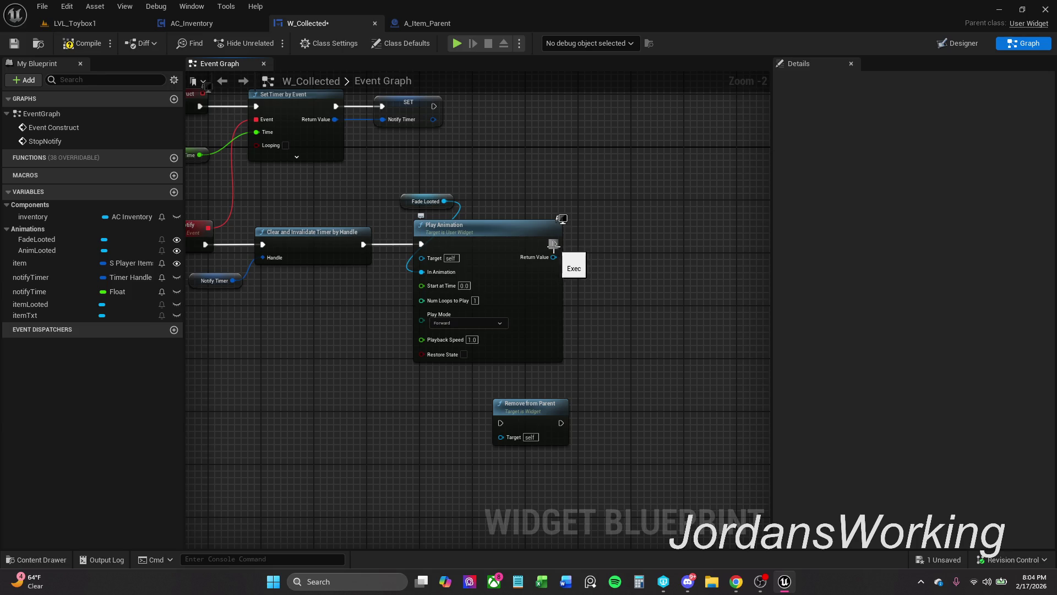
{"action": "scroll", "coordinate": [556, 247], "scroll_direction": "down", "scroll_amount": 1}
{"action": "left_click_drag", "start_coordinate": [466, 222], "coordinate": [541, 226]}
- Add a Bind to Animation Finished node executed right after Play Animation
{"action": "type", "text": "bind"}
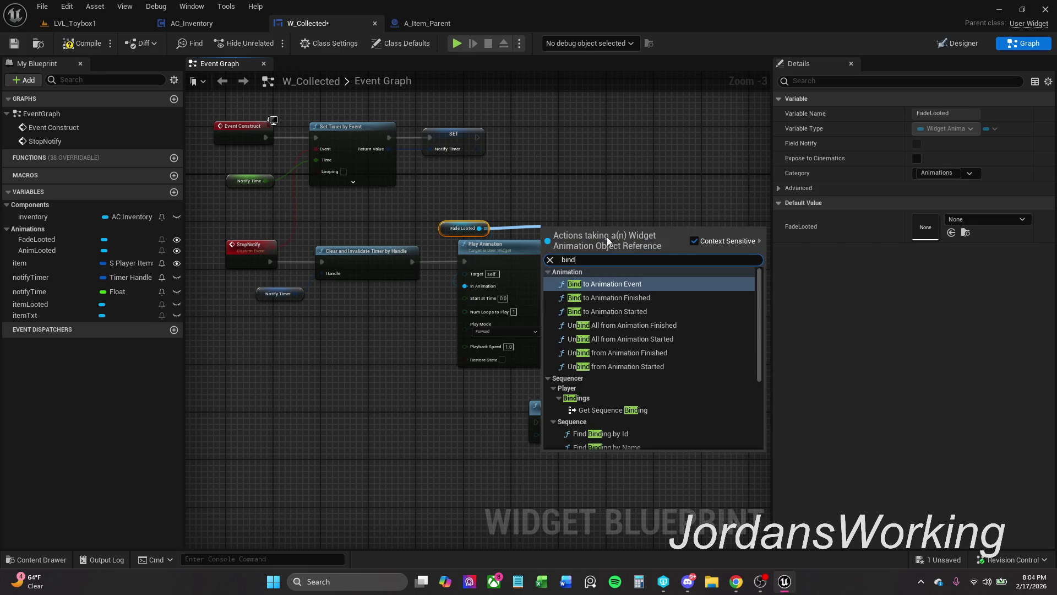
{"action": "left_click", "coordinate": [665, 298]}
{"action": "mouse_move", "coordinate": [658, 292]}
{"action": "left_mouse_down"}
{"action": "mouse_move", "coordinate": [655, 272]}
{"action": "mouse_move", "coordinate": [718, 289]}
{"action": "mouse_move", "coordinate": [711, 281]}
{"action": "left_mouse_up"}
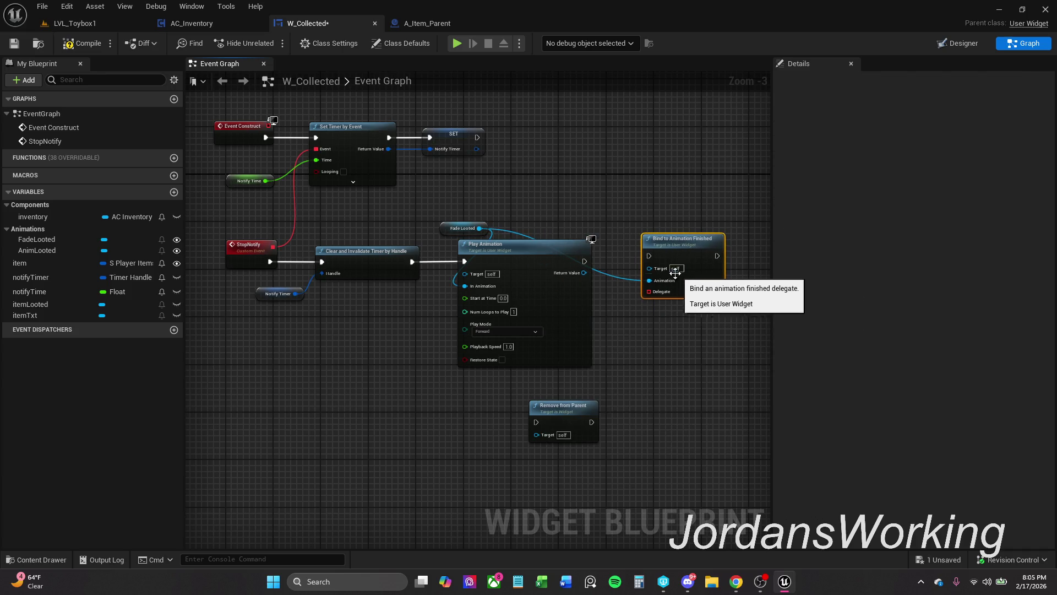
{"action": "mouse_move", "coordinate": [649, 256]}
{"action": "left_mouse_down"}
{"action": "mouse_move", "coordinate": [614, 273]}
{"action": "mouse_move", "coordinate": [584, 262]}
{"action": "left_mouse_up"}
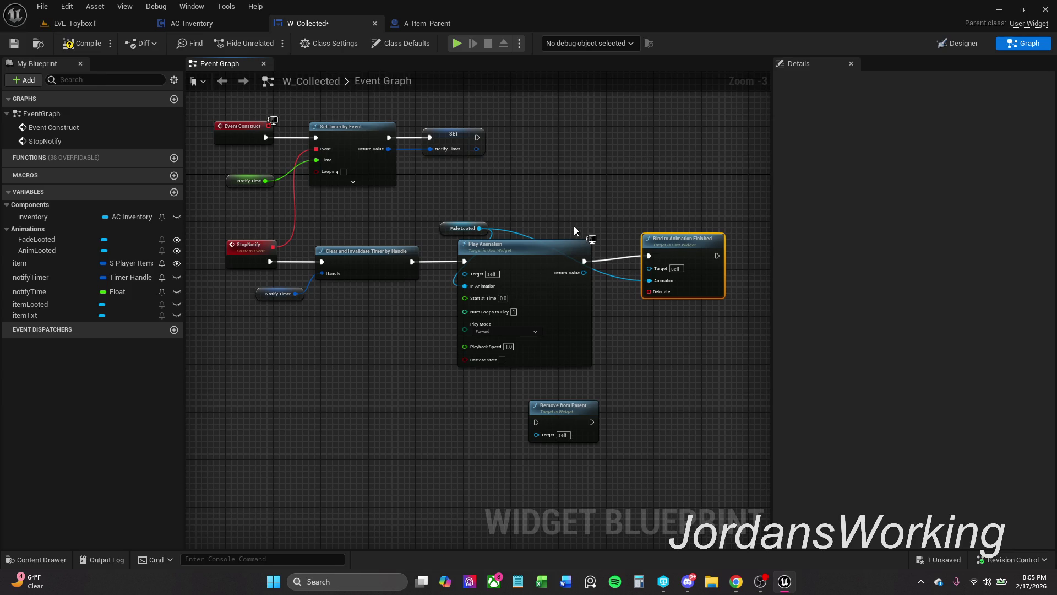
{"action": "left_click_drag", "start_coordinate": [676, 336], "coordinate": [584, 296]}
{"action": "left_click_drag", "start_coordinate": [504, 397], "coordinate": [551, 378]}
- Bind the delegate to a new ClearNotify custom event that runs Remove from Parent
{"action": "left_click_drag", "start_coordinate": [590, 275], "coordinate": [598, 319]}
{"action": "type", "text": "custom"}
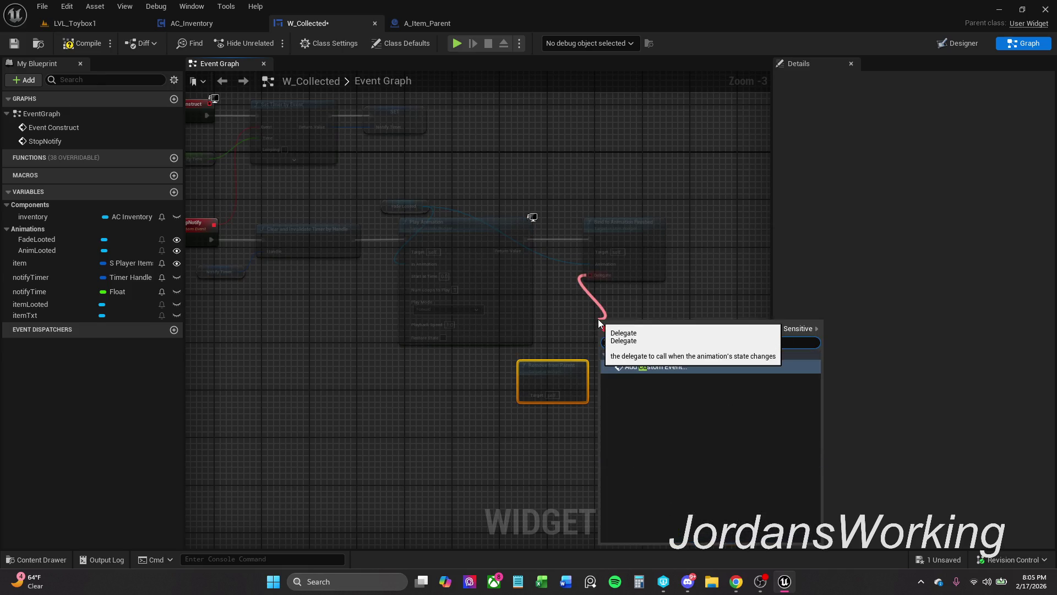
{"action": "key", "text": "Return"}
{"action": "type", "text": "Clear"}
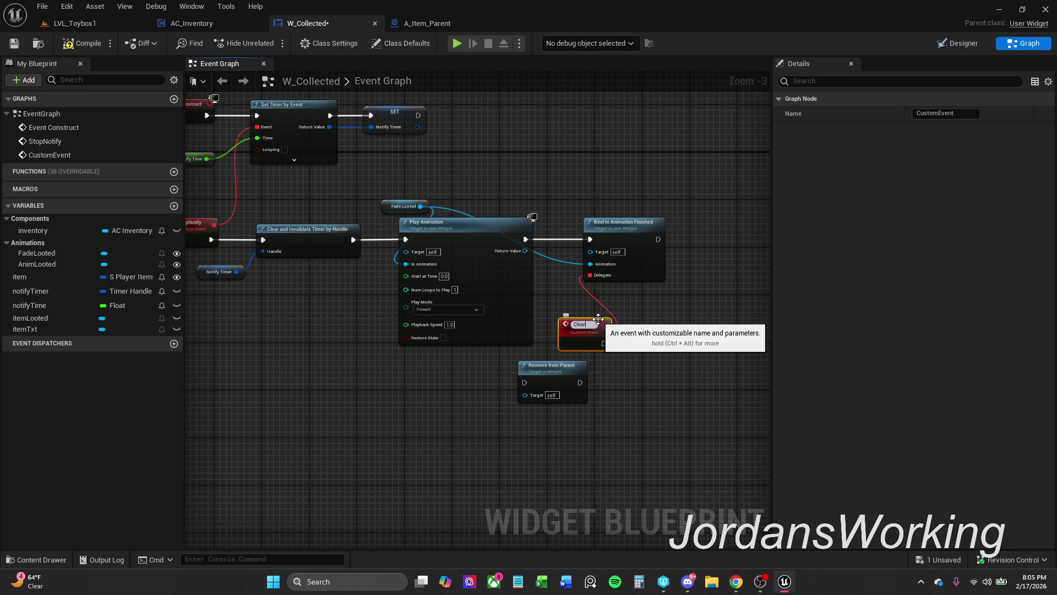
{"action": "type", "text": "Notify"}
{"action": "key", "text": "Return"}
{"action": "scroll", "coordinate": [597, 318], "scroll_direction": "up", "scroll_amount": 3}
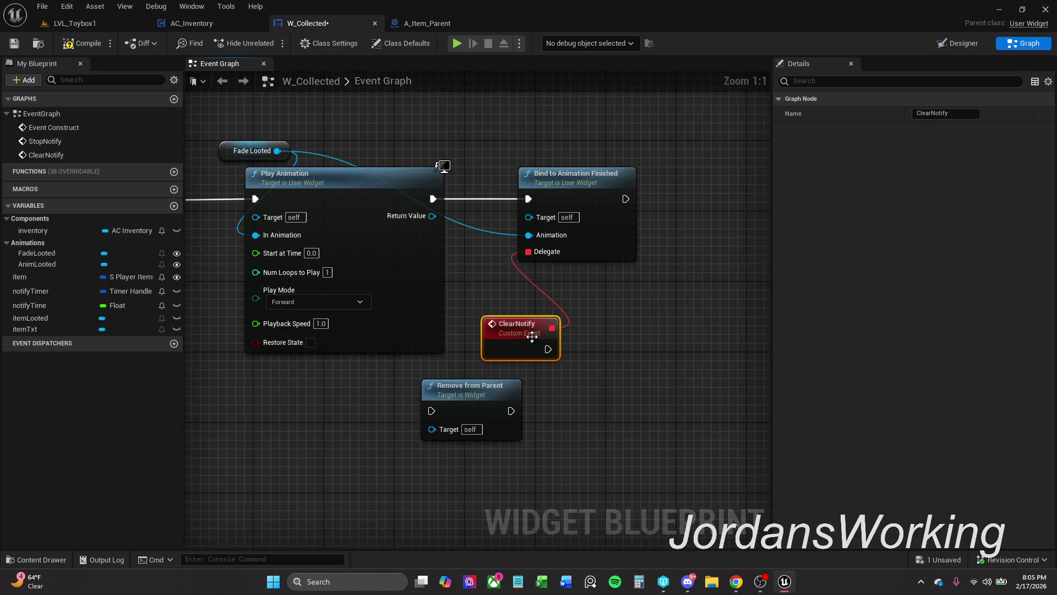
{"action": "left_click", "coordinate": [669, 343]}
{"action": "mouse_move", "coordinate": [625, 358]}
{"action": "left_mouse_down"}
{"action": "mouse_move", "coordinate": [543, 350]}
{"action": "mouse_move", "coordinate": [669, 341]}
{"action": "left_mouse_up"}
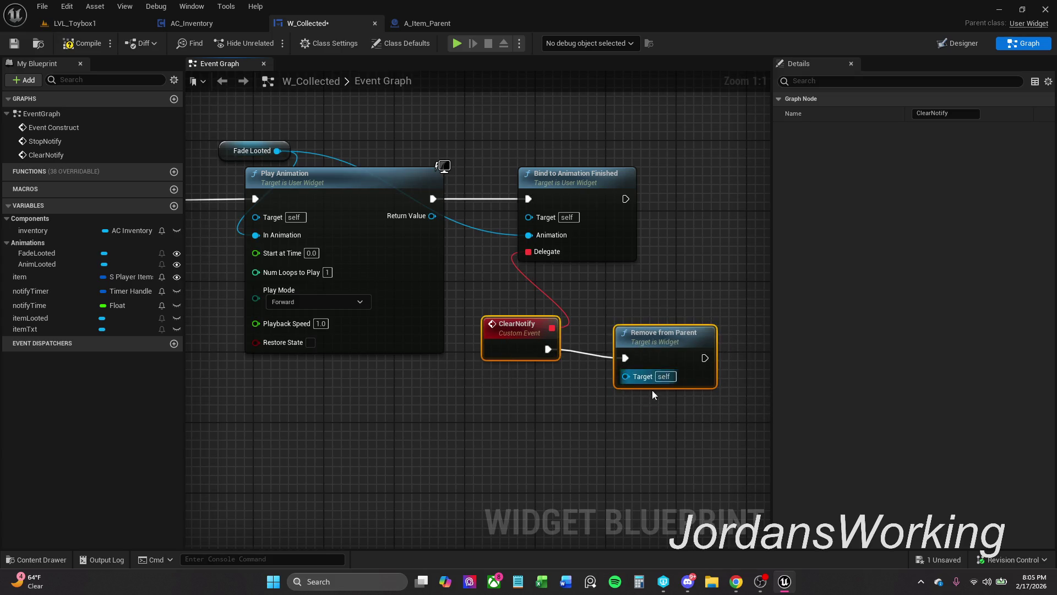
{"action": "key", "text": "q"}
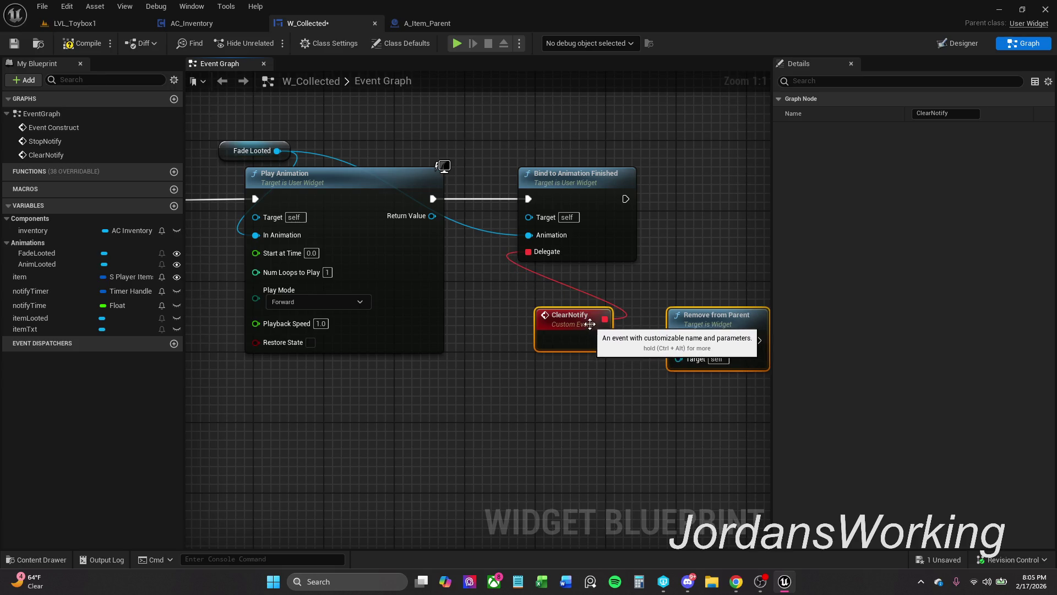
{"action": "scroll", "coordinate": [462, 363], "scroll_direction": "down", "scroll_amount": 2}
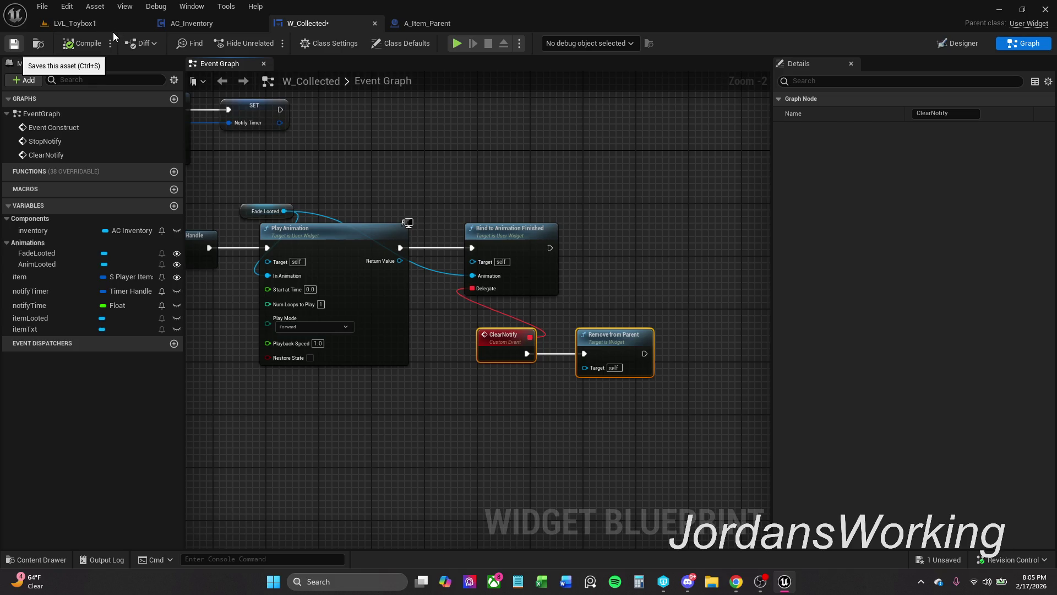
- Save W_Collected and start playing LVL_Toybox1 in the editor
{"action": "key", "text": "ctrl+s"}
{"action": "left_click", "coordinate": [97, 25]}
{"action": "left_click", "coordinate": [269, 43]}
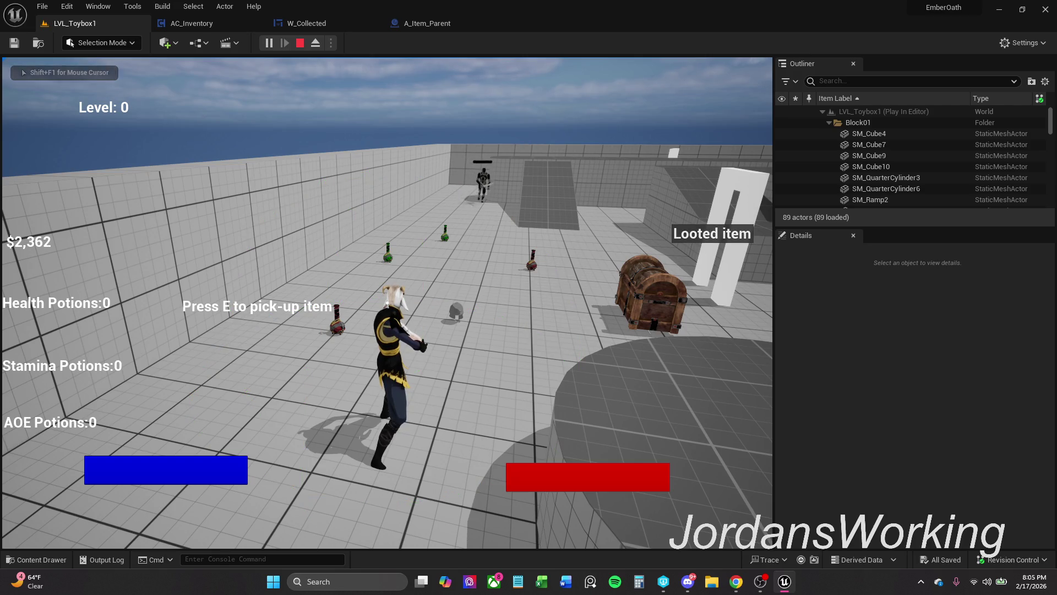
- Pick up the helmet, run and climb across the level, open inventory, then stop
{"action": "key", "text": "w"}
{"action": "key", "text": "e"}
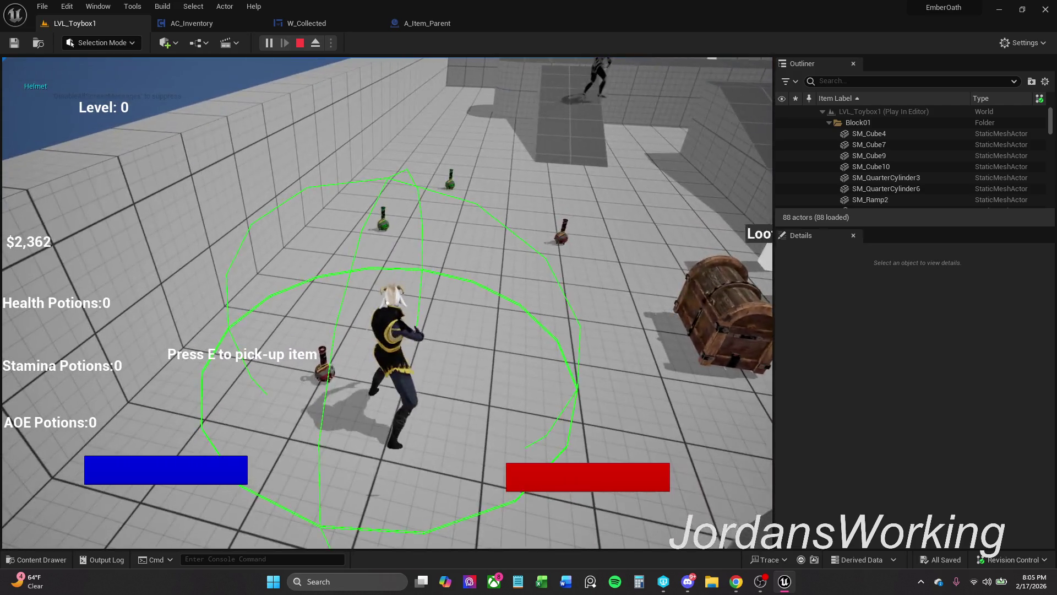
{"action": "key", "text": "w"}
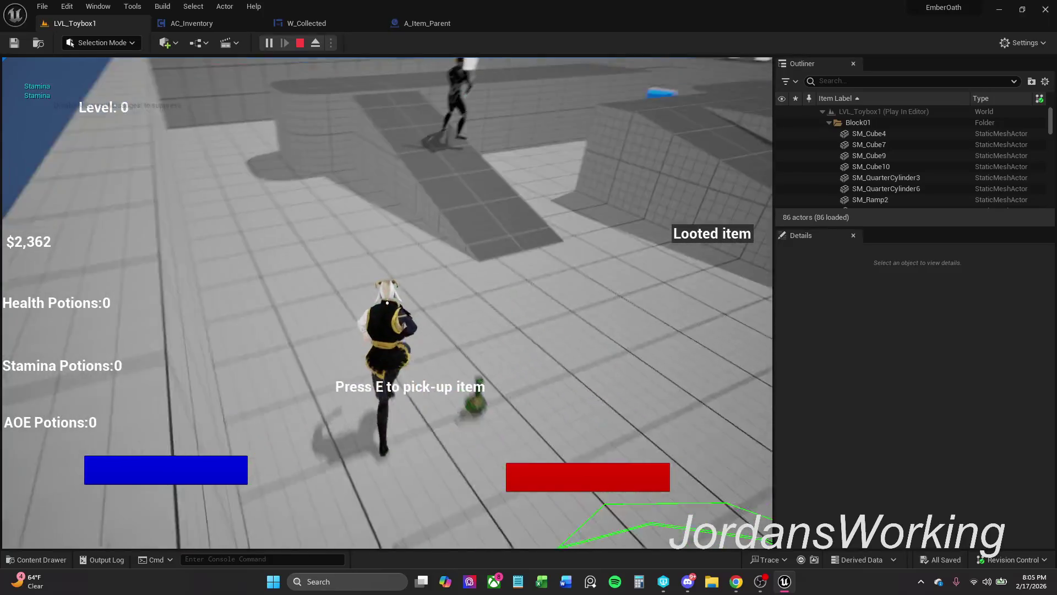
{"action": "key", "text": "w"}
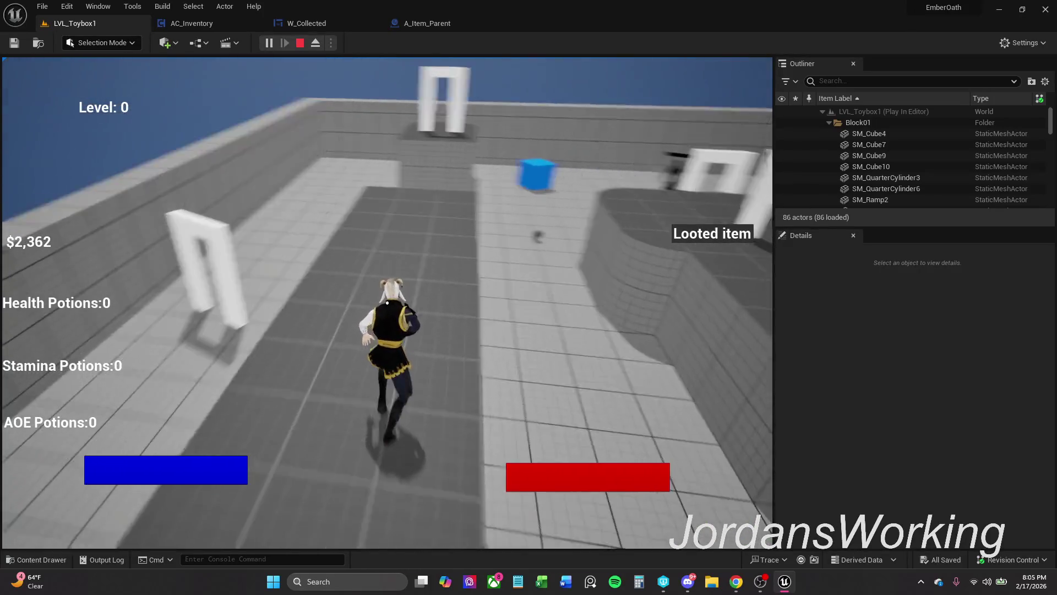
{"action": "key", "text": "w"}
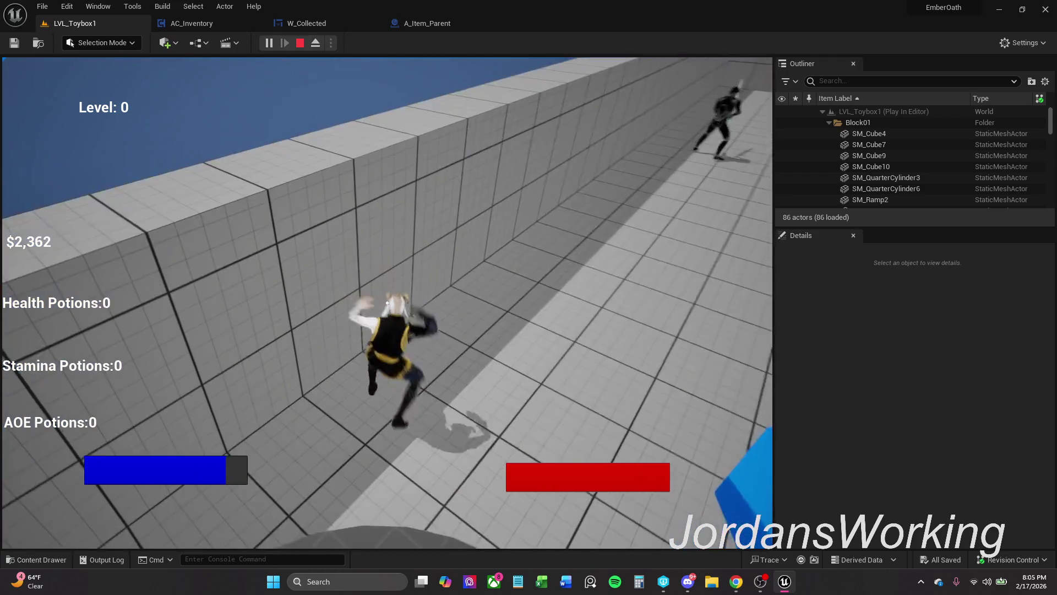
{"action": "key", "text": "i"}
{"action": "key", "text": "Escape"}
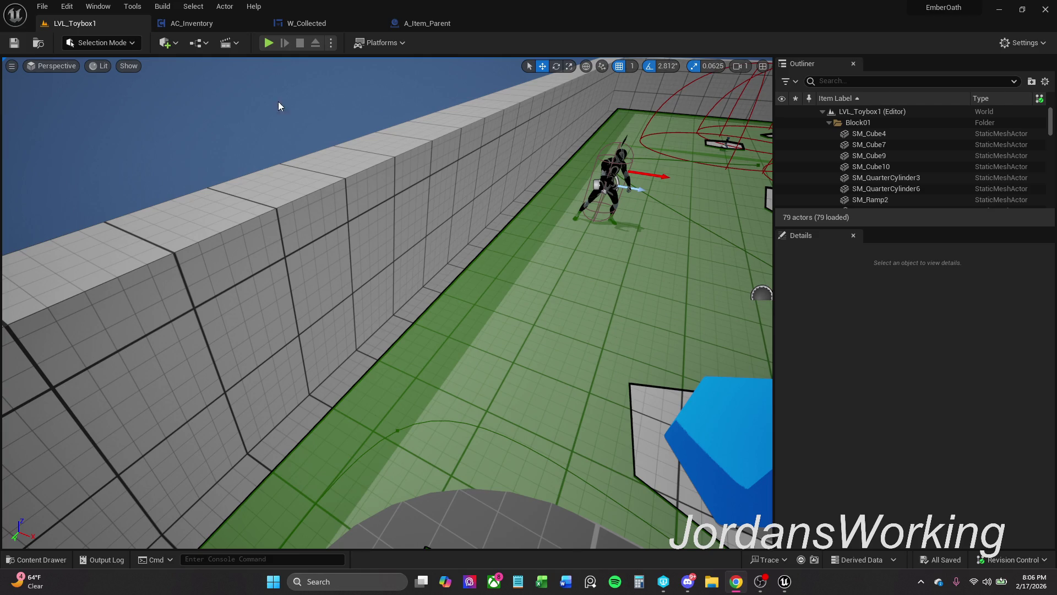
- Enlarge the comment box in A_Item_Parent's Added Pickup Graph, then inspect AC_Inventory's Item Add graph
{"action": "left_click", "coordinate": [445, 22]}
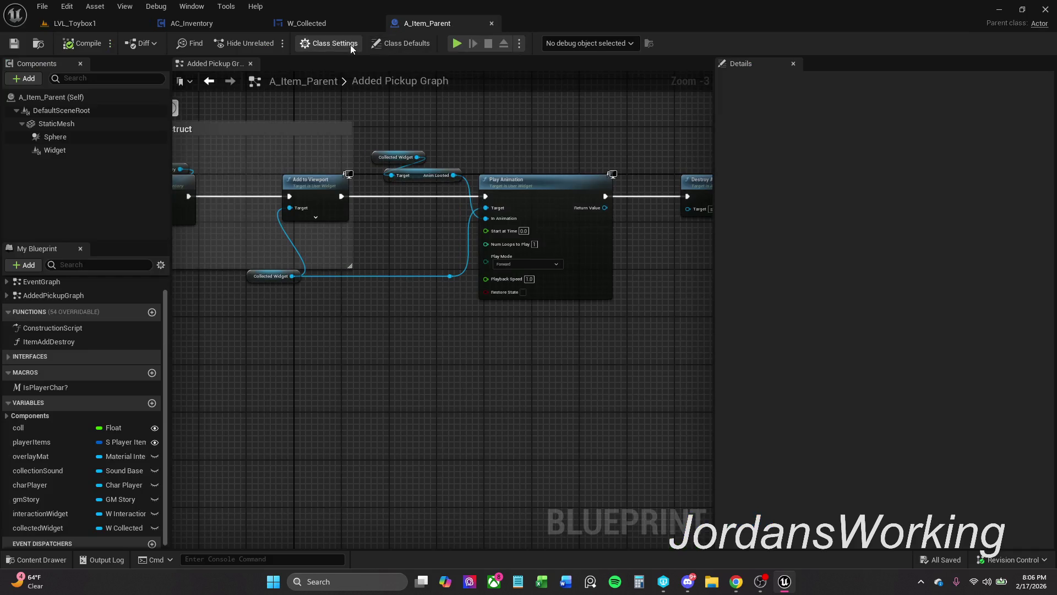
{"action": "left_click_drag", "start_coordinate": [350, 267], "coordinate": [363, 303]}
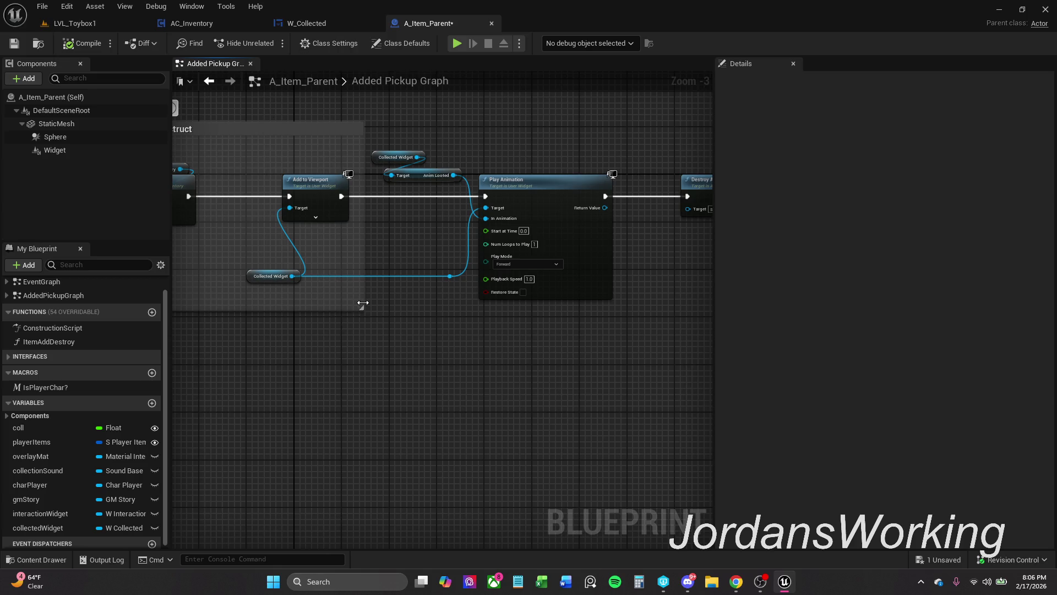
{"action": "left_click", "coordinate": [225, 23]}
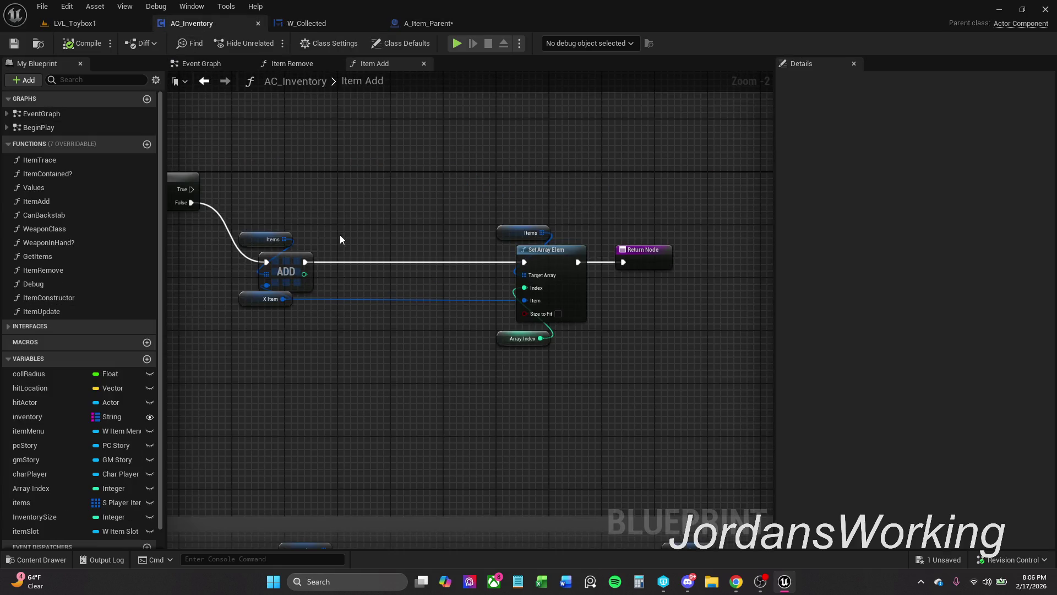
{"action": "mouse_move", "coordinate": [372, 234]}
{"action": "left_mouse_down"}
{"action": "mouse_move", "coordinate": [401, 232]}
{"action": "mouse_move", "coordinate": [319, 193]}
{"action": "left_mouse_up"}
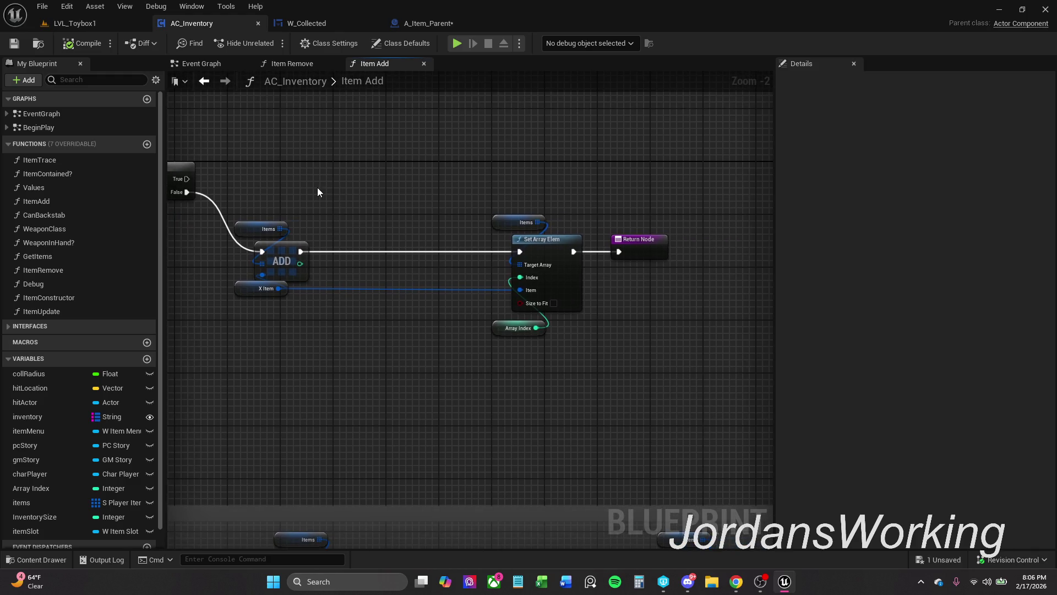
- Back in the Added Pickup Graph, save A_Item_Parent and select the playerItems variable
{"action": "left_click", "coordinate": [427, 23]}
{"action": "scroll", "coordinate": [450, 221], "scroll_direction": "down", "scroll_amount": 2}
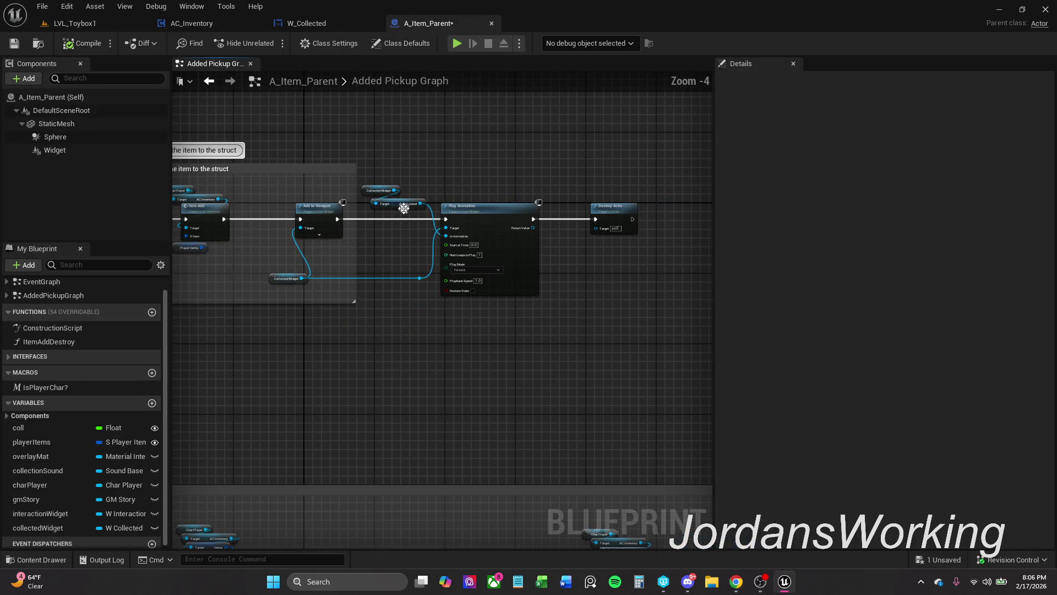
{"action": "key", "text": "ctrl+s"}
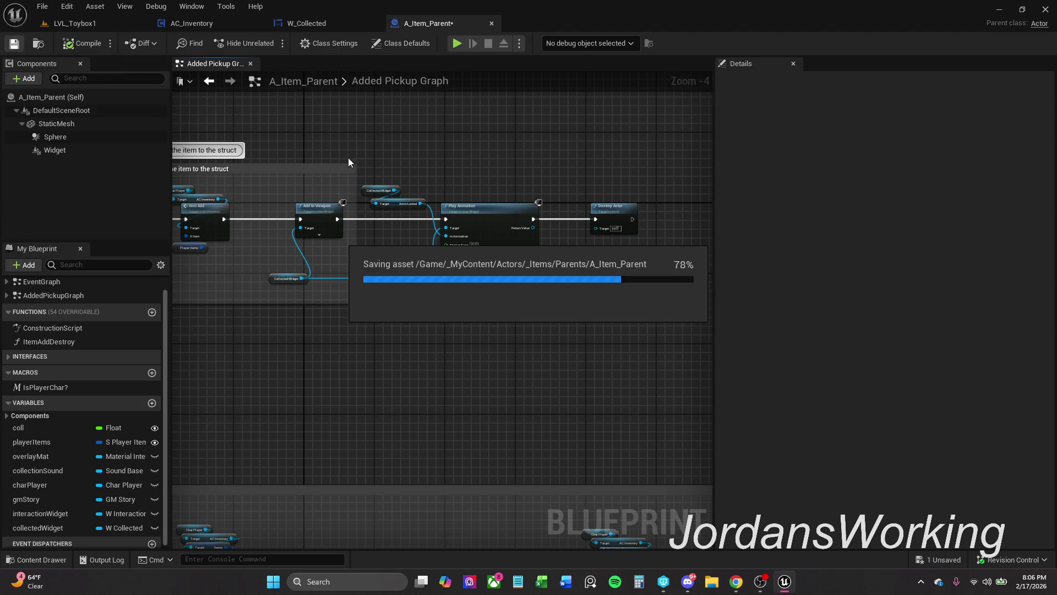
{"action": "left_click", "coordinate": [31, 441]}
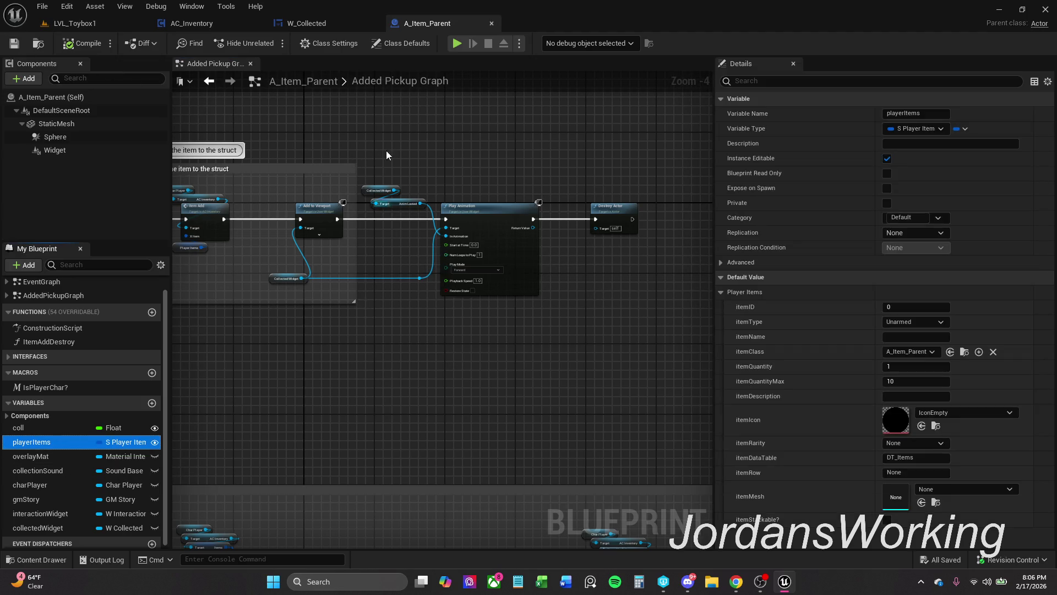
- Add a reroute point on W_Collected's animation wire and align it with the Fade Looted node
{"action": "left_click", "coordinate": [296, 24]}
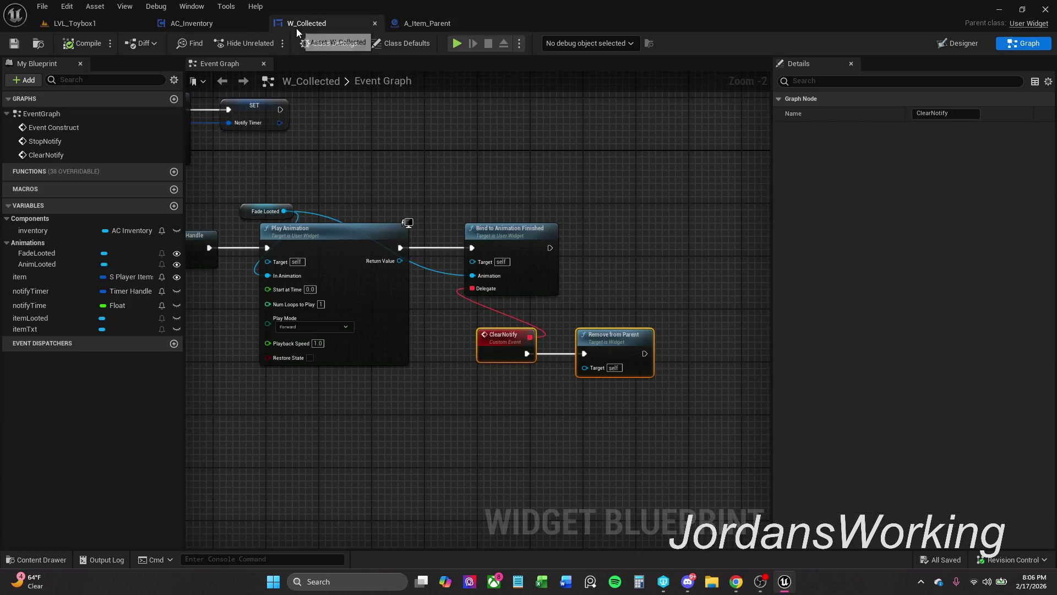
{"action": "left_click", "coordinate": [956, 43]}
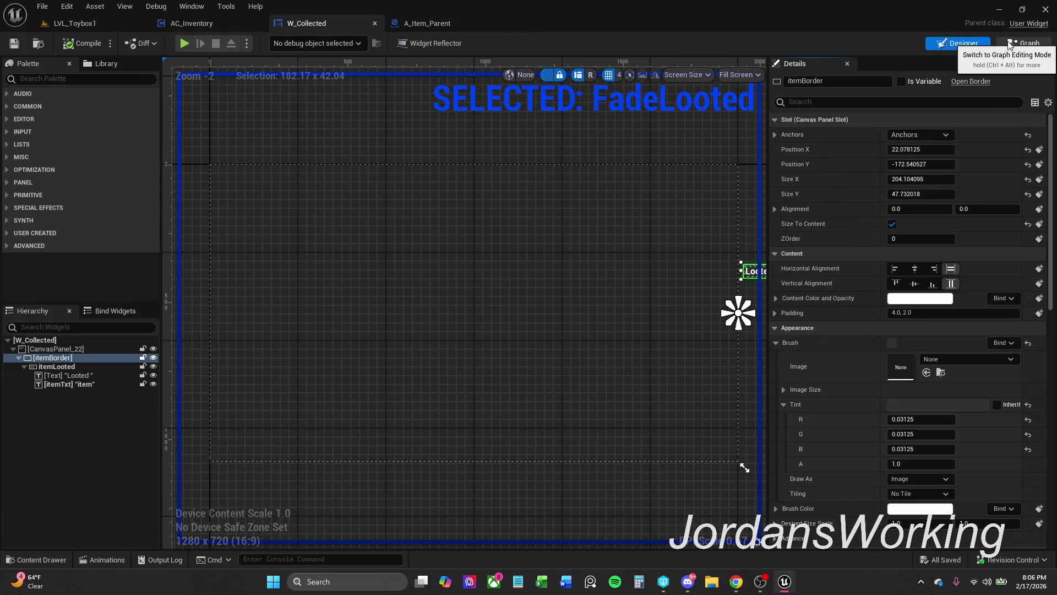
{"action": "left_click", "coordinate": [1023, 43]}
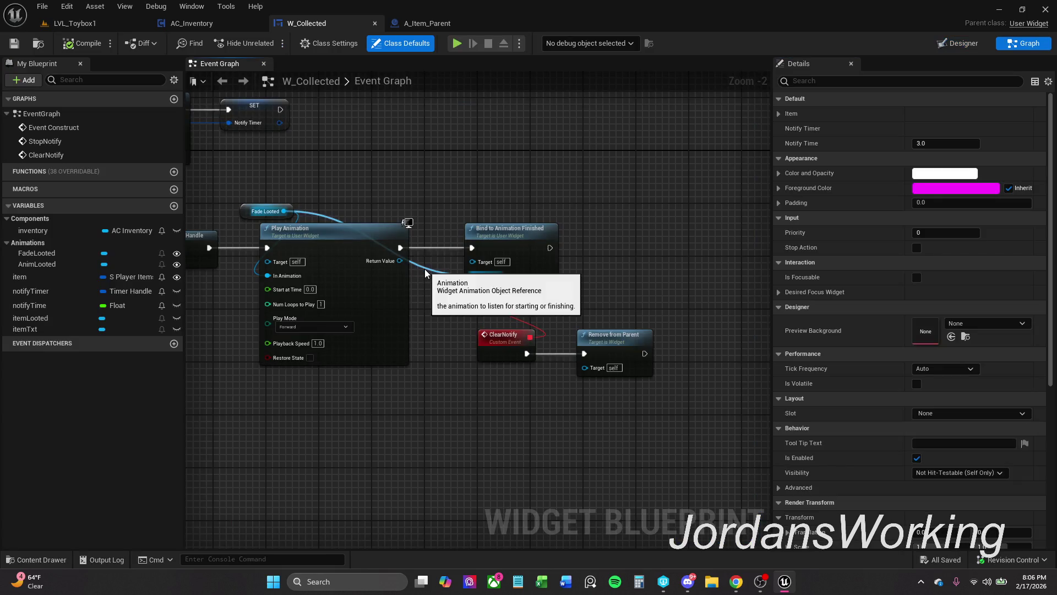
{"action": "double_click", "coordinate": [420, 268]}
{"action": "left_click", "coordinate": [286, 211], "text": "ctrl"}
{"action": "key", "text": "q"}
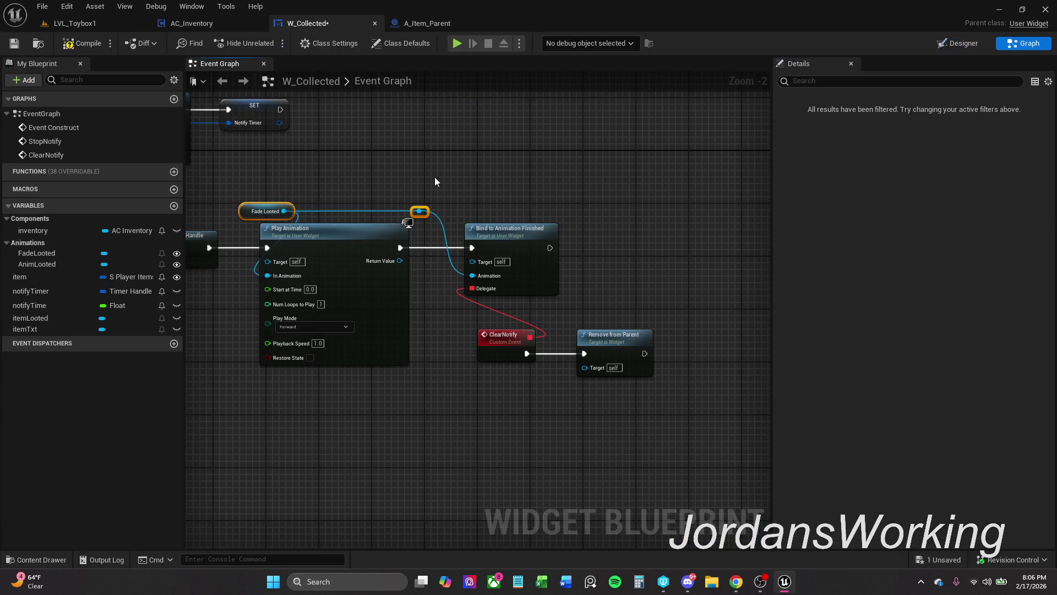
{"action": "left_click", "coordinate": [527, 182]}
- In the Designer, select the notice's item text and open its Text binding list
{"action": "left_click", "coordinate": [958, 43]}
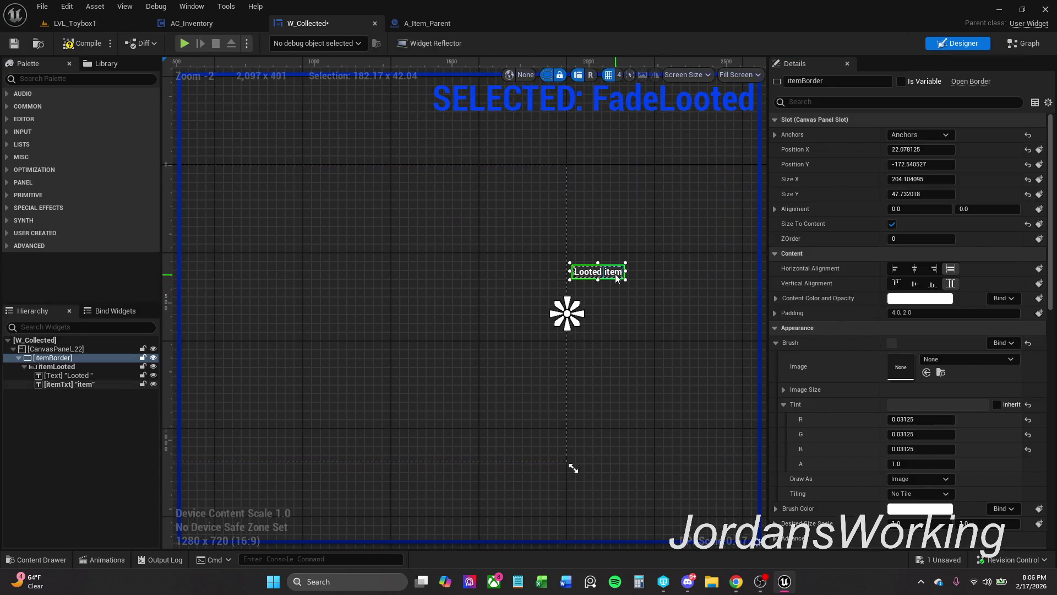
{"action": "left_click", "coordinate": [615, 272]}
{"action": "left_click", "coordinate": [1003, 208]}
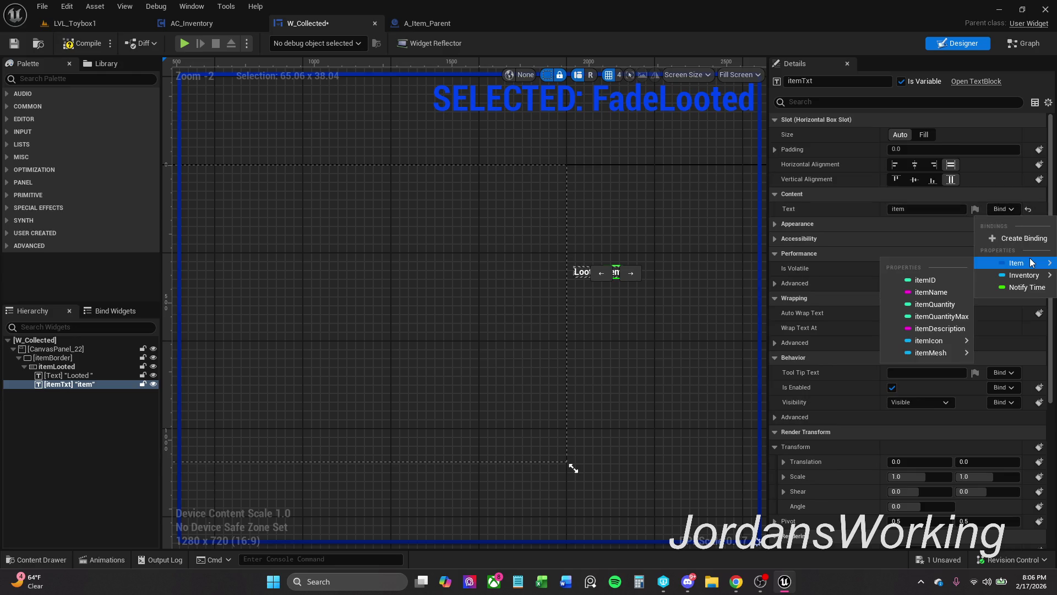
- Bind itemTxt's Text to item.itemName and compile the widget blueprint
{"action": "mouse_move", "coordinate": [1034, 278]}
{"action": "left_click", "coordinate": [946, 297]}
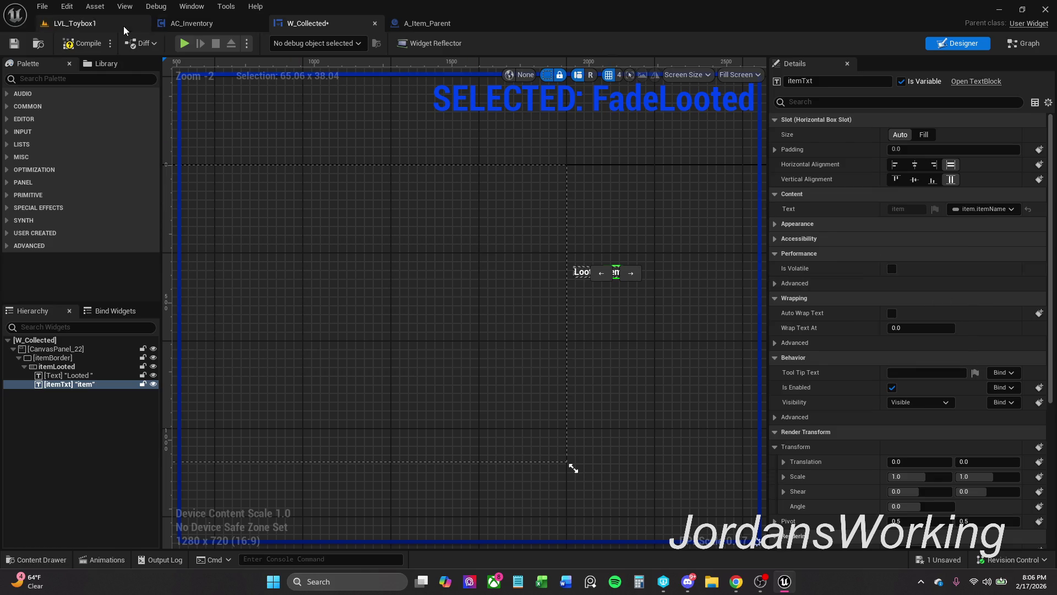
{"action": "left_click", "coordinate": [90, 46]}
- Start a play session in LVL_Toybox1 and pick up the first nearby item with E
{"action": "left_click", "coordinate": [74, 23]}
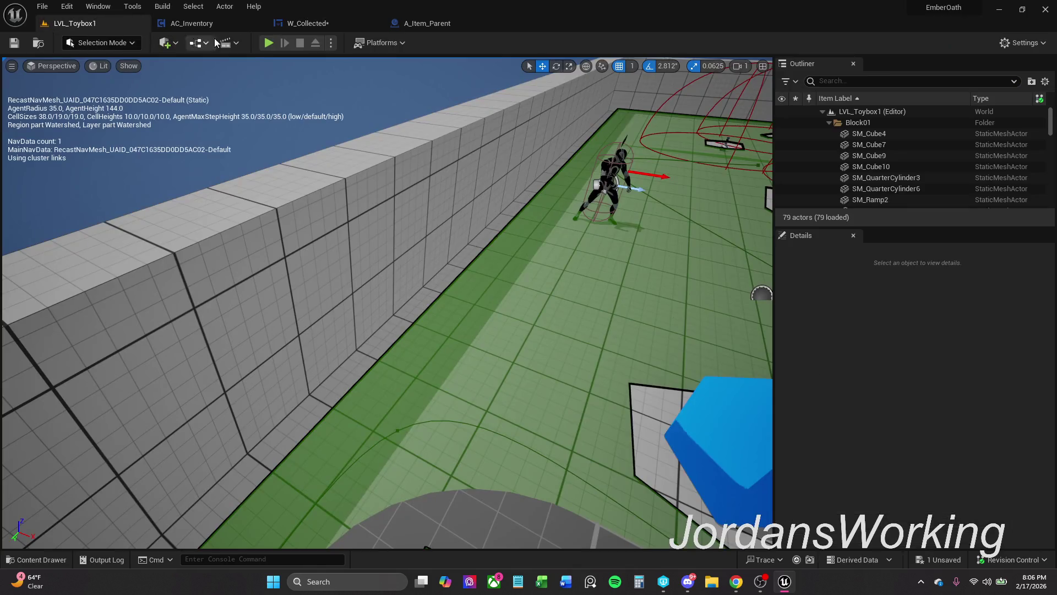
{"action": "left_click", "coordinate": [267, 43]}
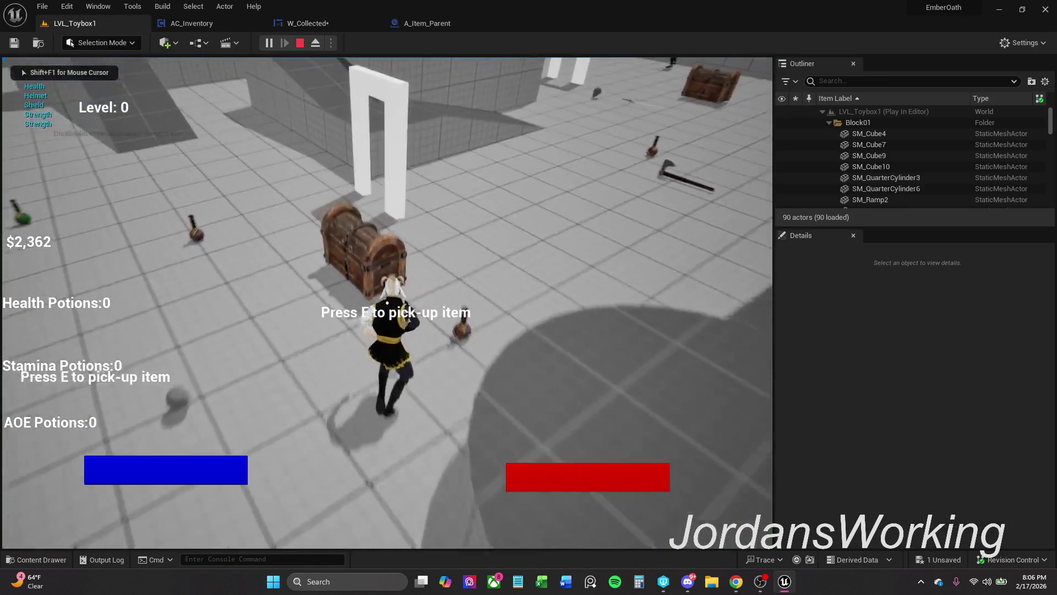
{"action": "key", "text": "e"}
{"action": "left_click", "coordinate": [492, 438]}
{"action": "key", "text": "e"}
{"action": "key", "text": "e"}
{"action": "key", "text": "e"}
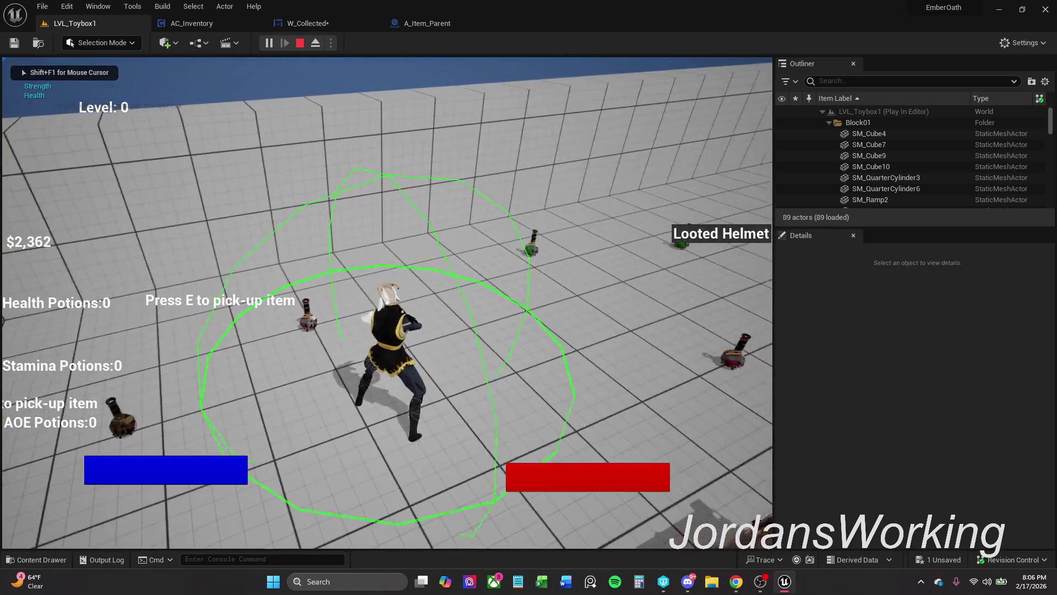
- Check the inventory, loot the stamina potion and another item, then end play and return to W_Collected
{"action": "key", "text": "i"}
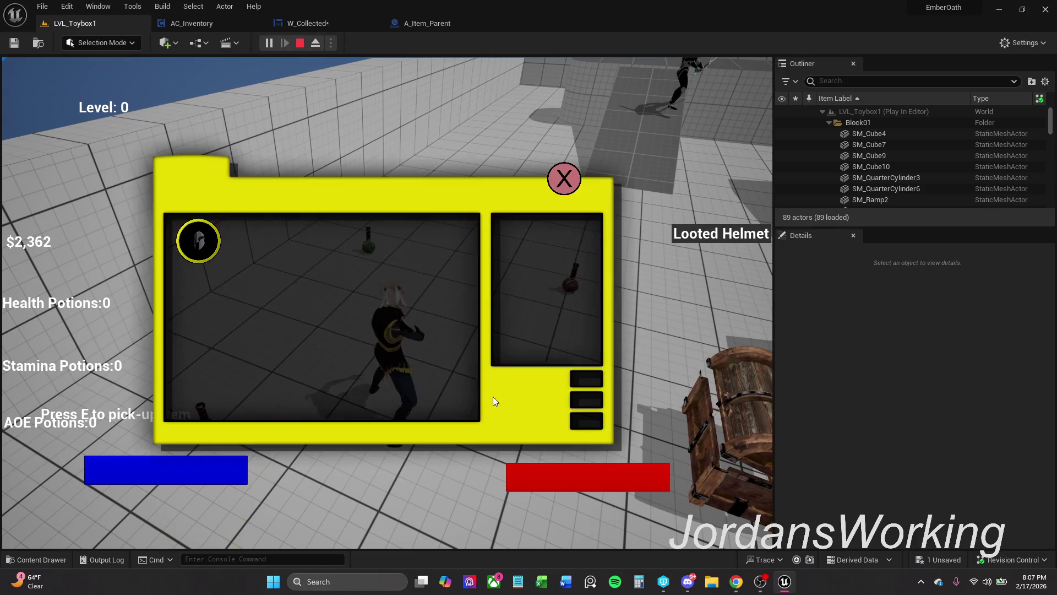
{"action": "left_click", "coordinate": [564, 179]}
{"action": "key", "text": "e"}
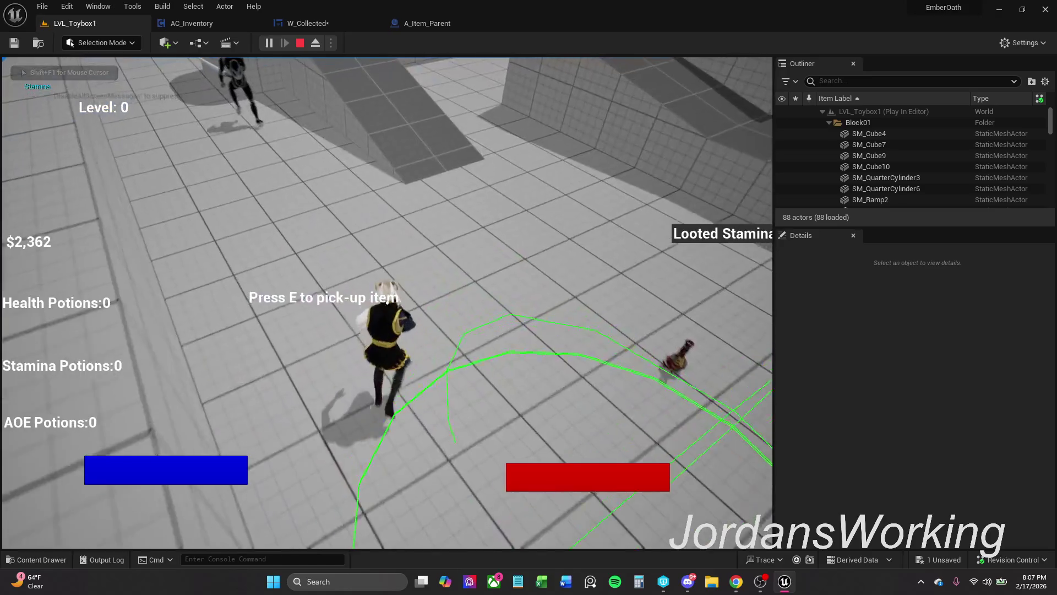
{"action": "key", "text": "e"}
{"action": "key", "text": "e"}
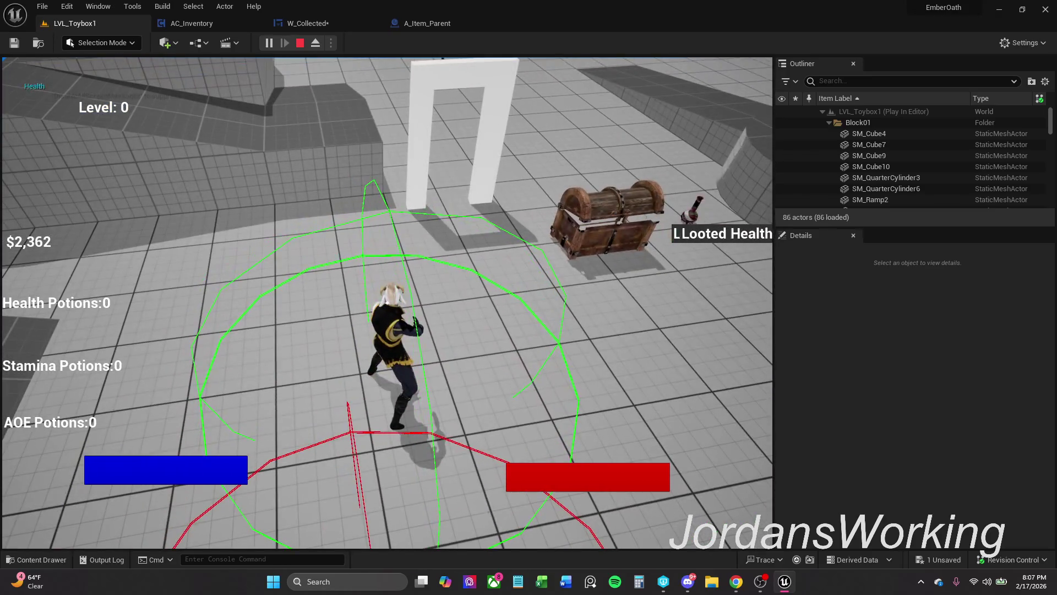
{"action": "key", "text": "Escape"}
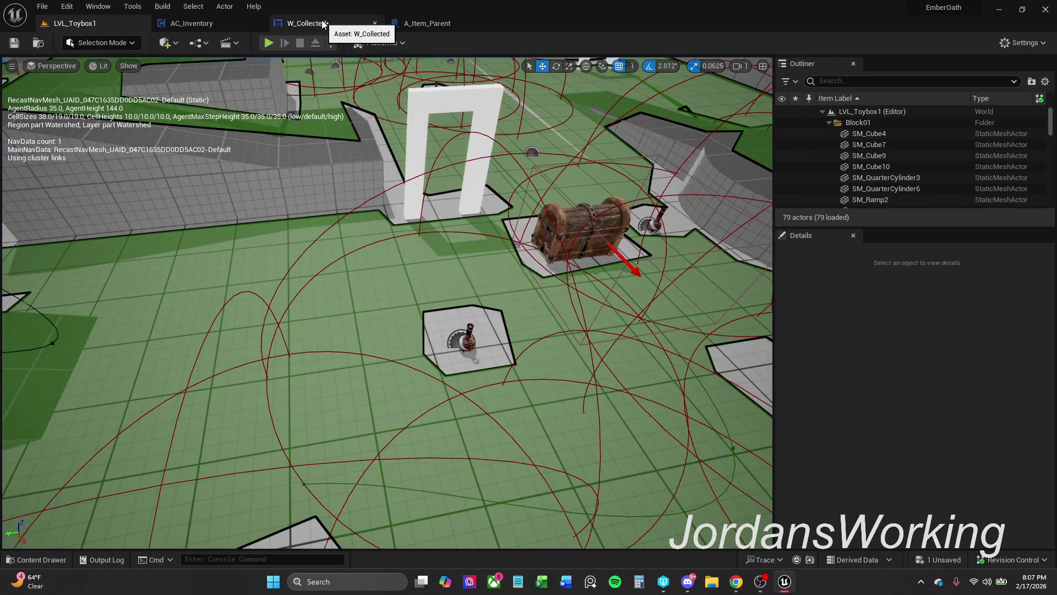
{"action": "left_click", "coordinate": [308, 23]}
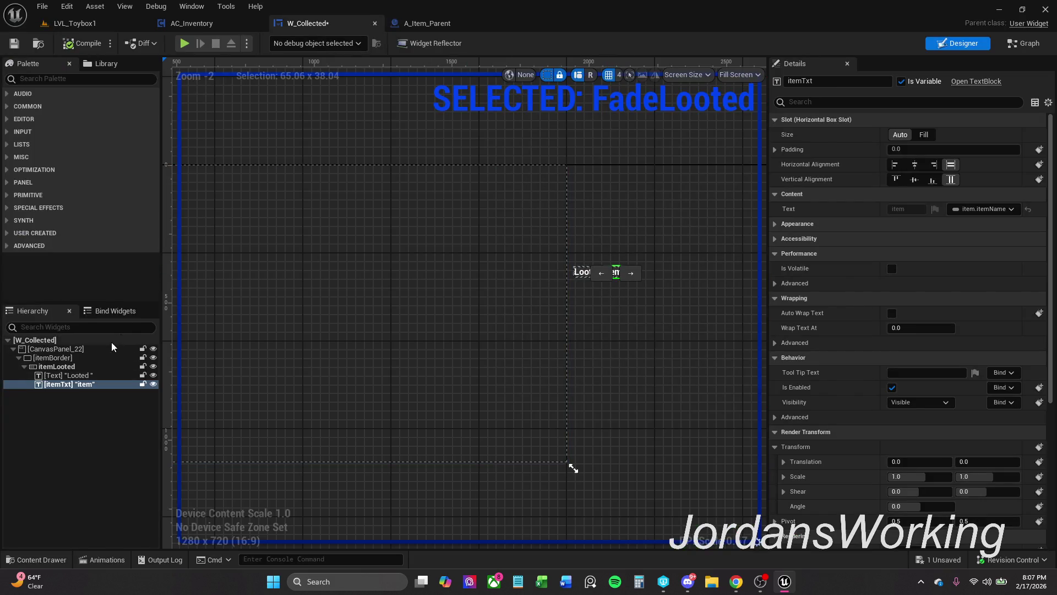
- Open the AnimLooted timeline, select itemBorder, and place the playhead at 0.55 seconds
{"action": "left_click", "coordinate": [110, 560]}
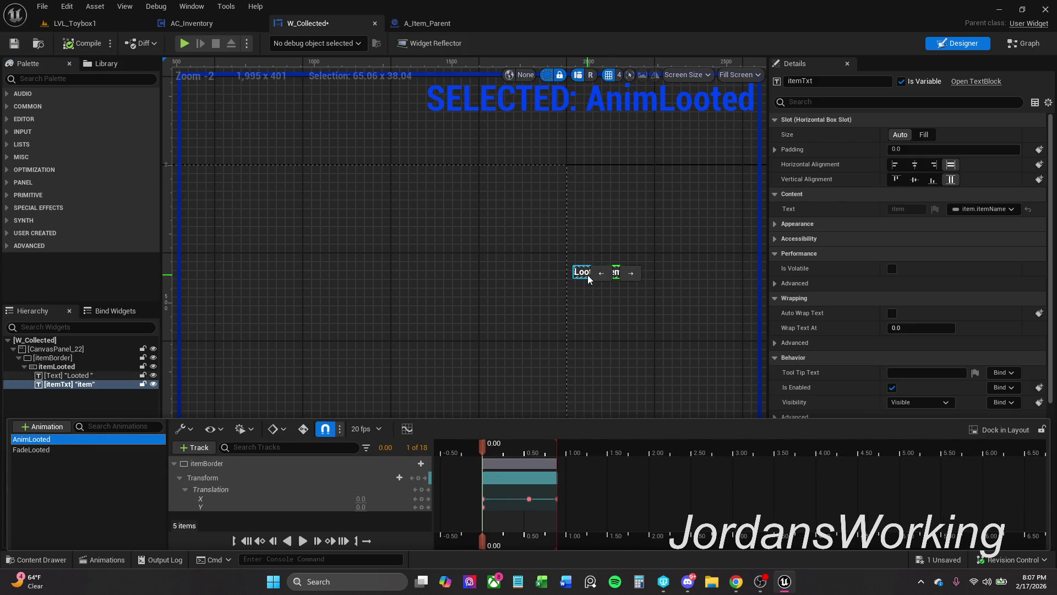
{"action": "left_click", "coordinate": [550, 493]}
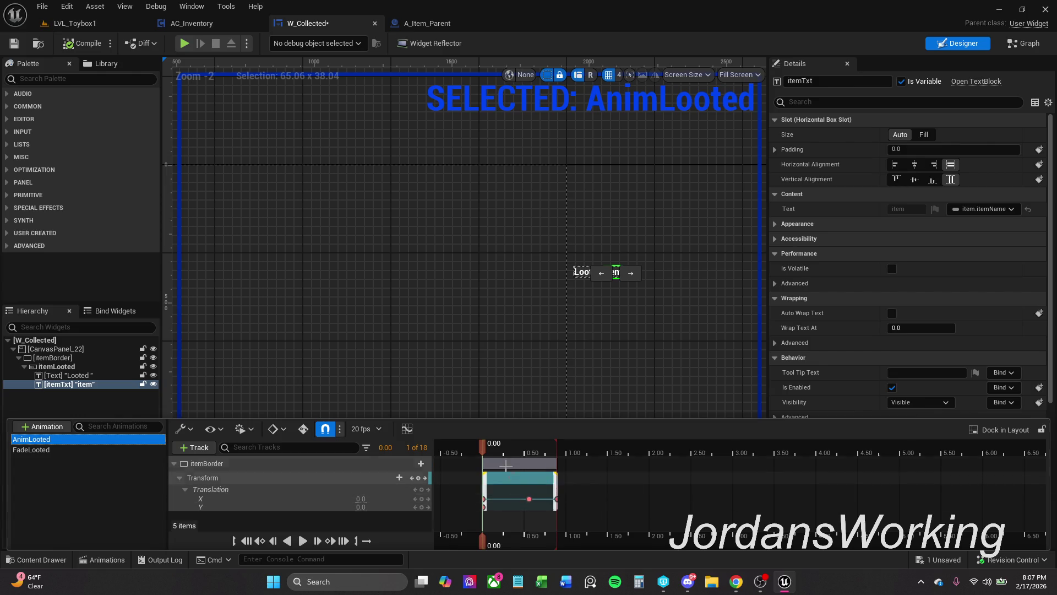
{"action": "left_click_drag", "start_coordinate": [482, 452], "coordinate": [527, 454]}
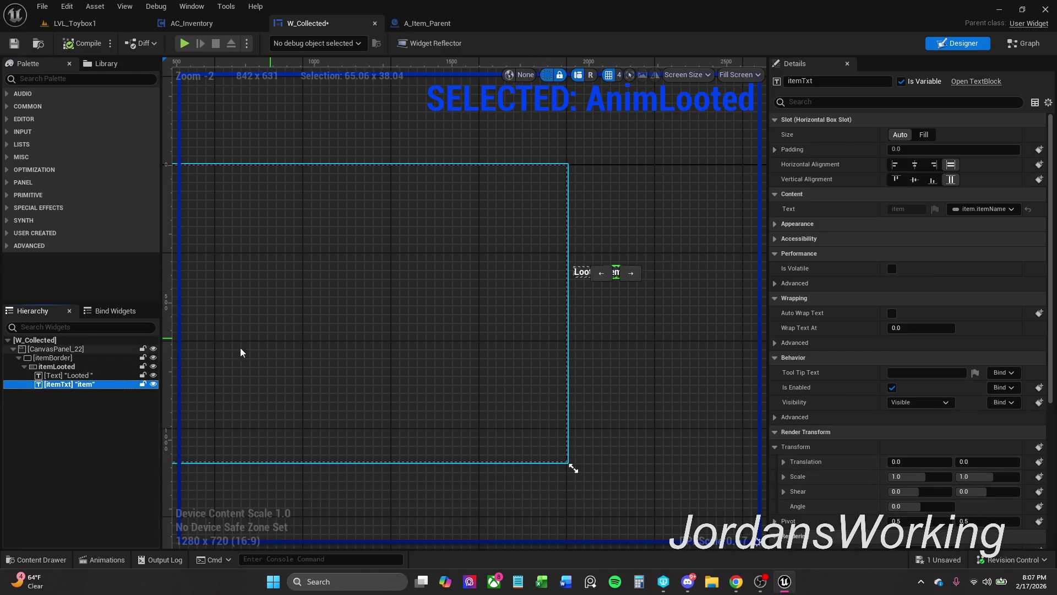
{"action": "left_click", "coordinate": [74, 367]}
{"action": "left_click", "coordinate": [59, 358]}
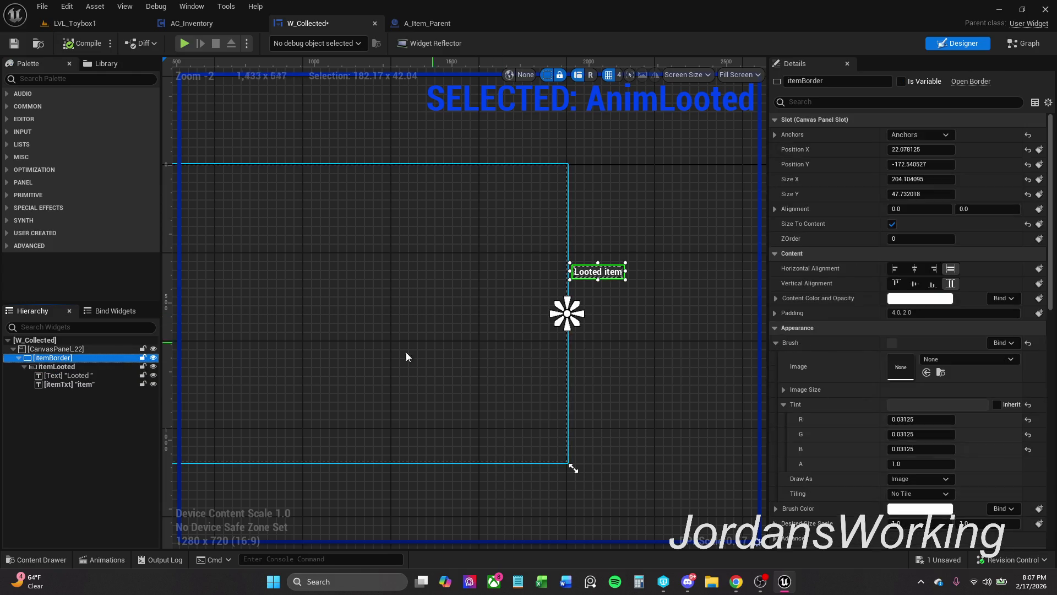
{"action": "left_click", "coordinate": [48, 559]}
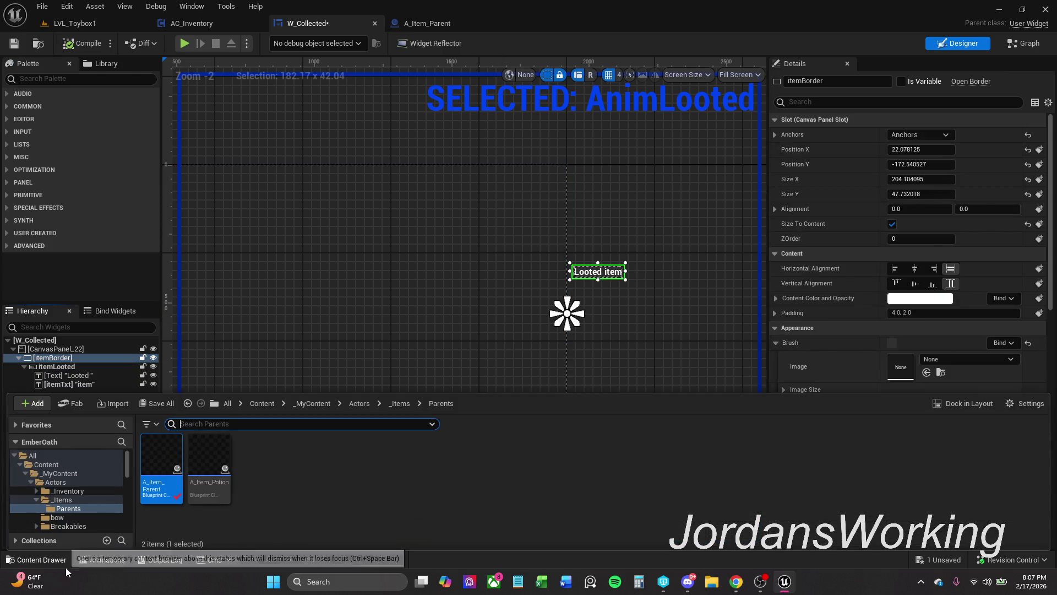
{"action": "left_click", "coordinate": [110, 560]}
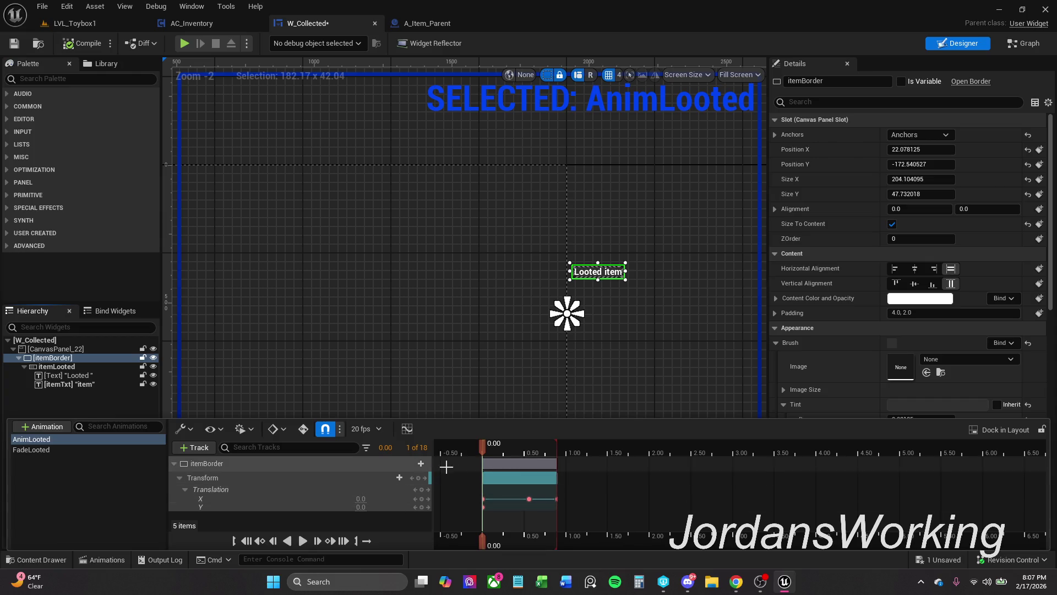
{"action": "left_click_drag", "start_coordinate": [482, 450], "coordinate": [530, 452]}
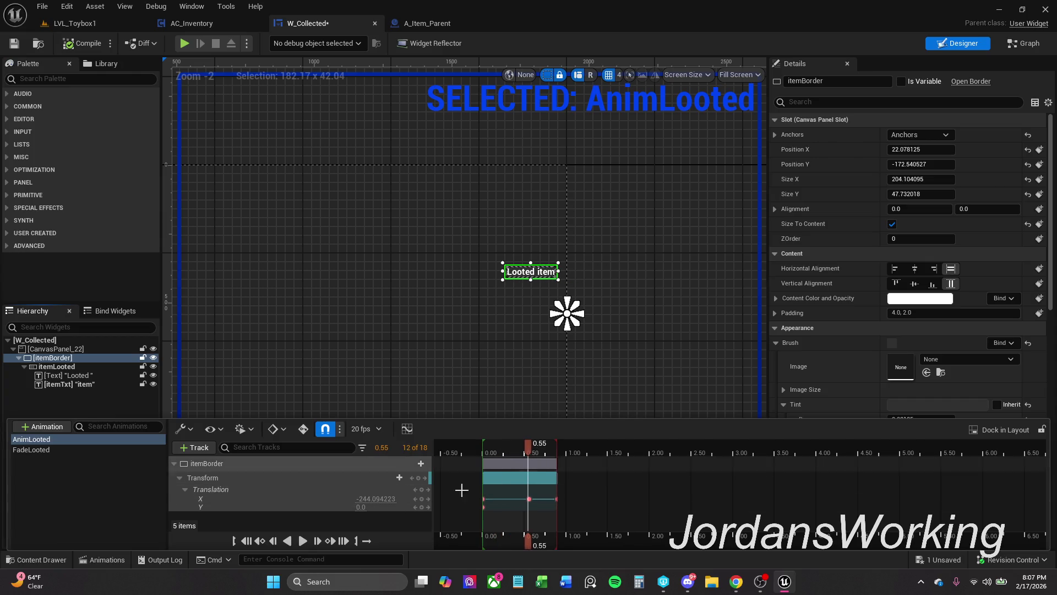
- Set itemBorder's X translation at 0.55 s to -358.755341 and save W_Collected
{"action": "left_click_drag", "start_coordinate": [376, 499], "coordinate": [364, 498]}
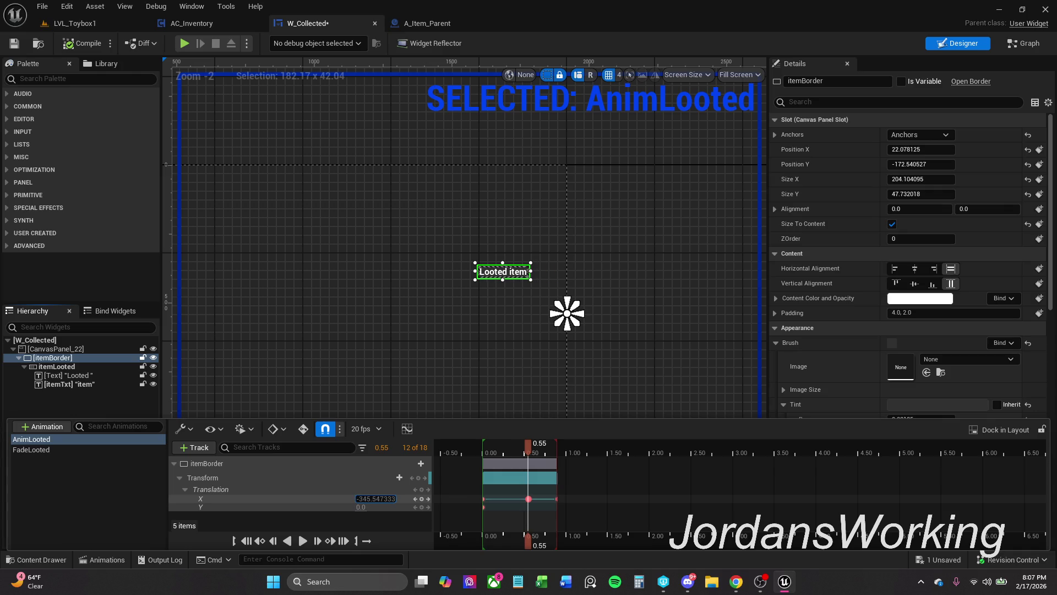
{"action": "left_click_drag", "start_coordinate": [379, 498], "coordinate": [370, 499]}
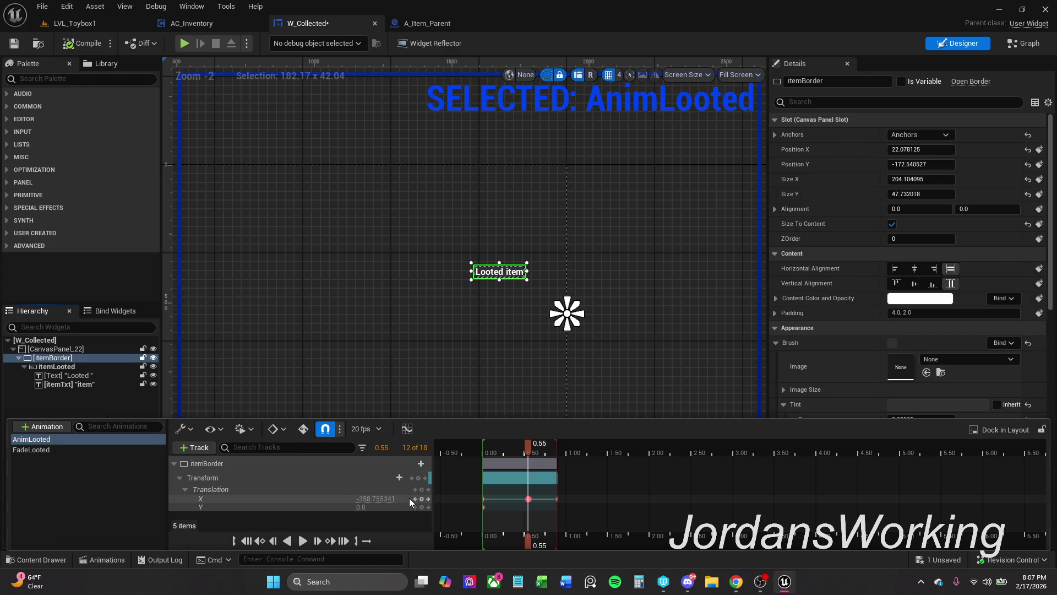
{"action": "mouse_move", "coordinate": [532, 447]}
{"action": "left_mouse_down"}
{"action": "mouse_move", "coordinate": [560, 447]}
{"action": "mouse_move", "coordinate": [528, 447]}
{"action": "left_mouse_up"}
{"action": "left_click_drag", "start_coordinate": [530, 453], "coordinate": [557, 448]}
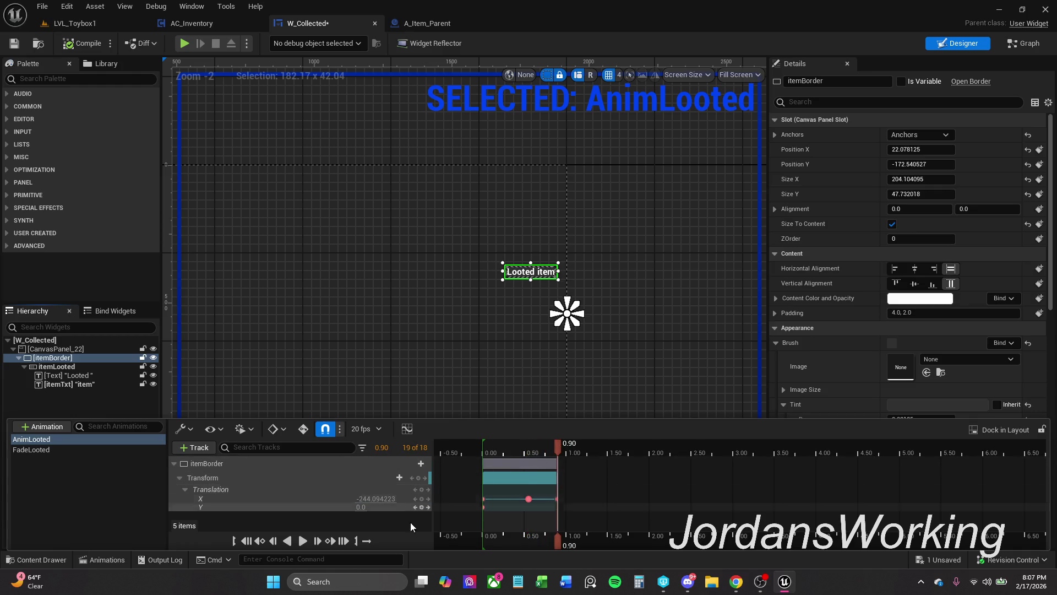
{"action": "left_click", "coordinate": [378, 498]}
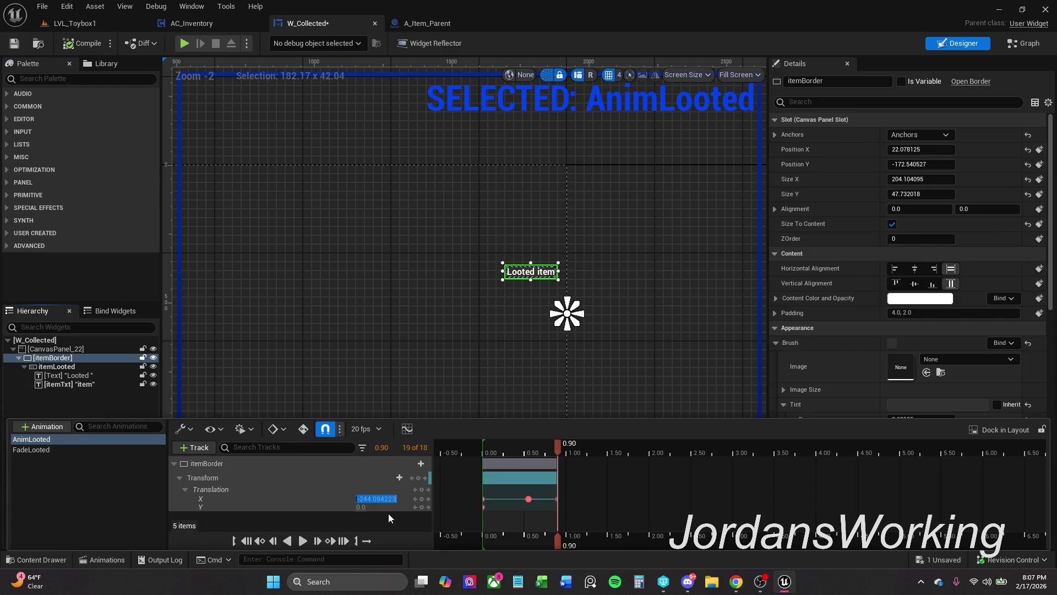
{"action": "key", "text": "Return"}
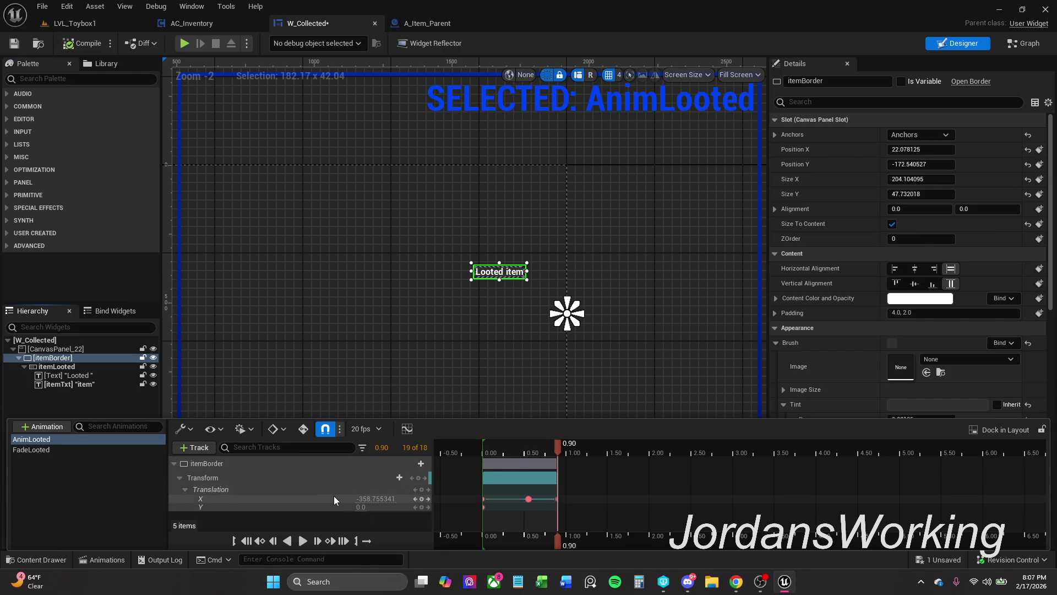
{"action": "left_click", "coordinate": [15, 43]}
- Play-test LVL_Toybox1 again, looting the strength potion and another potion, then return to W_Collected
{"action": "left_click", "coordinate": [108, 24]}
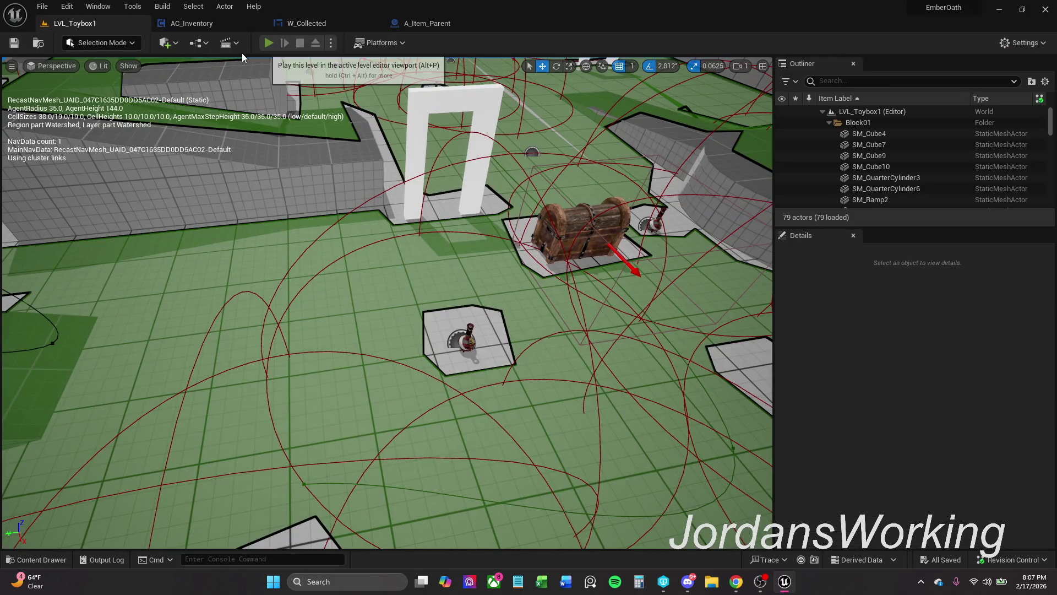
{"action": "left_click", "coordinate": [268, 43]}
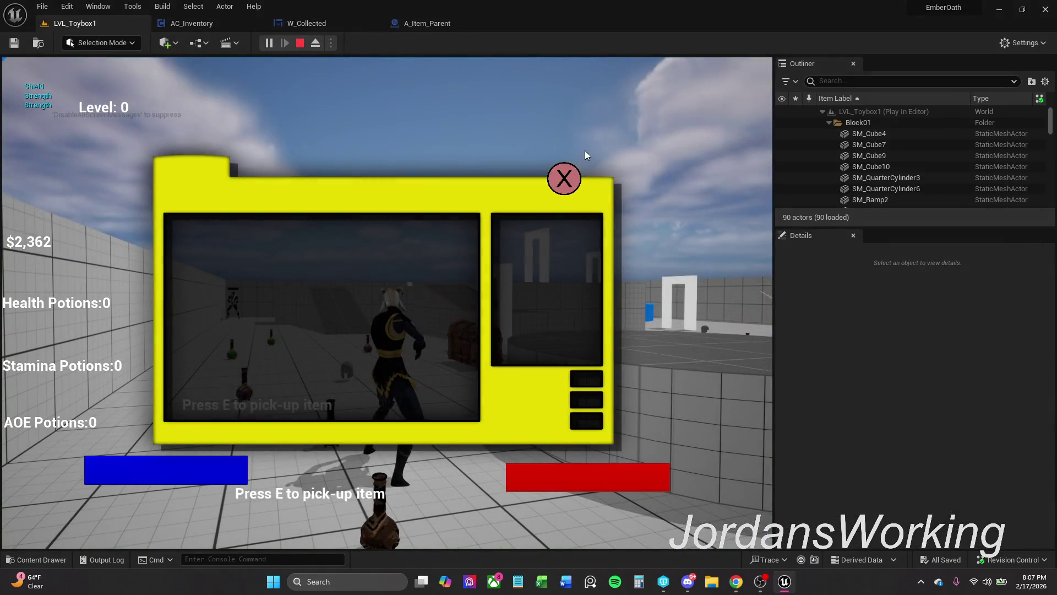
{"action": "left_click", "coordinate": [567, 175]}
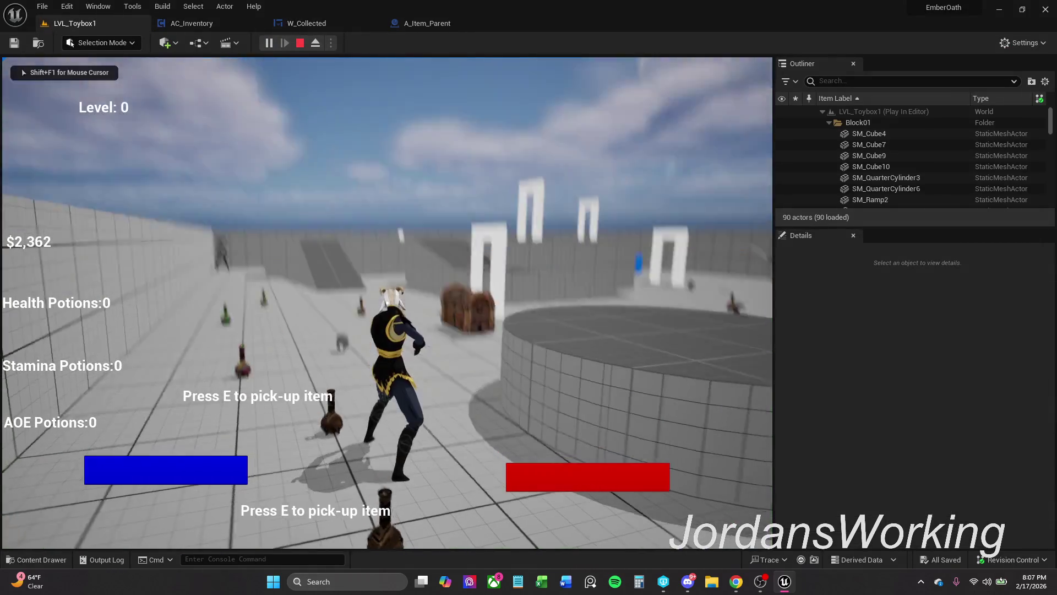
{"action": "key", "text": "e"}
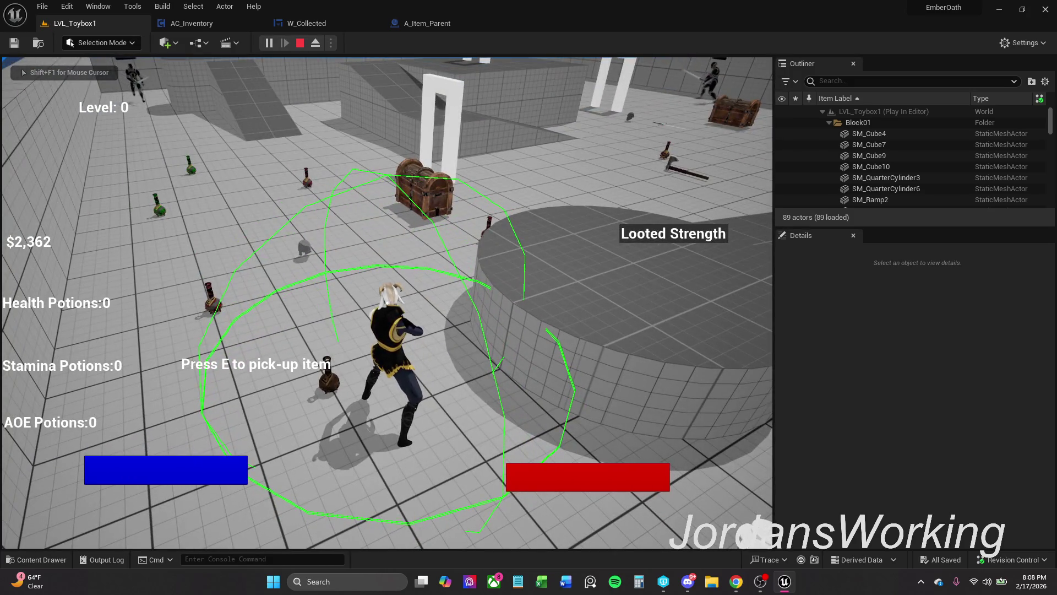
{"action": "key", "text": "i"}
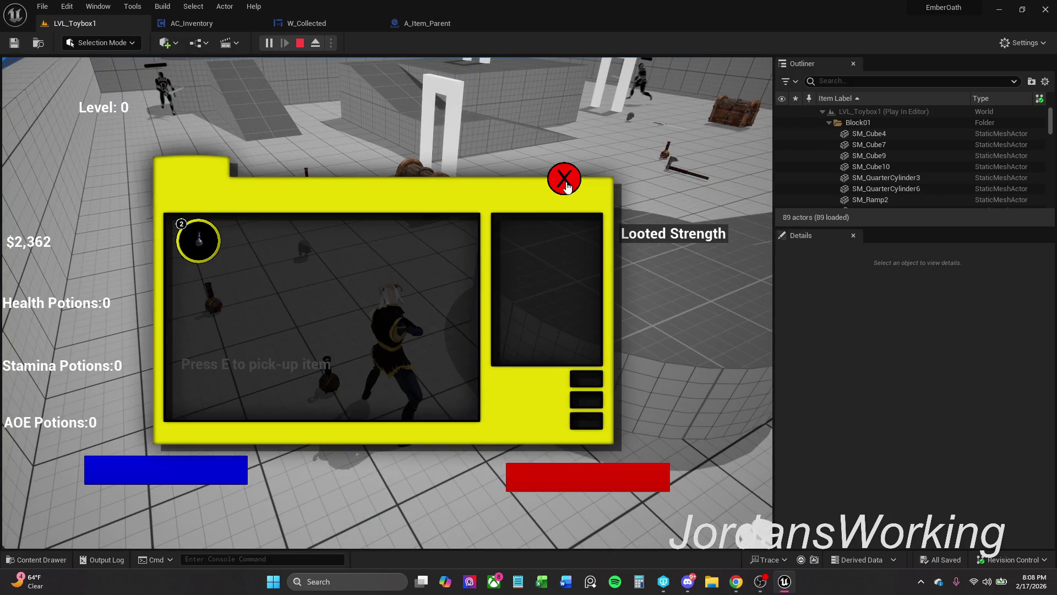
{"action": "left_click", "coordinate": [568, 186]}
{"action": "key", "text": "e"}
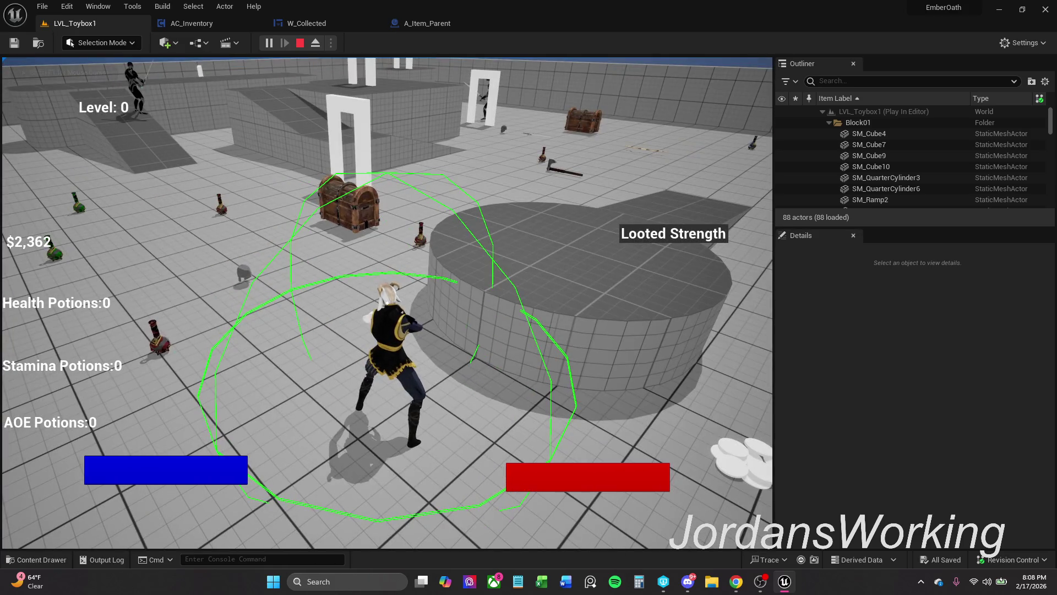
{"action": "key", "text": "Escape"}
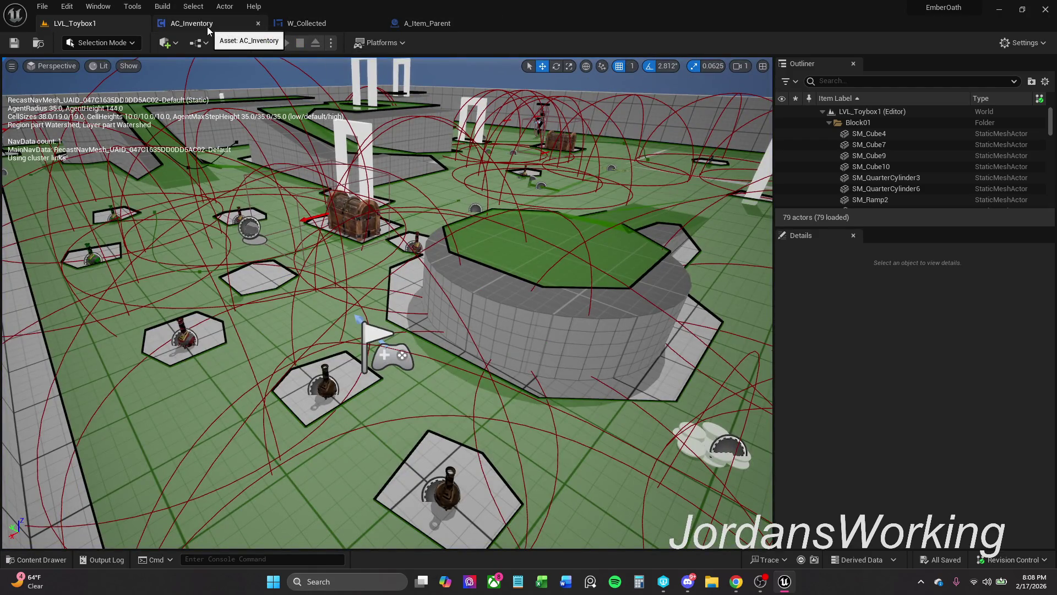
{"action": "left_click", "coordinate": [327, 25]}
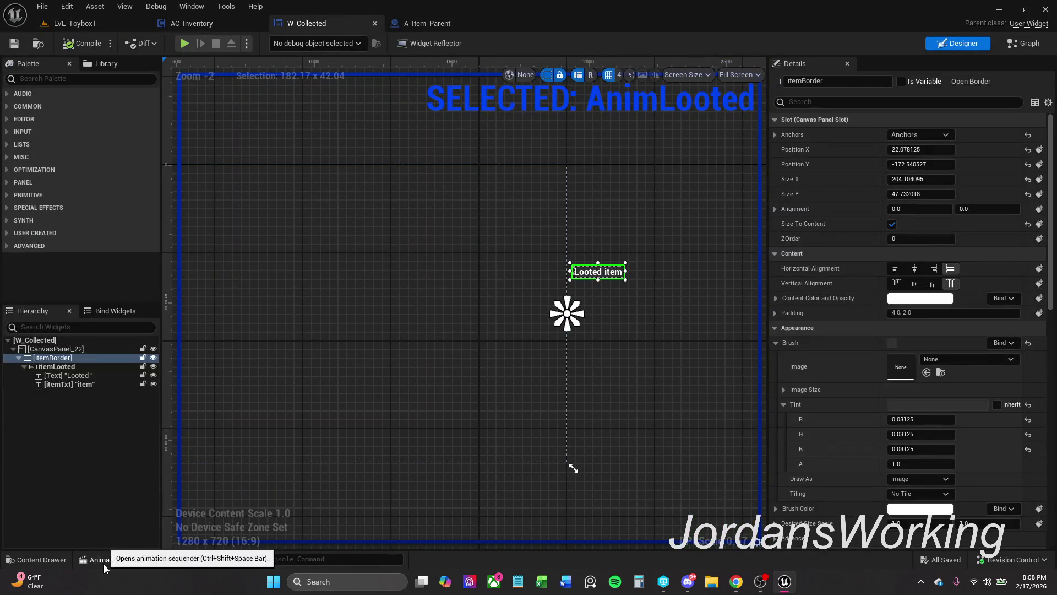
- Preview AnimLooted, delete its X keyframe at 0.55 seconds, and save W_Collected
{"action": "left_click", "coordinate": [101, 560]}
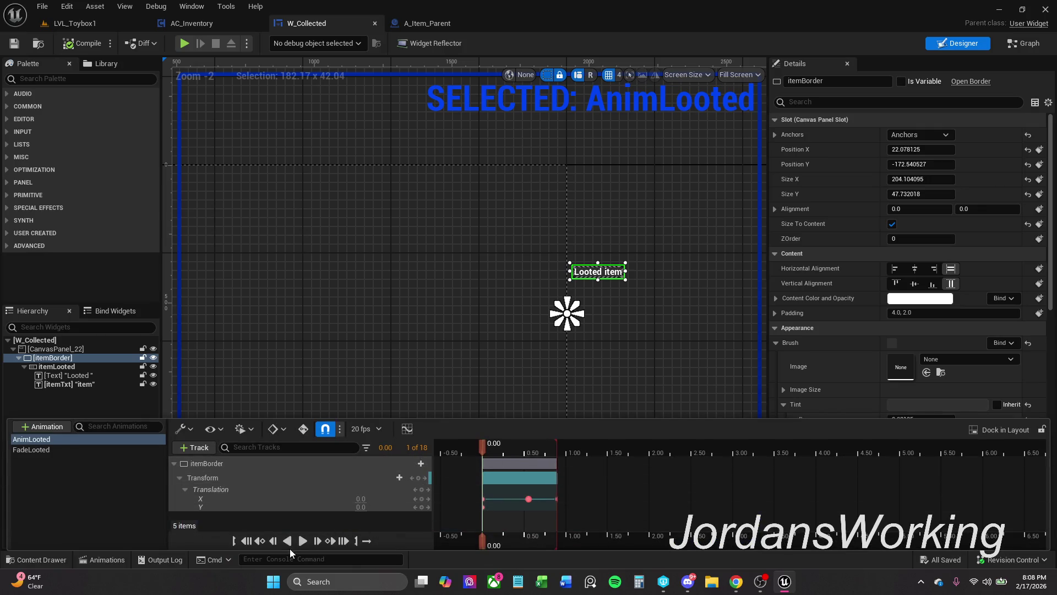
{"action": "left_click", "coordinate": [302, 541]}
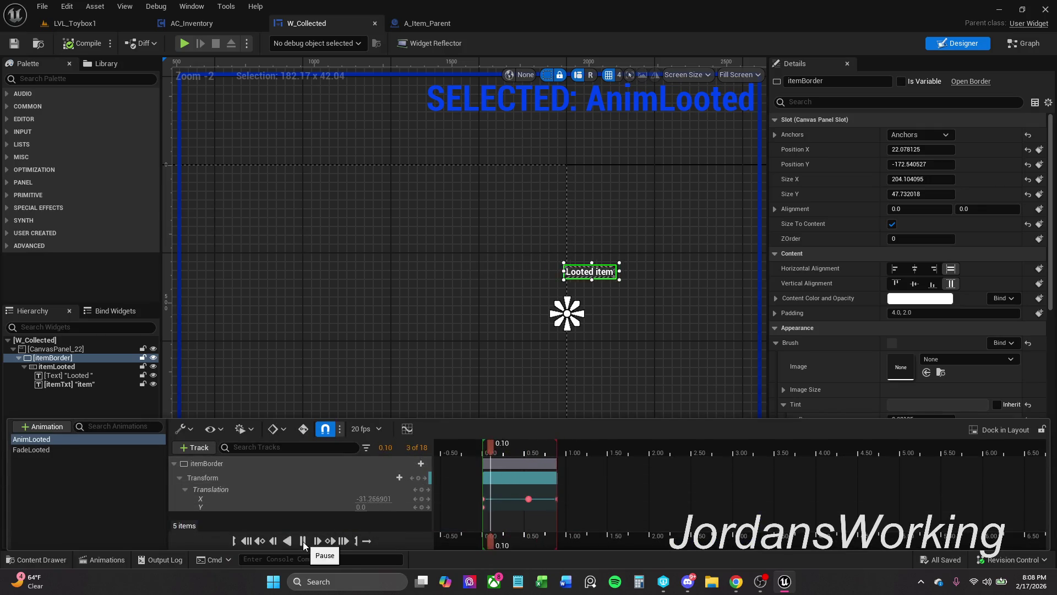
{"action": "left_click", "coordinate": [541, 447]}
{"action": "mouse_move", "coordinate": [538, 443]}
{"action": "left_mouse_down"}
{"action": "mouse_move", "coordinate": [527, 443]}
{"action": "mouse_move", "coordinate": [557, 445]}
{"action": "mouse_move", "coordinate": [527, 444]}
{"action": "left_mouse_up"}
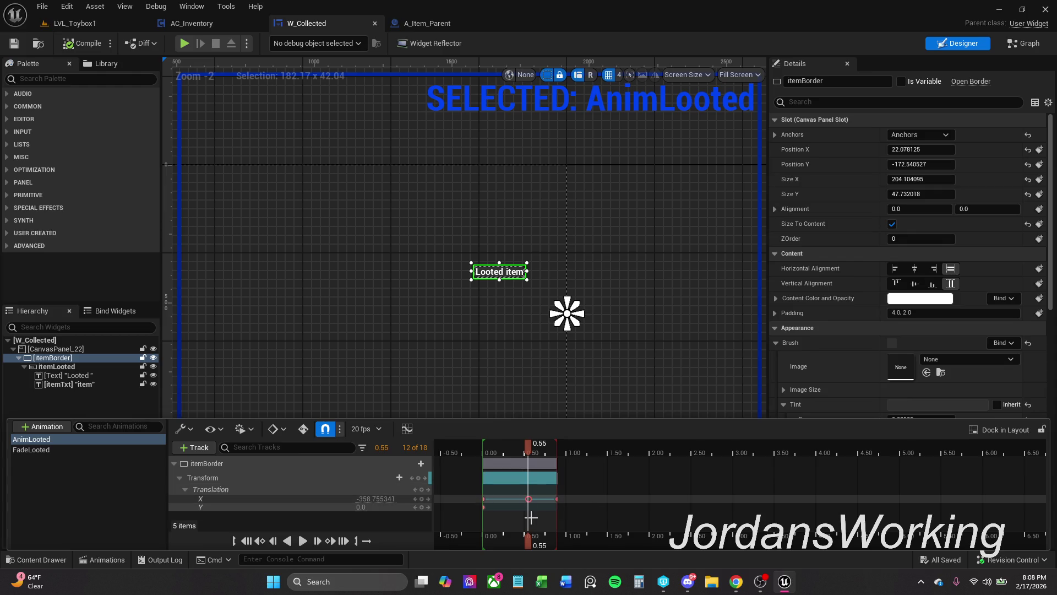
{"action": "key", "text": "Delete"}
{"action": "key", "text": "space"}
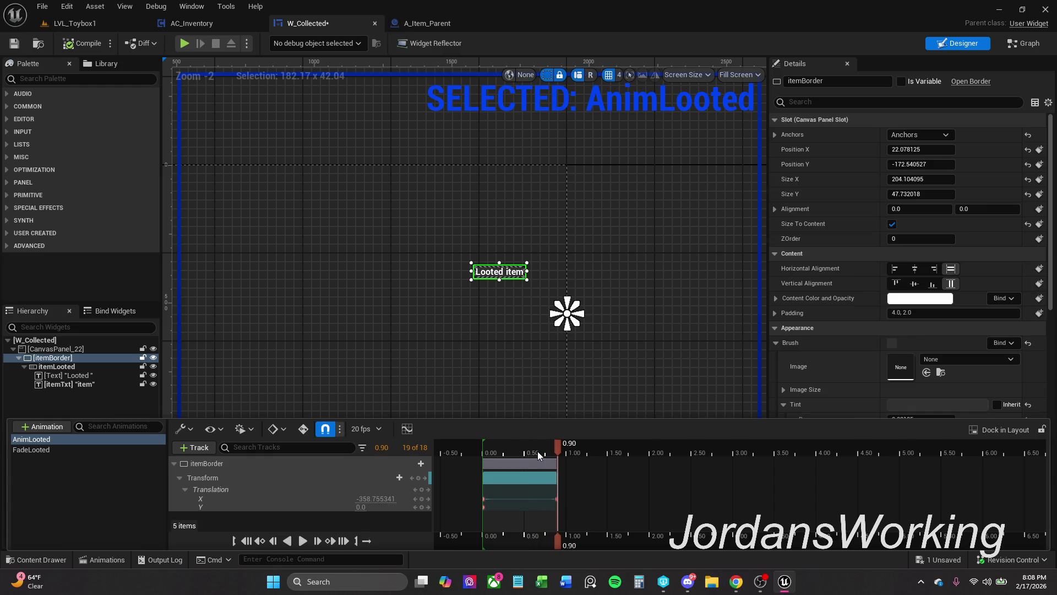
{"action": "left_click", "coordinate": [14, 43]}
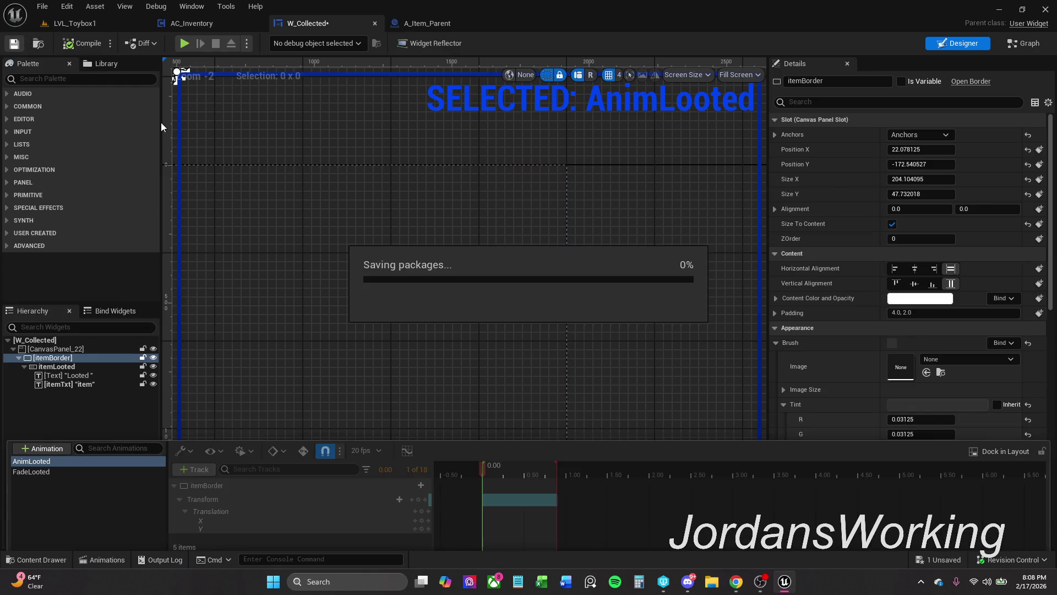
{"action": "left_click", "coordinate": [75, 23]}
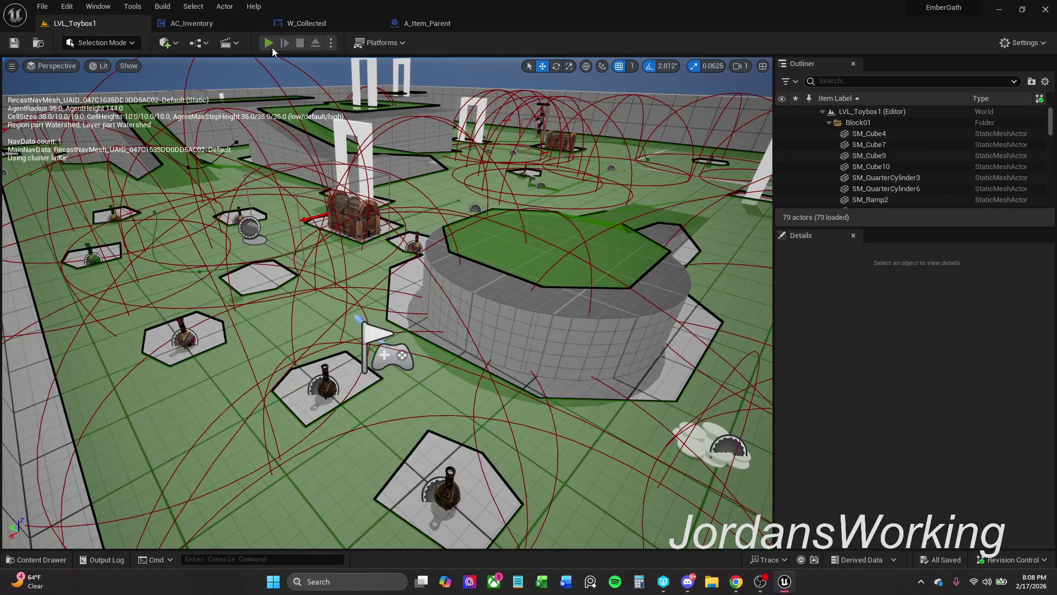
- Play-test the level in fullscreen, looting a nearby item and the floor helmet, then stop
{"action": "left_click", "coordinate": [271, 45]}
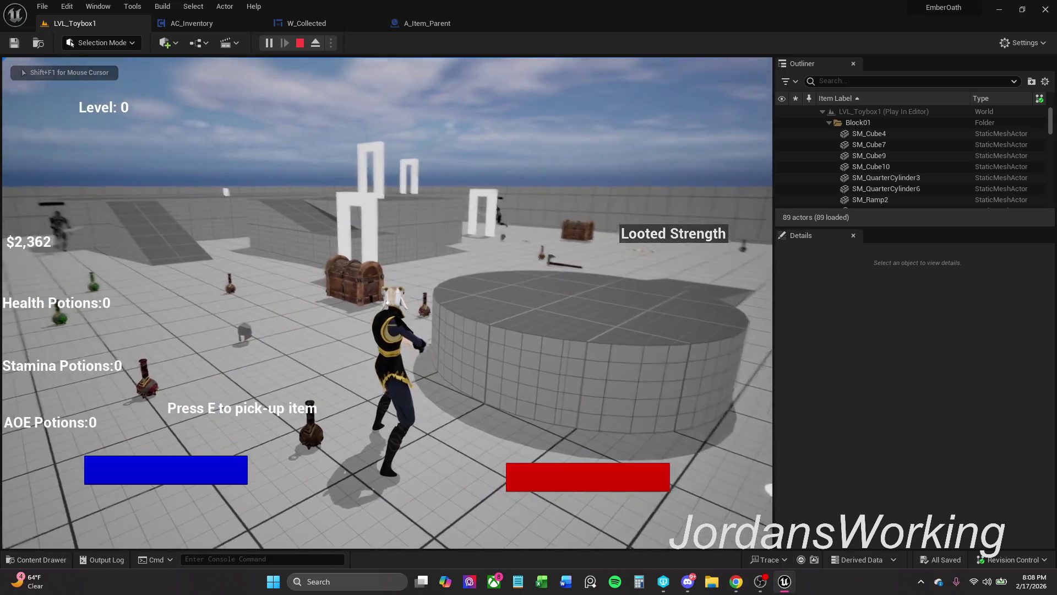
{"action": "key", "text": "e"}
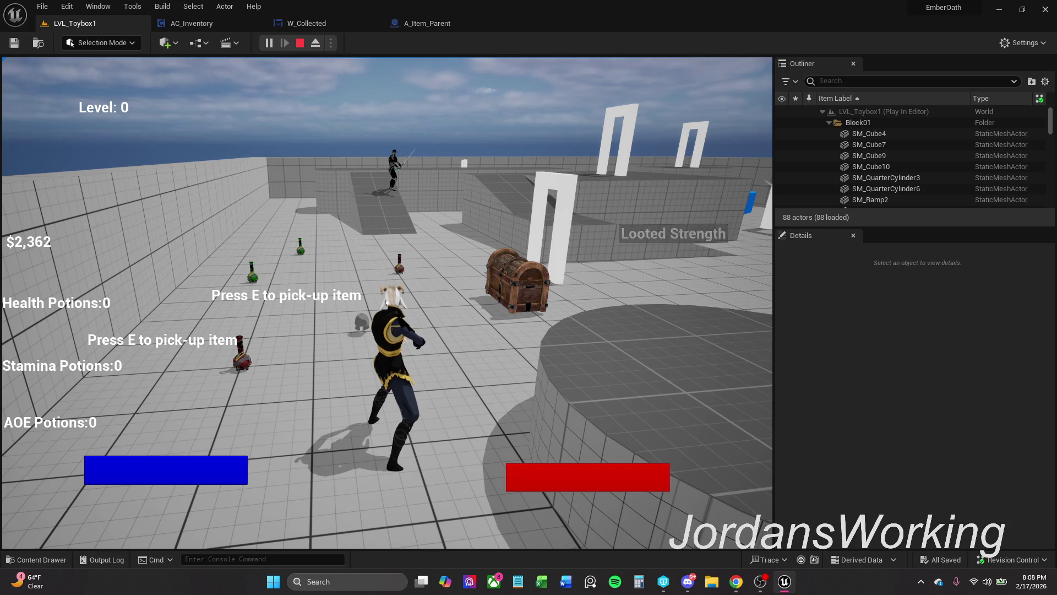
{"action": "key", "text": "F11"}
{"action": "key", "text": "e"}
{"action": "left_click", "coordinate": [528, 297]}
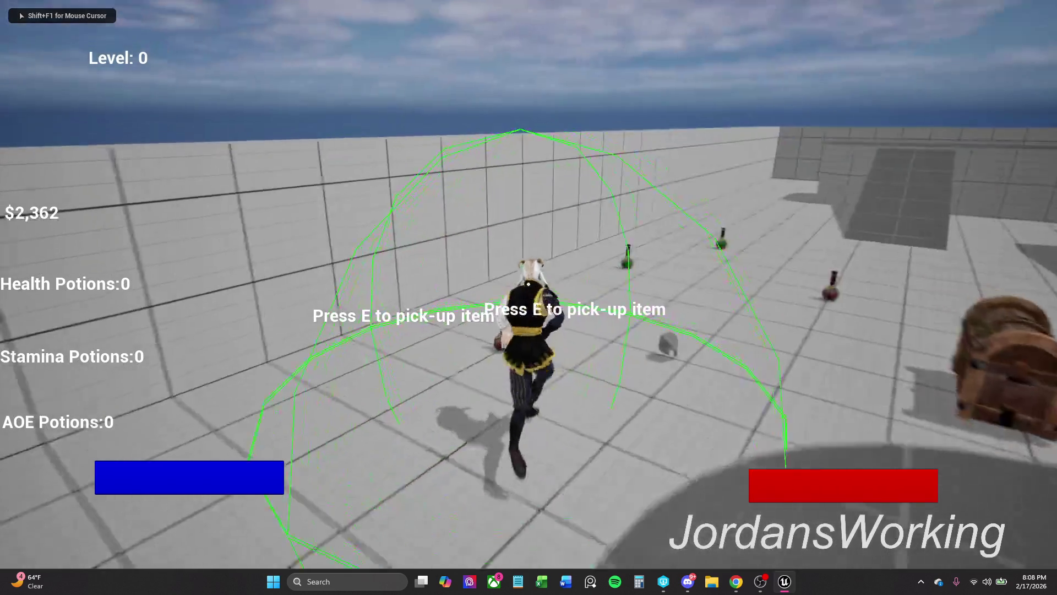
{"action": "key", "text": "e"}
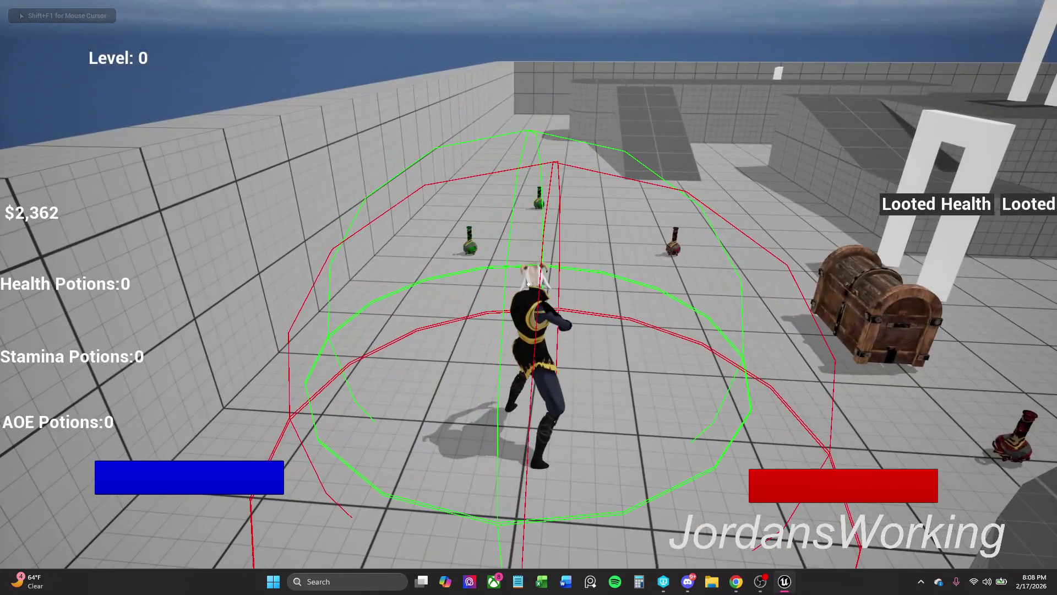
{"action": "key", "text": "Escape"}
- Restore the editor panels around the level view and open the content browser
{"action": "left_click_drag", "start_coordinate": [553, 439], "coordinate": [552, 412]}
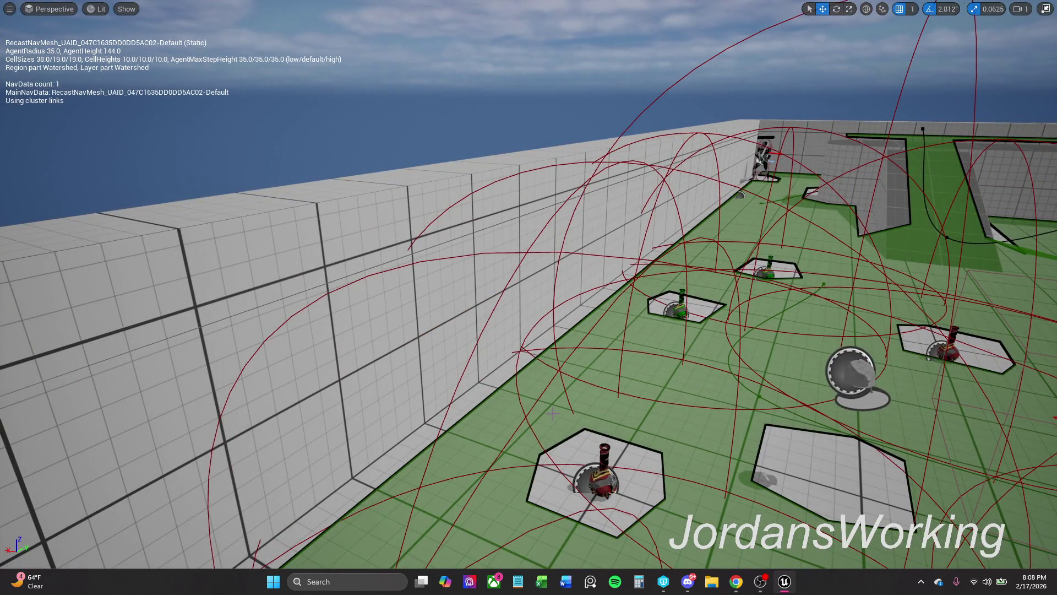
{"action": "key", "text": "F11"}
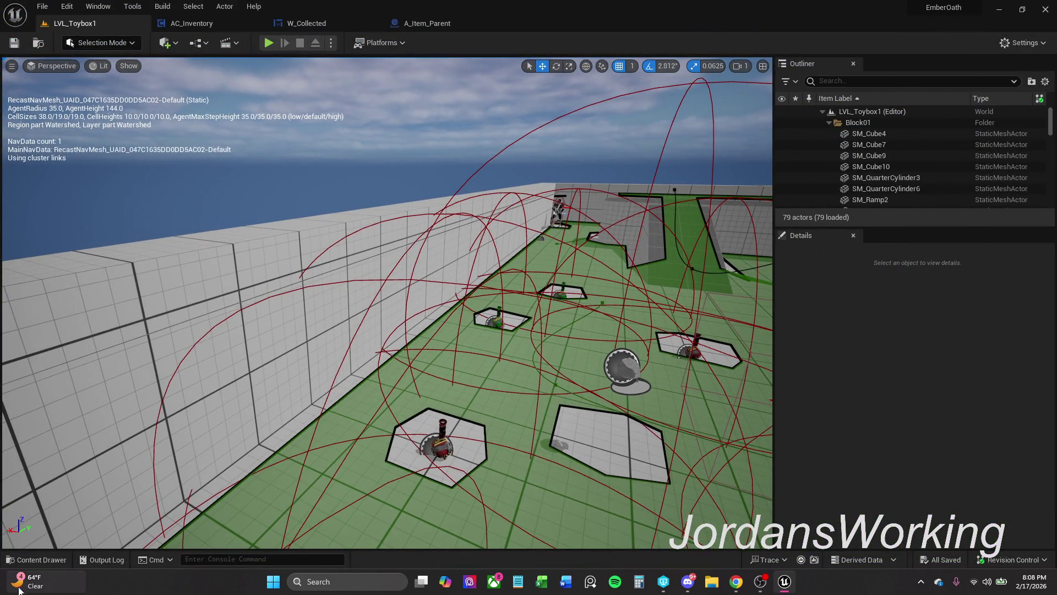
{"action": "left_click", "coordinate": [34, 559]}
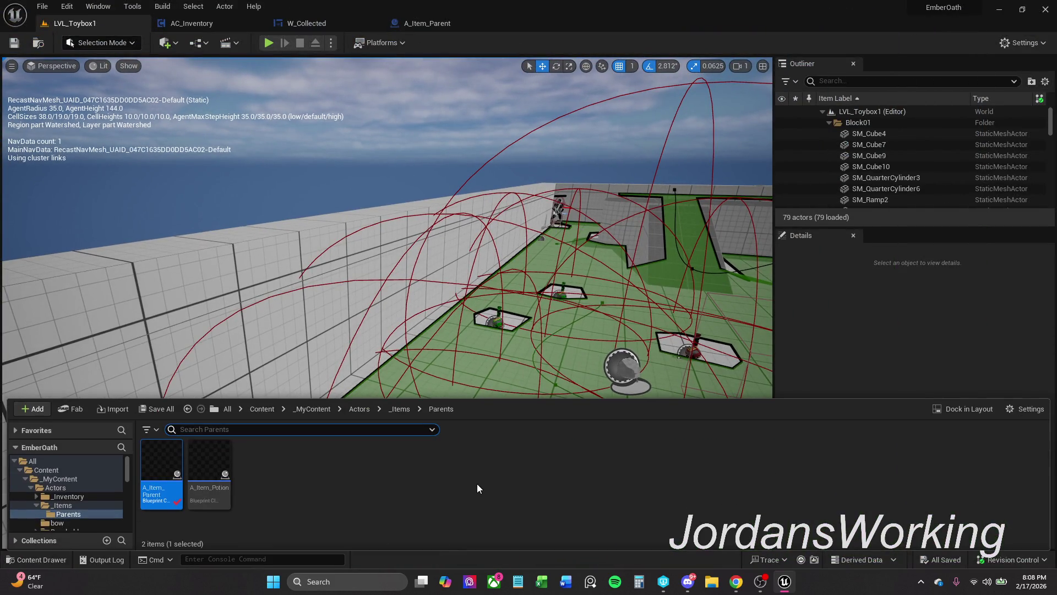
- Open A_Item_Potion_AOE and change its itemName to AOE Potion
{"action": "left_click", "coordinate": [400, 409]}
{"action": "left_click", "coordinate": [408, 470]}
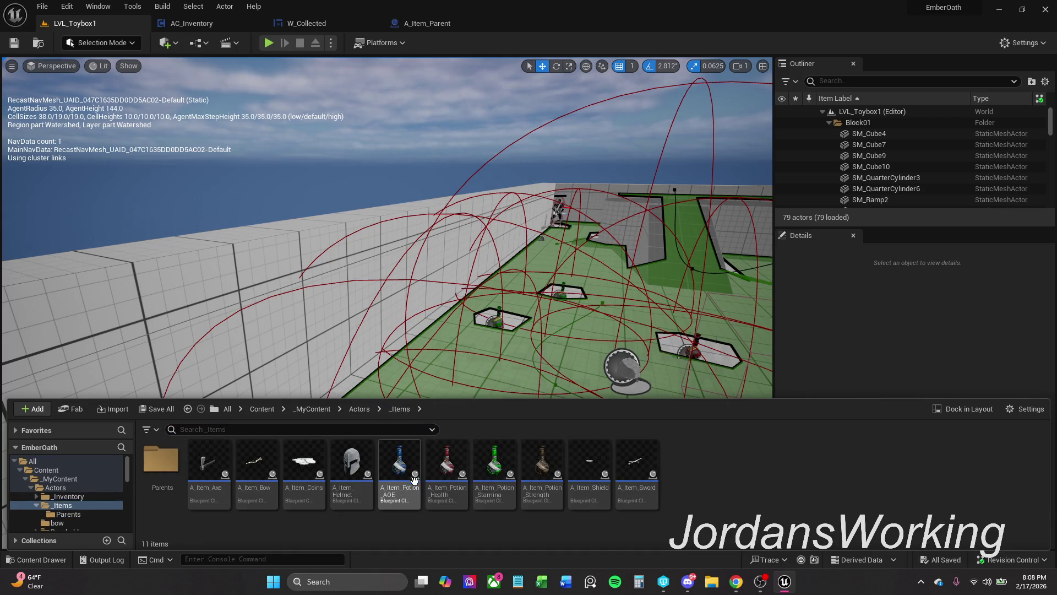
{"action": "double_click", "coordinate": [409, 472]}
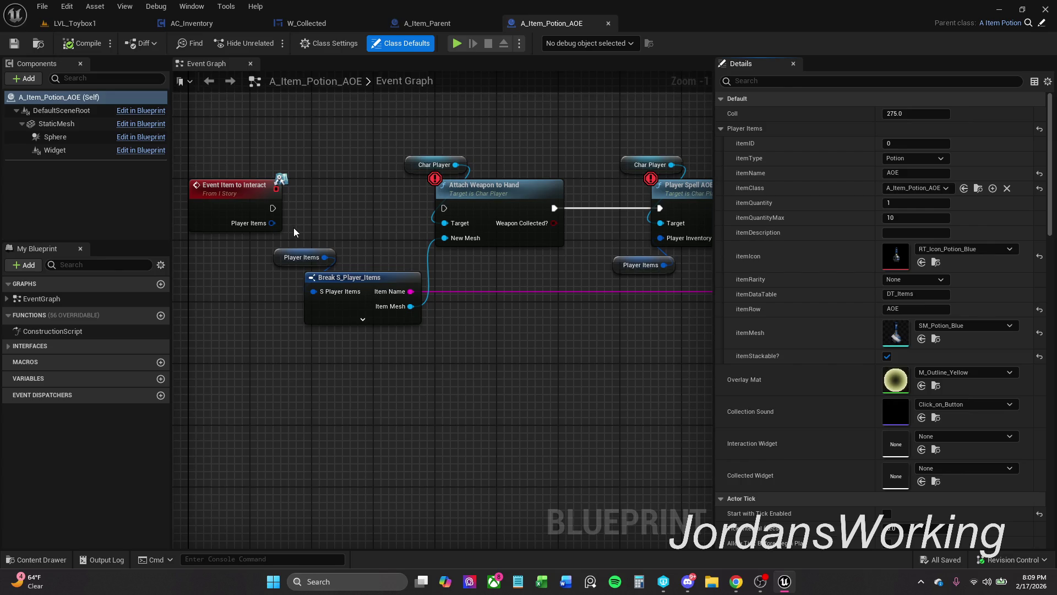
{"action": "left_click", "coordinate": [329, 42]}
{"action": "left_click", "coordinate": [401, 43]}
{"action": "left_click", "coordinate": [930, 173]}
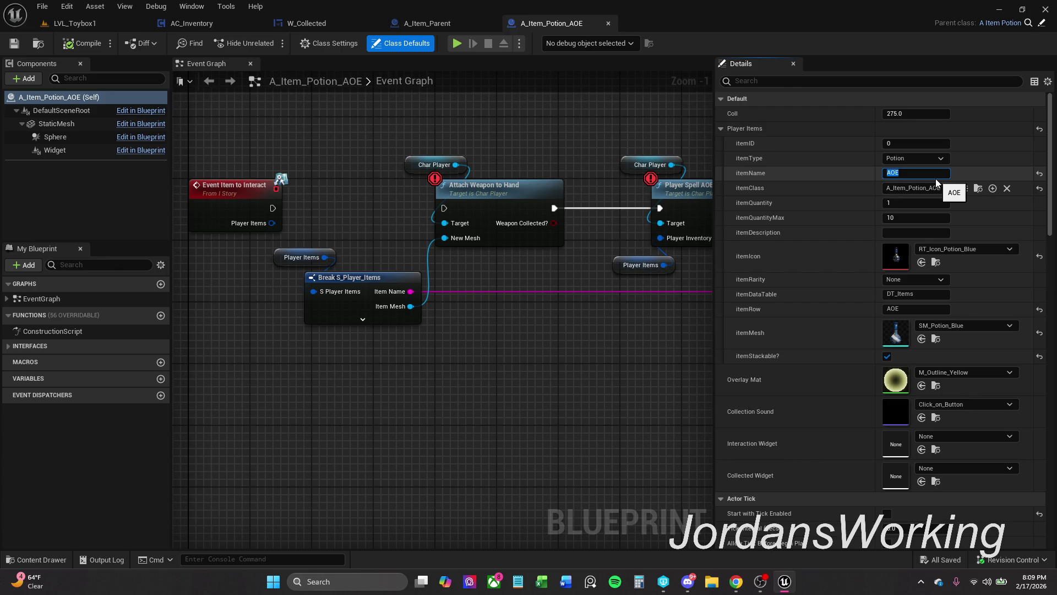
{"action": "left_click", "coordinate": [936, 178]}
{"action": "type", "text": "Potion"}
{"action": "key", "text": "Return"}
- Compile and save A_Item_Potion_AOE, checking out the asset, then close it
{"action": "left_click", "coordinate": [909, 174]}
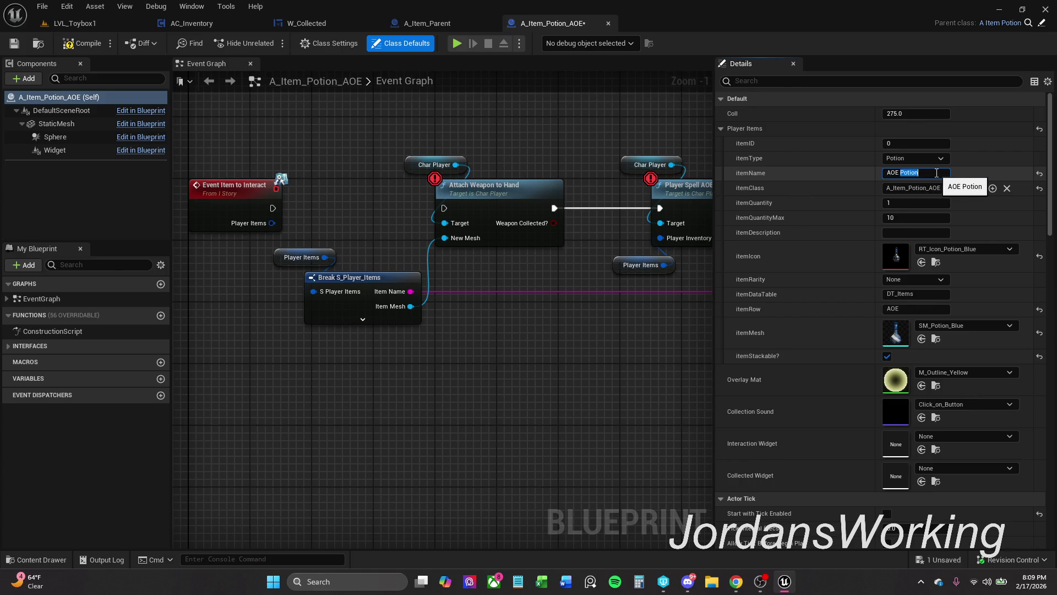
{"action": "left_click_drag", "start_coordinate": [896, 172], "coordinate": [912, 175]}
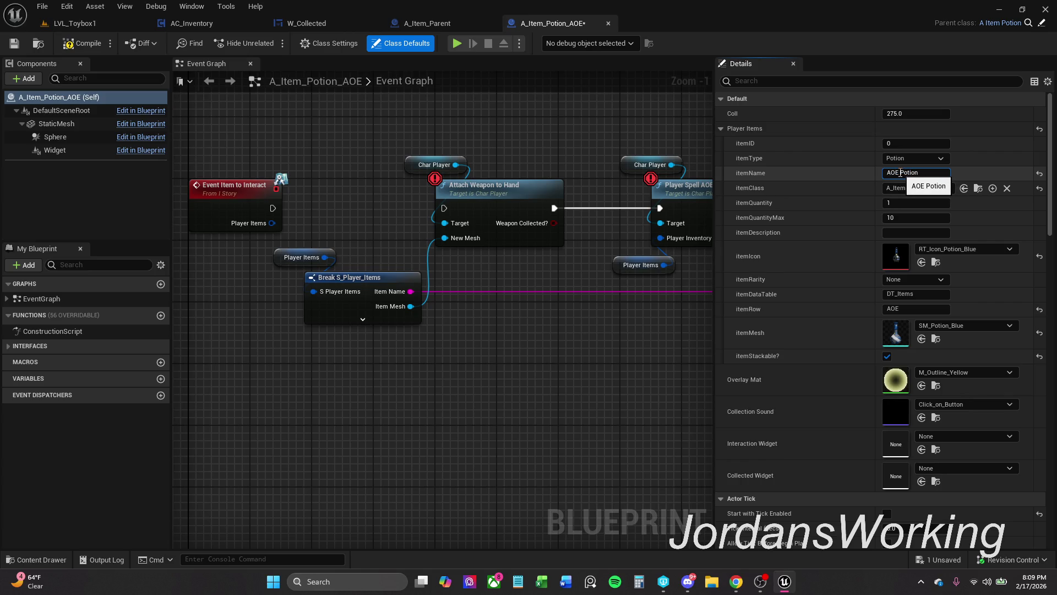
{"action": "left_click_drag", "start_coordinate": [912, 173], "coordinate": [959, 191]}
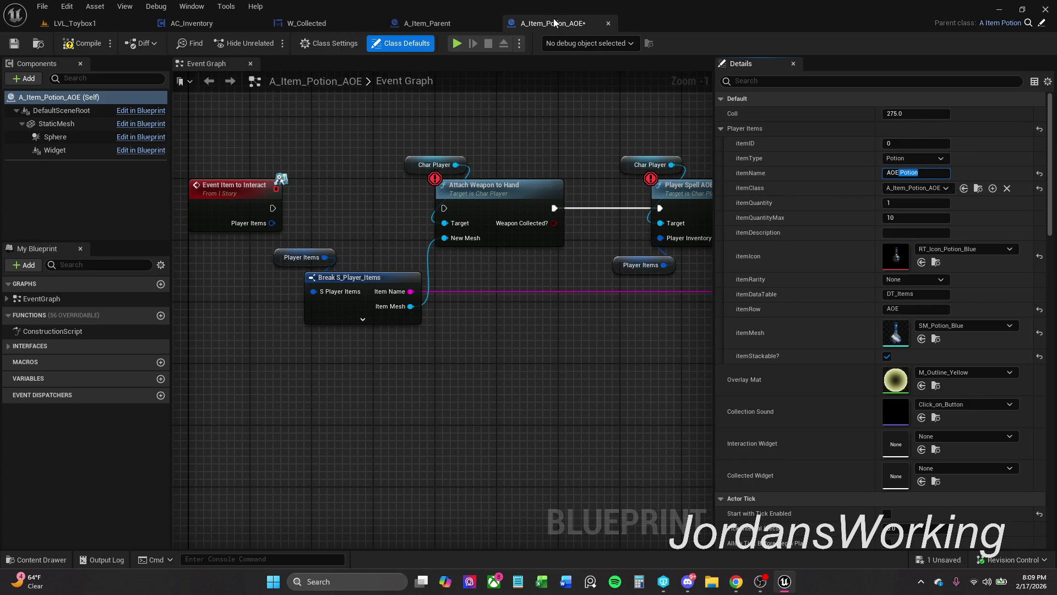
{"action": "left_click", "coordinate": [78, 43]}
{"action": "left_click", "coordinate": [15, 43]}
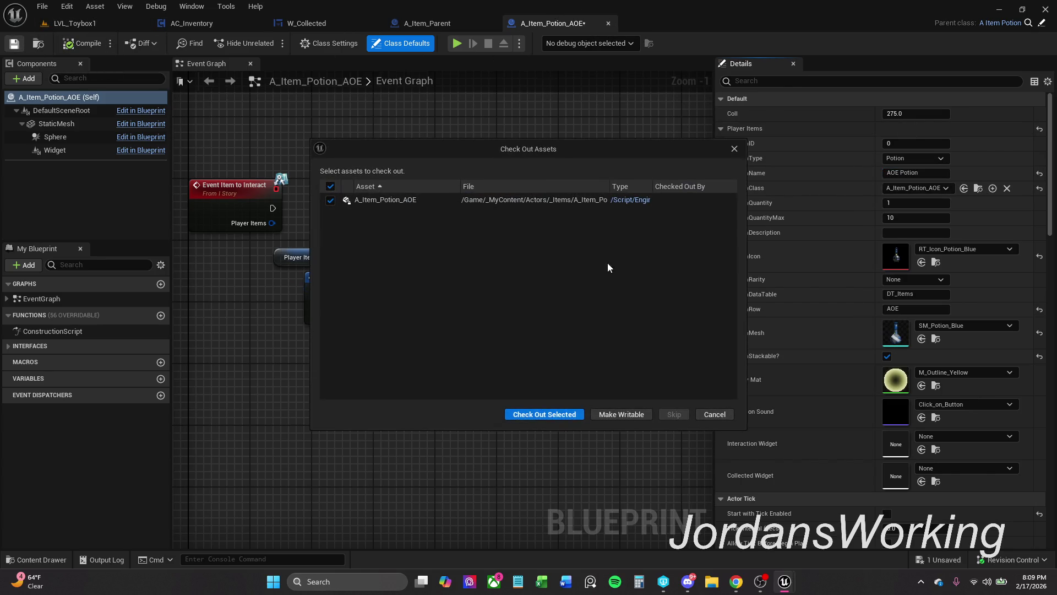
{"action": "left_click", "coordinate": [545, 417]}
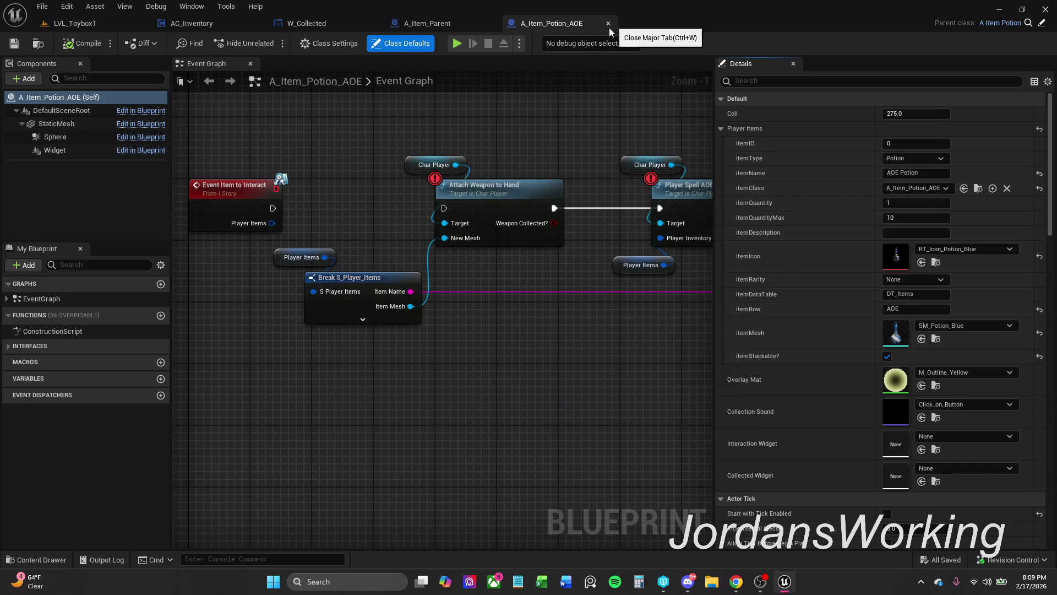
{"action": "left_click", "coordinate": [608, 23]}
- Open A_Item_Potion_Health, save it as Health Potion with the asset made writable, and close it
{"action": "left_click", "coordinate": [35, 560]}
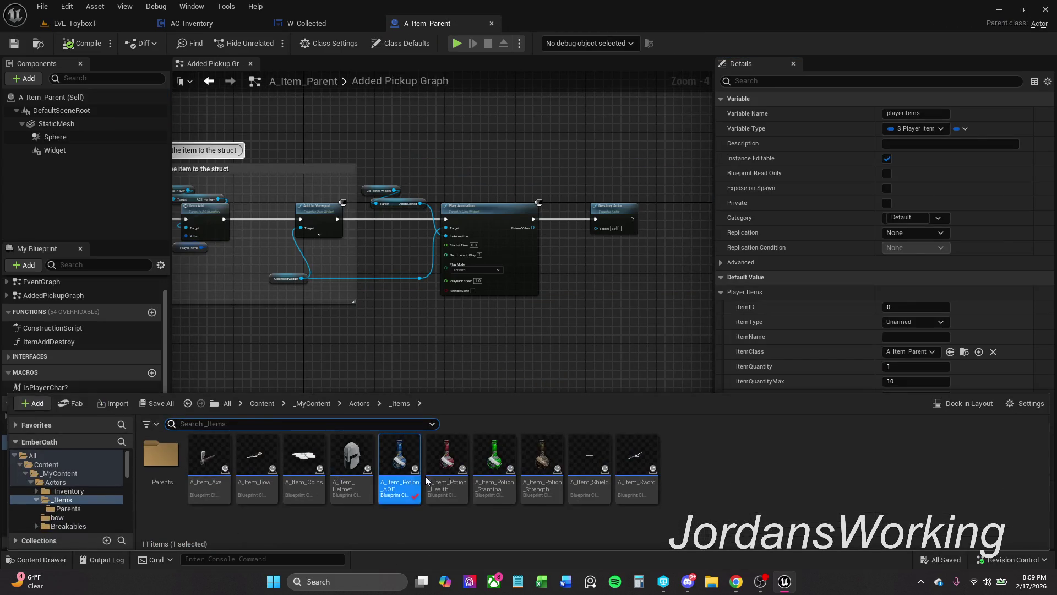
{"action": "double_click", "coordinate": [456, 476]}
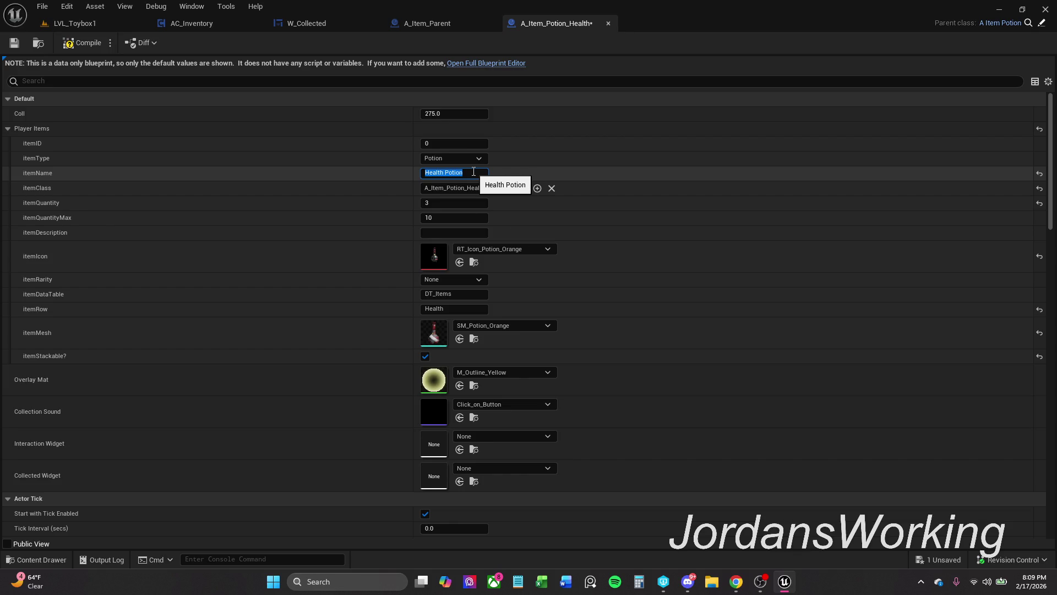
{"action": "left_click", "coordinate": [14, 43]}
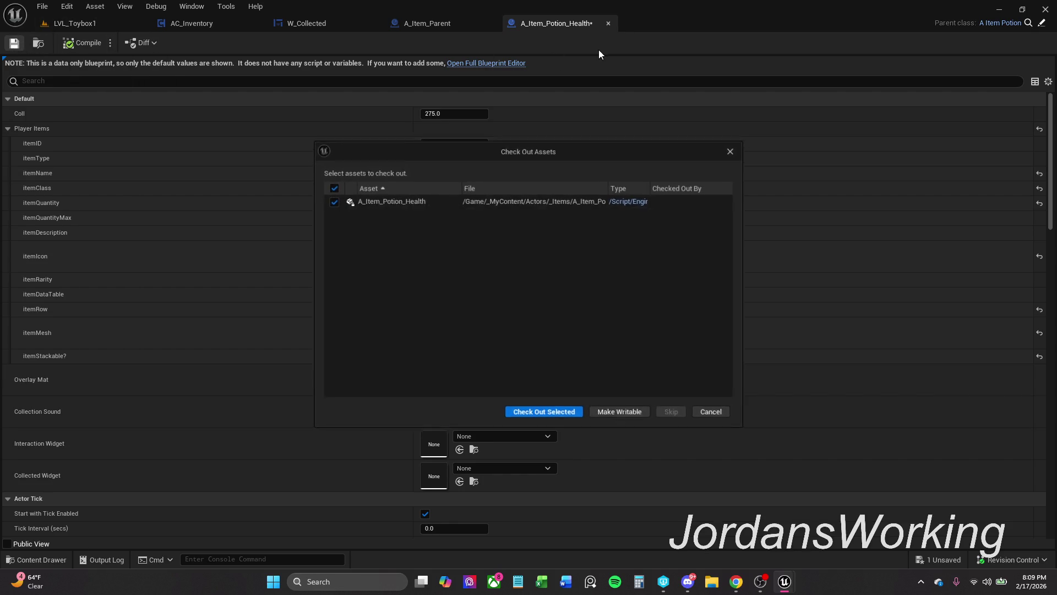
{"action": "left_click", "coordinate": [597, 414]}
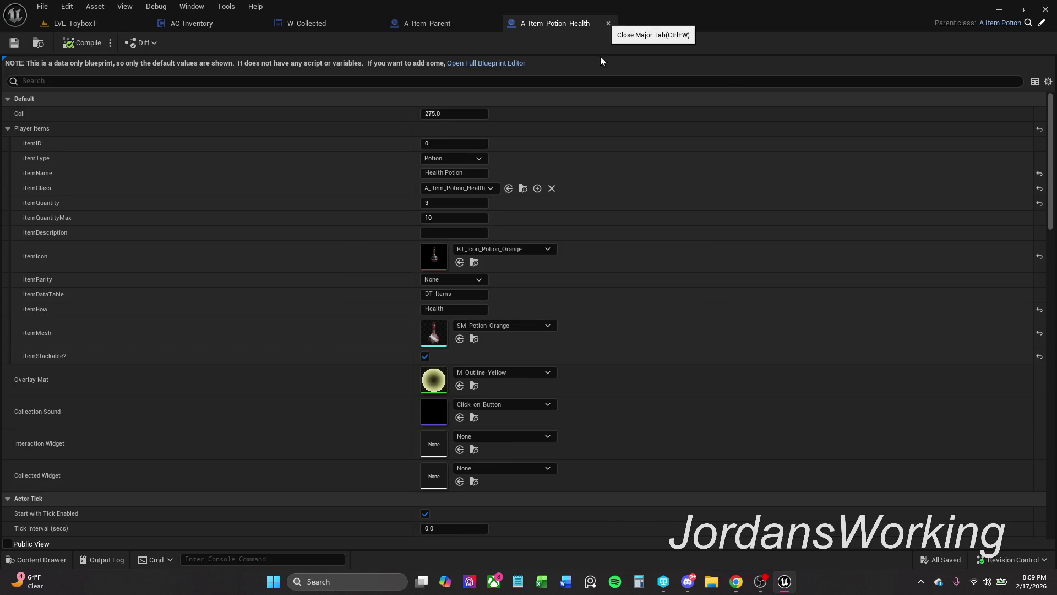
{"action": "left_click", "coordinate": [607, 24]}
- Change A_Item_Potion_Stamina's itemName to Stamina Potion and close the blueprint
{"action": "left_click", "coordinate": [38, 560]}
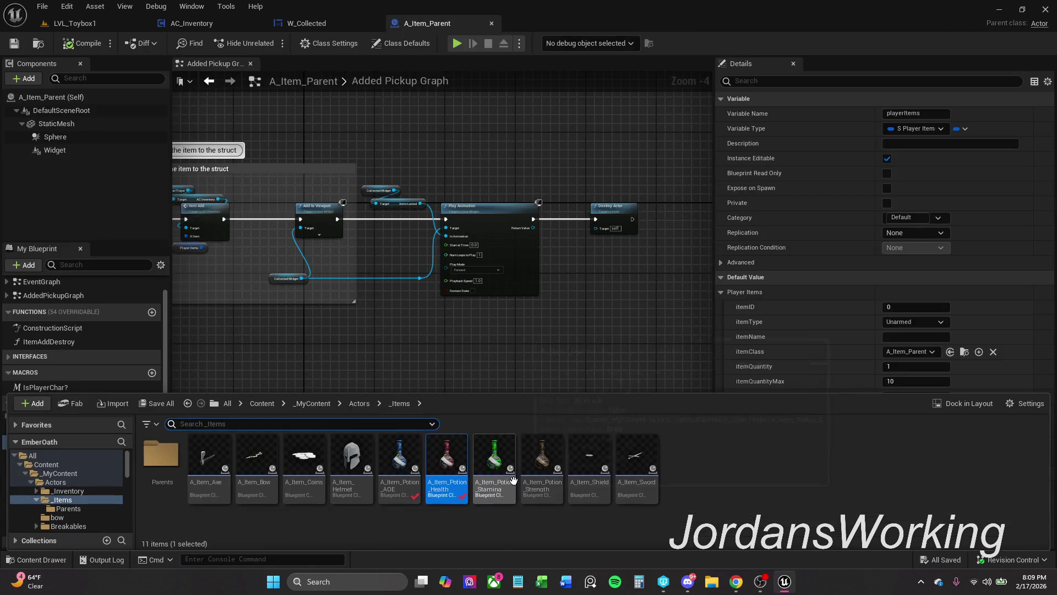
{"action": "double_click", "coordinate": [498, 468]}
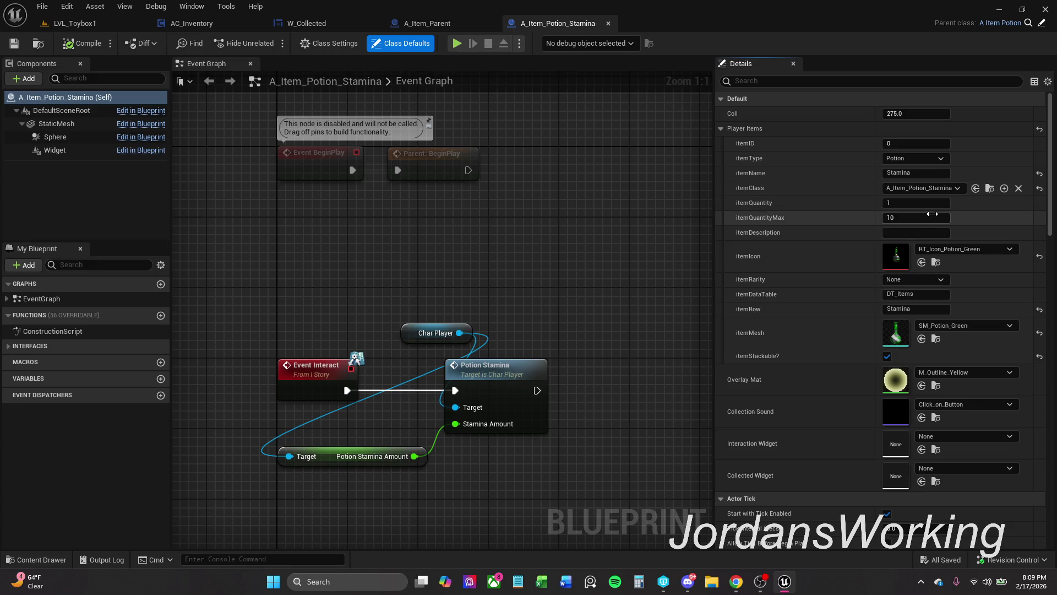
{"action": "left_click", "coordinate": [933, 174]}
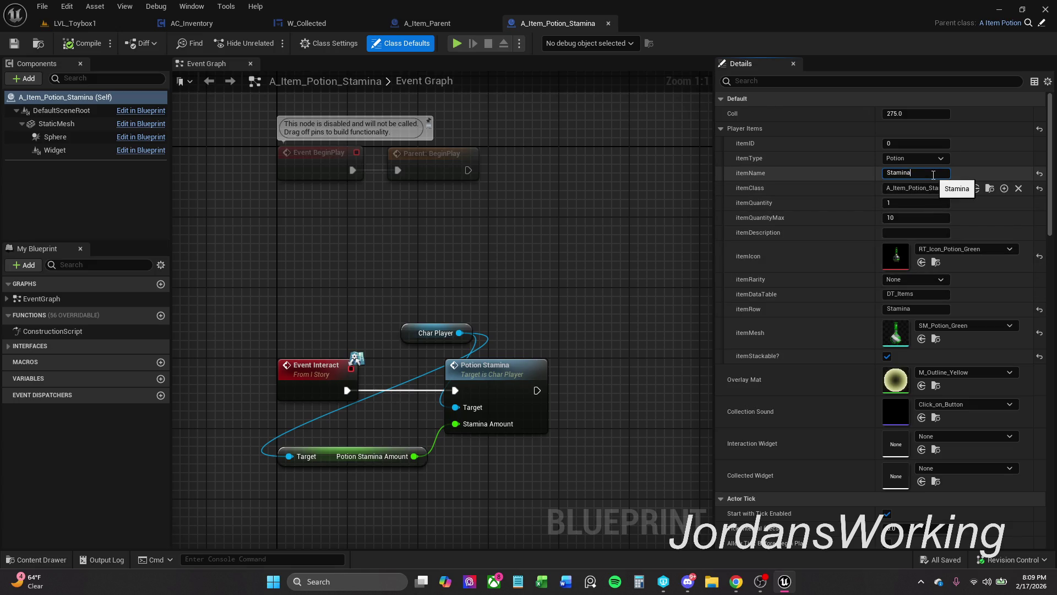
{"action": "type", "text": "Potion"}
{"action": "key", "text": "Return"}
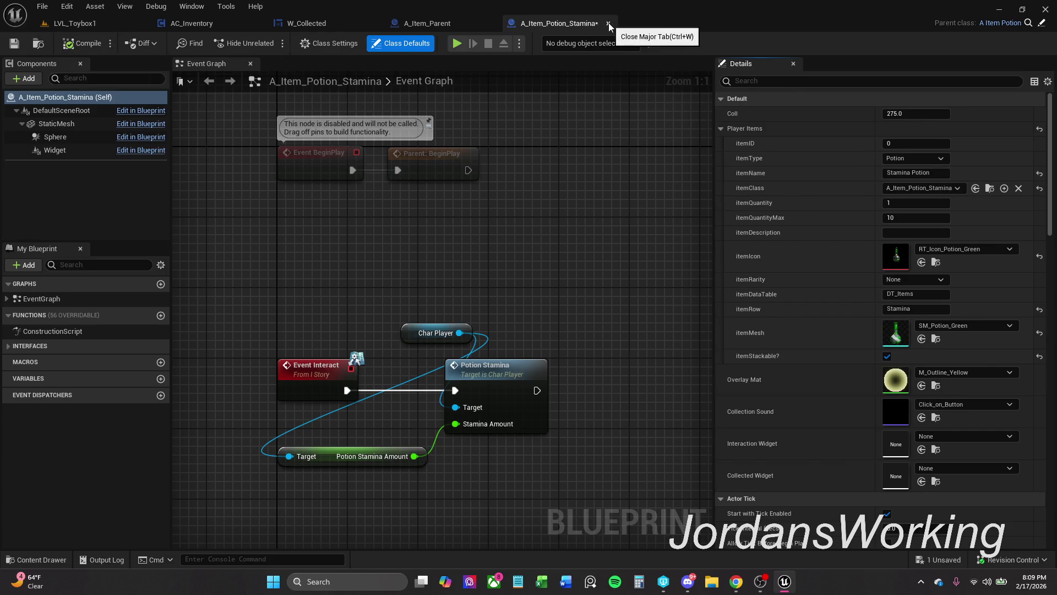
{"action": "key", "text": "ctrl+w"}
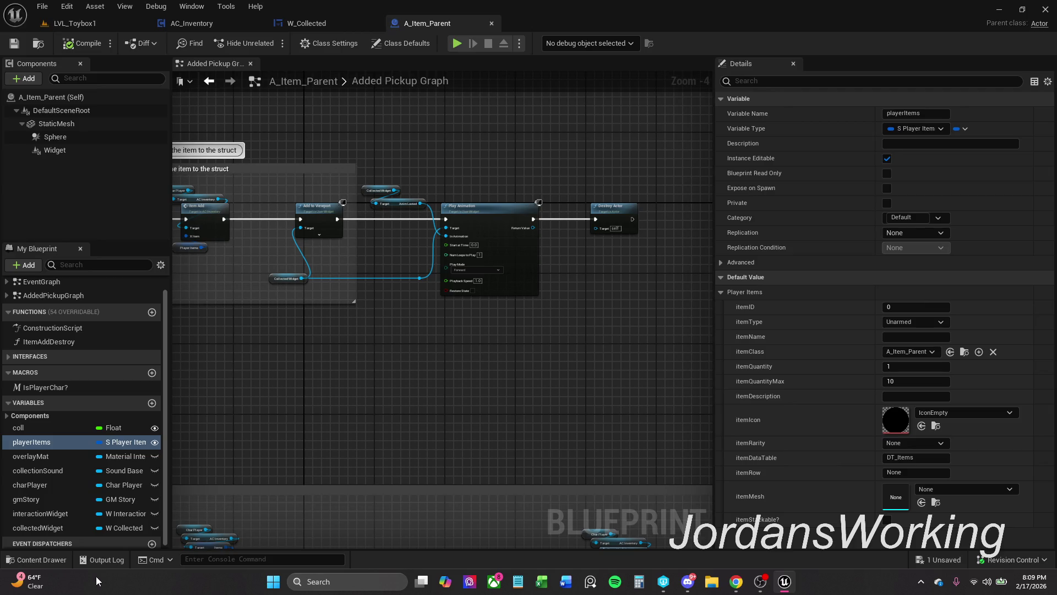
- Save A_Item_Potion_Strength with itemName Strength Potion, checking out the asset, and close it
{"action": "left_click", "coordinate": [36, 559]}
{"action": "left_click", "coordinate": [549, 467]}
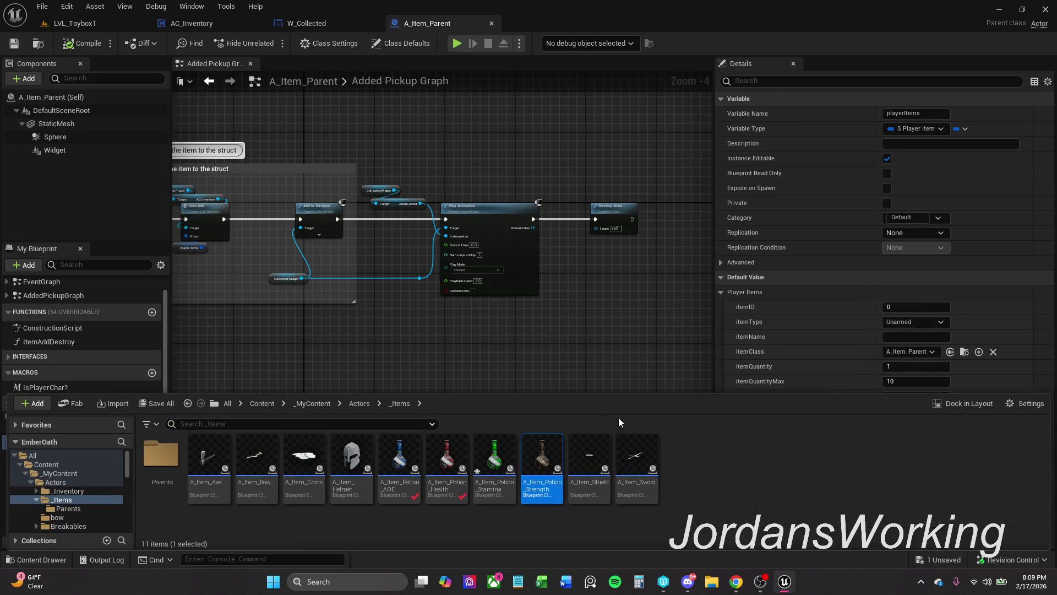
{"action": "double_click", "coordinate": [544, 462]}
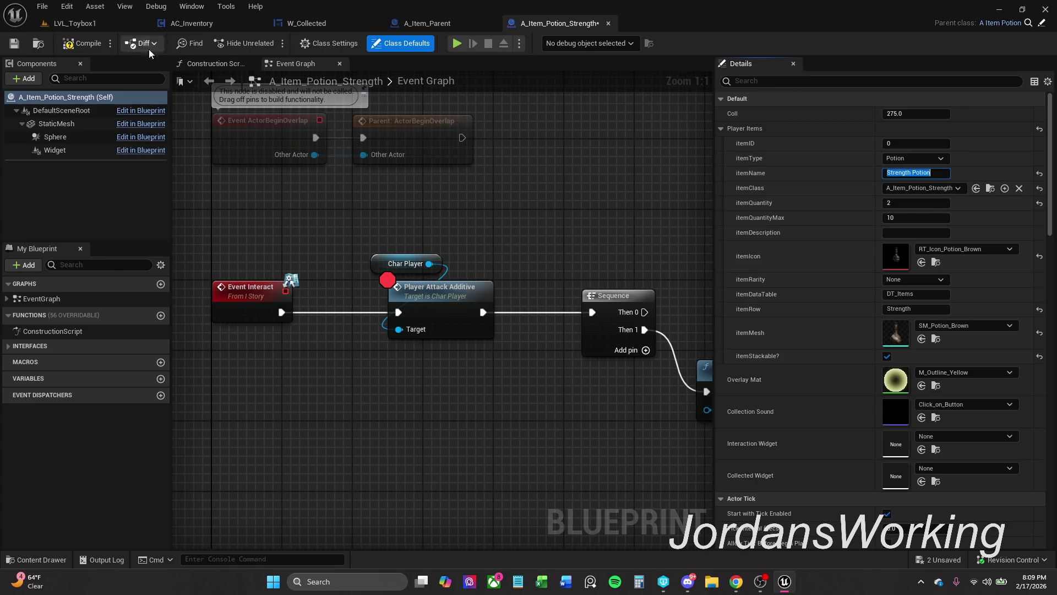
{"action": "left_click", "coordinate": [14, 43]}
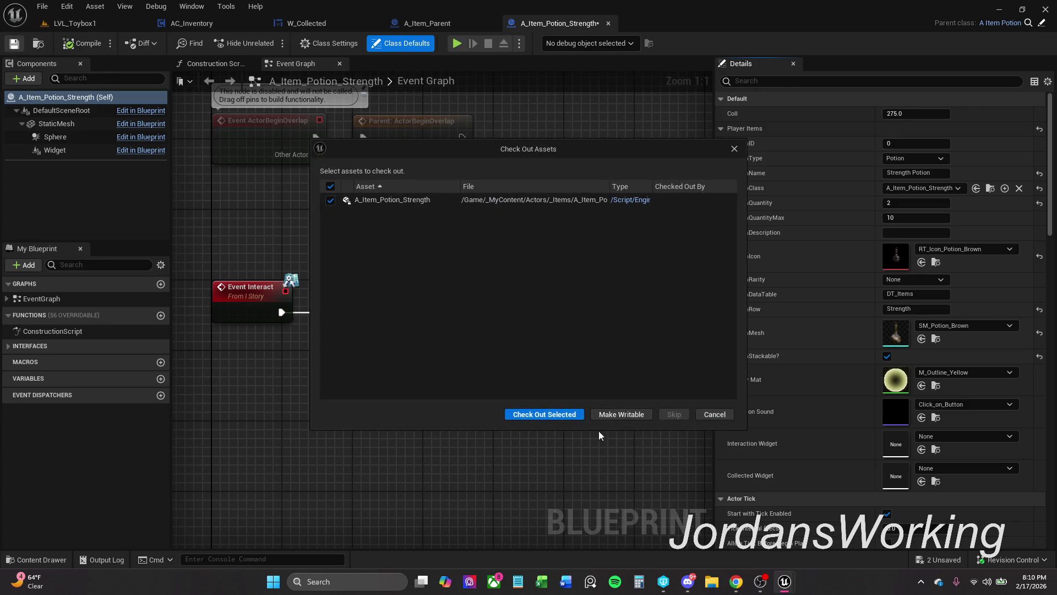
{"action": "left_click", "coordinate": [558, 410]}
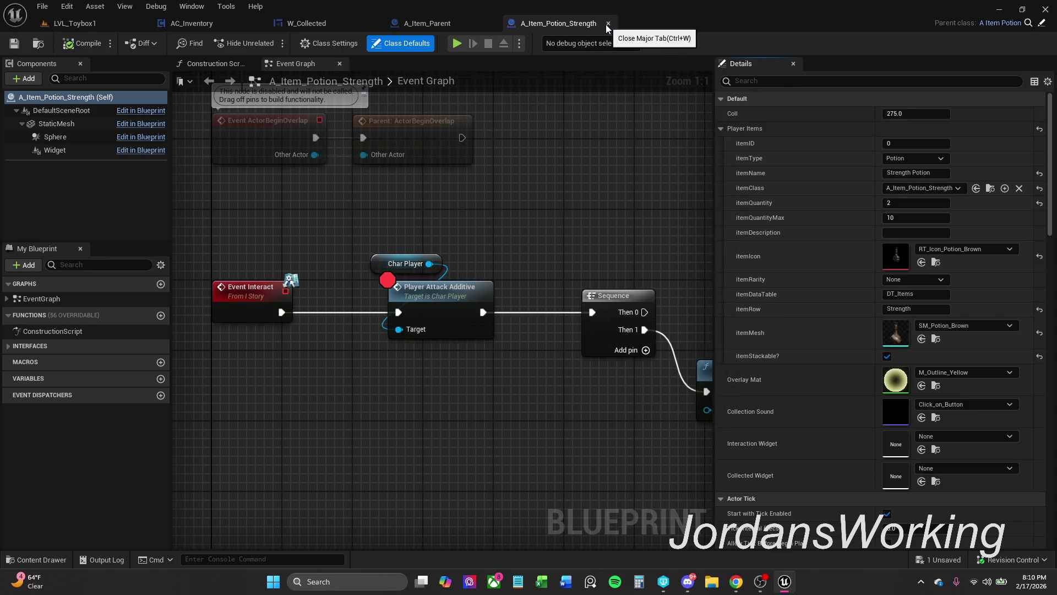
{"action": "left_click", "coordinate": [607, 24]}
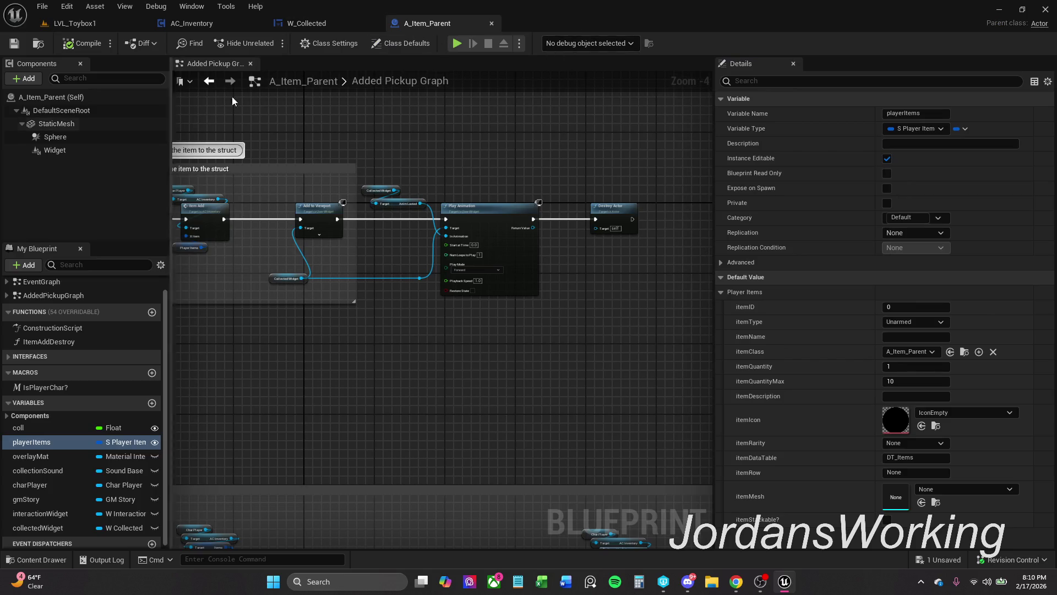
{"action": "left_click", "coordinate": [74, 23]}
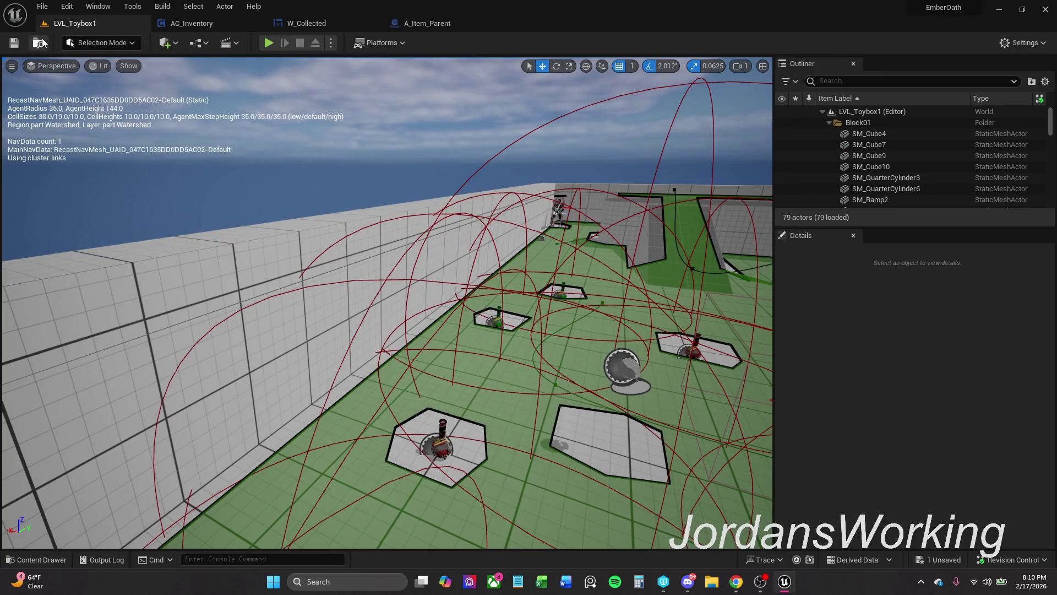
- Save all modified assets with File > Save All, checking out the asset when prompted
{"action": "left_click", "coordinate": [42, 7]}
{"action": "left_click", "coordinate": [84, 148]}
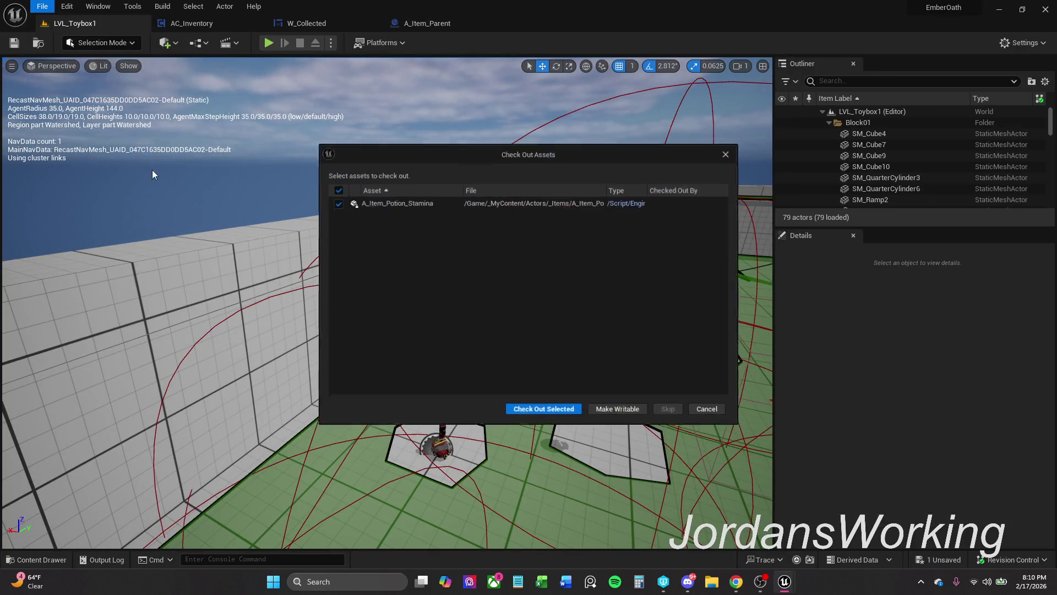
{"action": "left_click", "coordinate": [542, 414]}
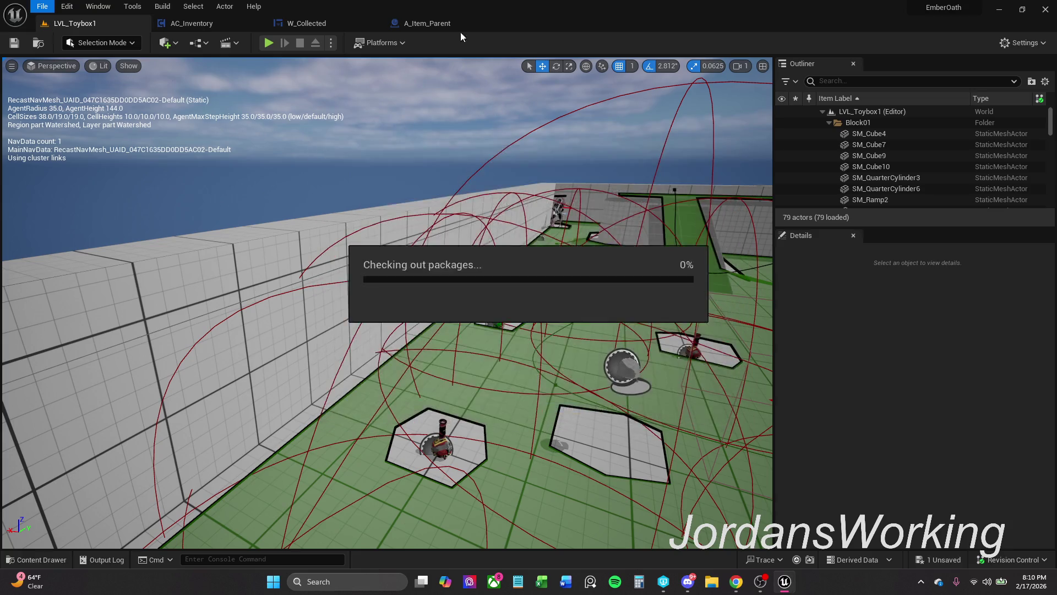
- Play-test the level and pick up a potion to see the Looted Strength Potion notice
{"action": "left_click", "coordinate": [268, 43]}
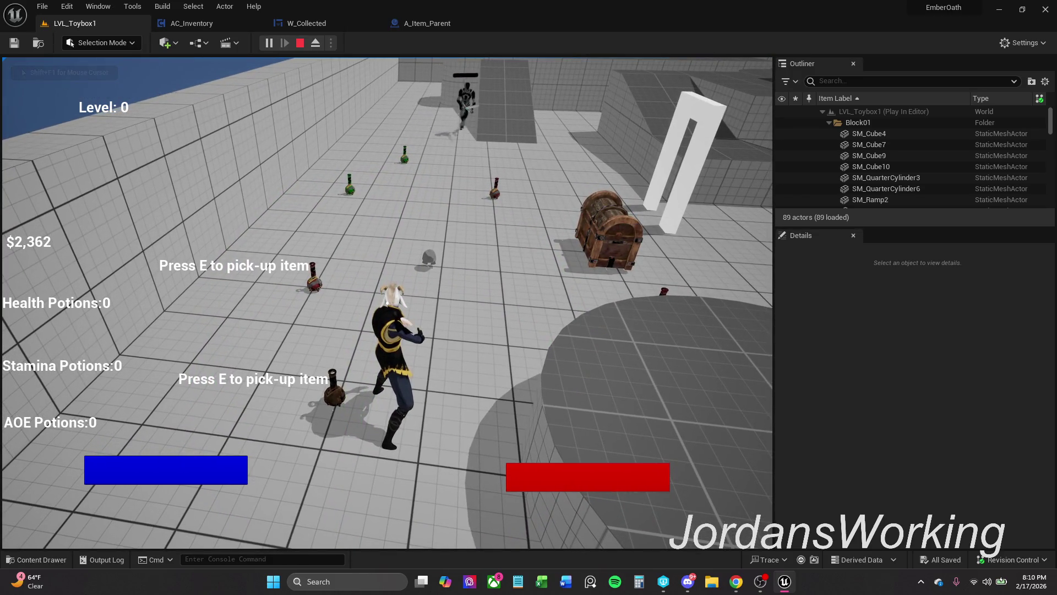
{"action": "key", "text": "e"}
{"action": "key", "text": "Escape"}
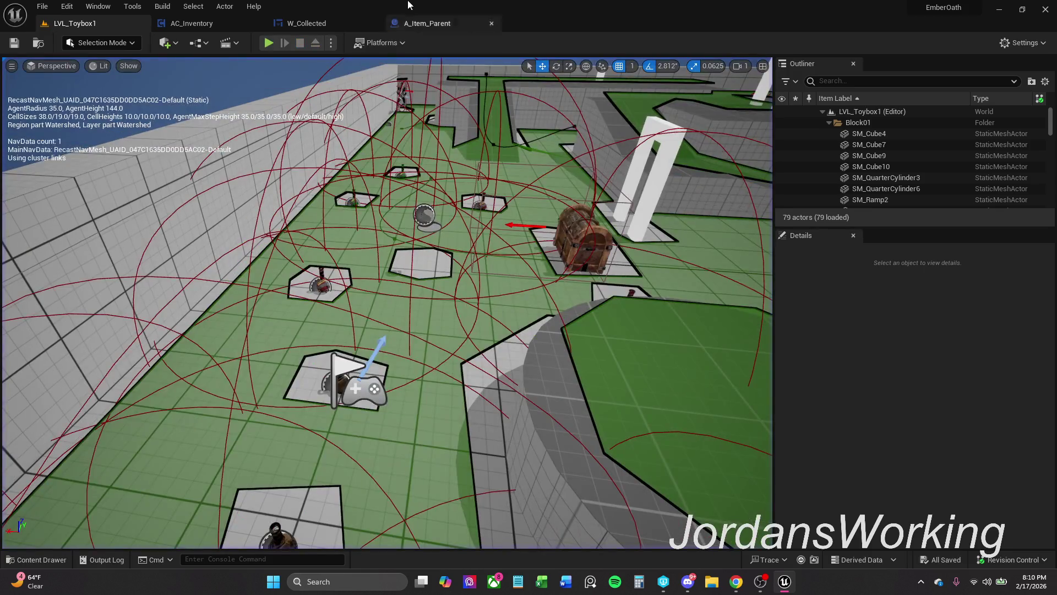
- In AC_Inventory, shift the Set Array Elem nodes left toward ADD and save the blueprint
{"action": "left_click", "coordinate": [213, 27]}
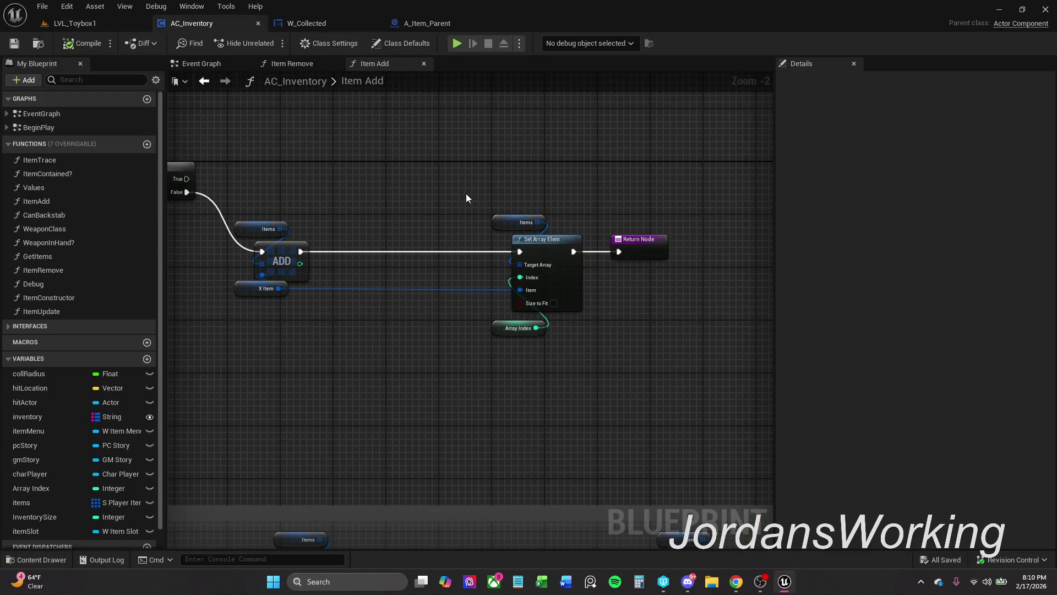
{"action": "left_click_drag", "start_coordinate": [431, 169], "coordinate": [677, 359]}
{"action": "left_click_drag", "start_coordinate": [534, 250], "coordinate": [410, 246]}
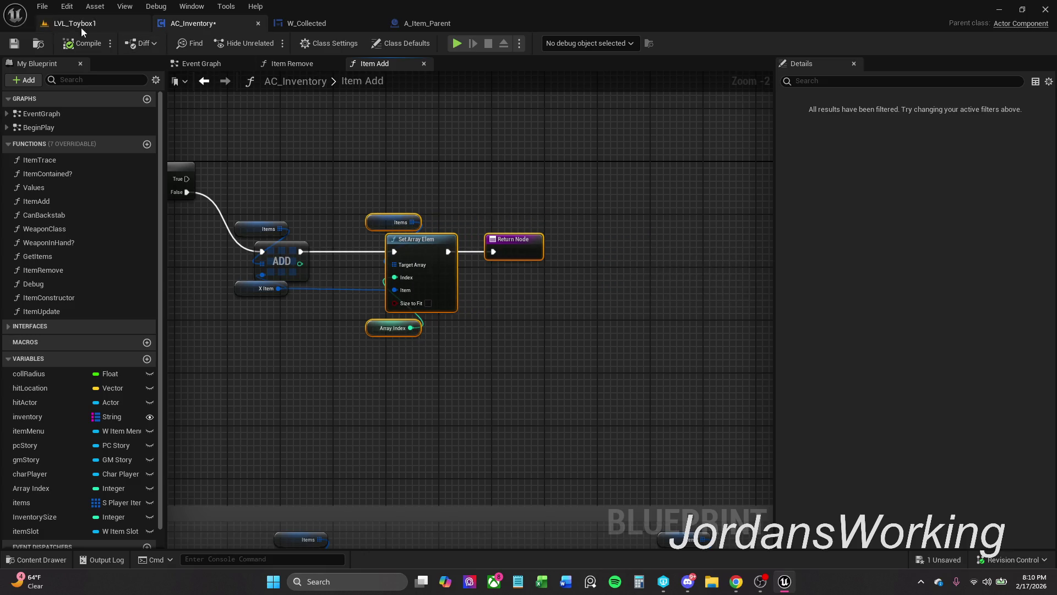
{"action": "left_click", "coordinate": [10, 48]}
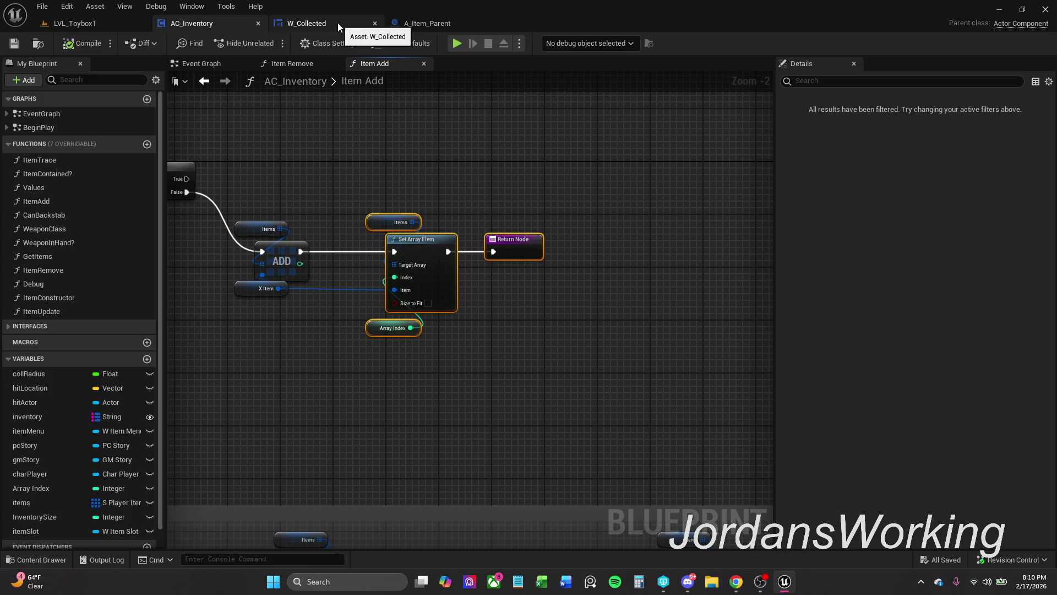
- In A_Item_Parent, enlarge the pickup comment box so it encloses Play Animation
{"action": "left_click", "coordinate": [338, 22]}
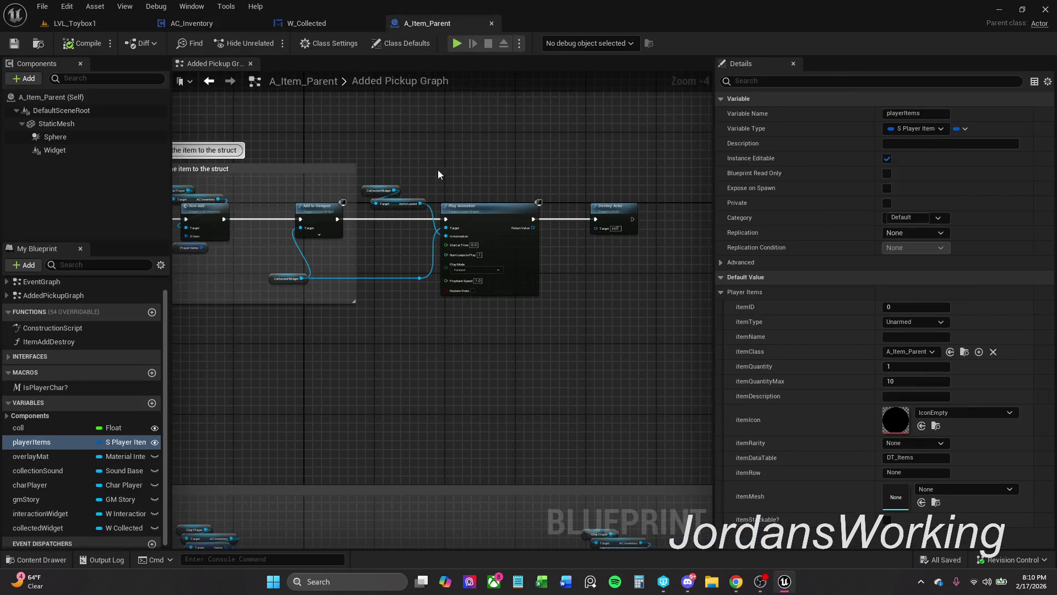
{"action": "mouse_move", "coordinate": [292, 273]}
{"action": "left_mouse_down"}
{"action": "mouse_move", "coordinate": [432, 272]}
{"action": "mouse_move", "coordinate": [434, 249]}
{"action": "left_mouse_up"}
{"action": "mouse_move", "coordinate": [444, 296]}
{"action": "left_mouse_down"}
{"action": "mouse_move", "coordinate": [469, 314]}
{"action": "mouse_move", "coordinate": [663, 345]}
{"action": "left_mouse_up"}
{"action": "left_click_drag", "start_coordinate": [470, 321], "coordinate": [630, 299]}
{"action": "scroll", "coordinate": [561, 275], "scroll_direction": "up", "scroll_amount": 5}
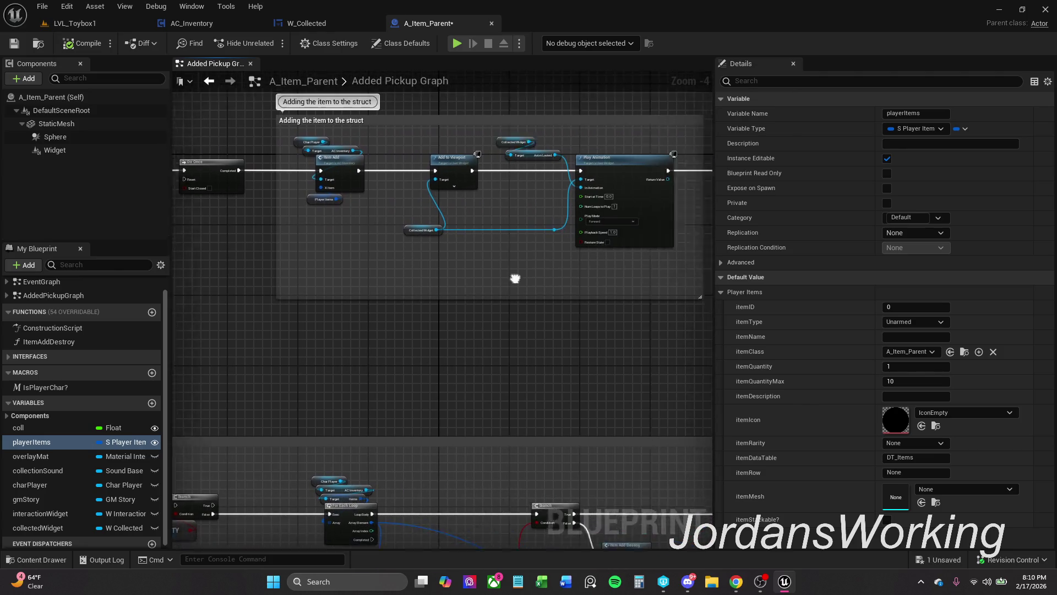
{"action": "left_click_drag", "start_coordinate": [427, 199], "coordinate": [439, 303]}
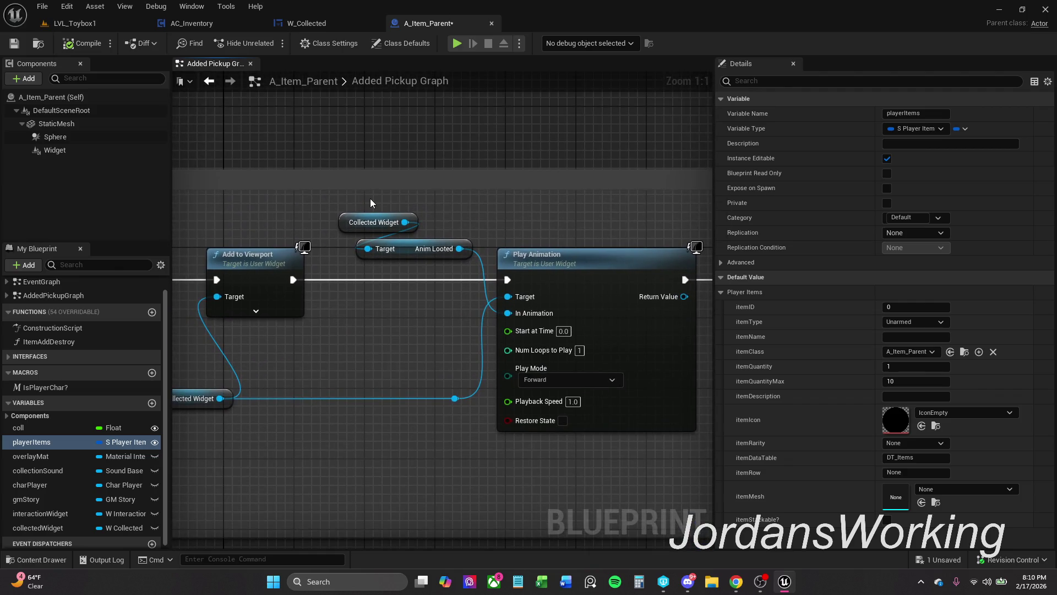
- Move the Collected Widget and Anim Looted getters beside Play Animation, stacked neatly
{"action": "left_click_drag", "start_coordinate": [452, 170], "coordinate": [449, 125]}
{"action": "left_click_drag", "start_coordinate": [341, 203], "coordinate": [450, 282]}
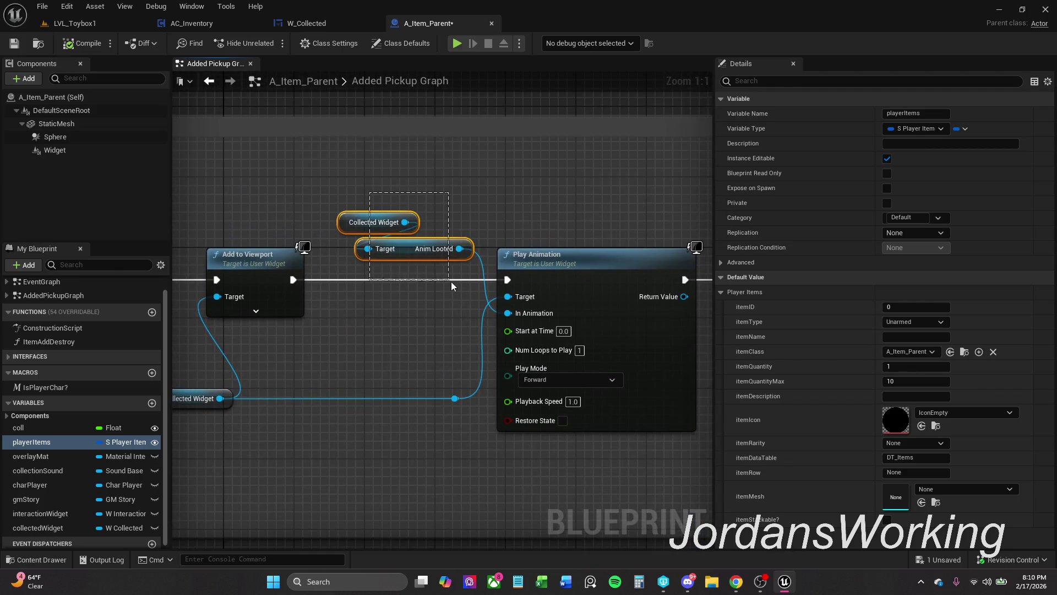
{"action": "left_click_drag", "start_coordinate": [412, 249], "coordinate": [544, 240]}
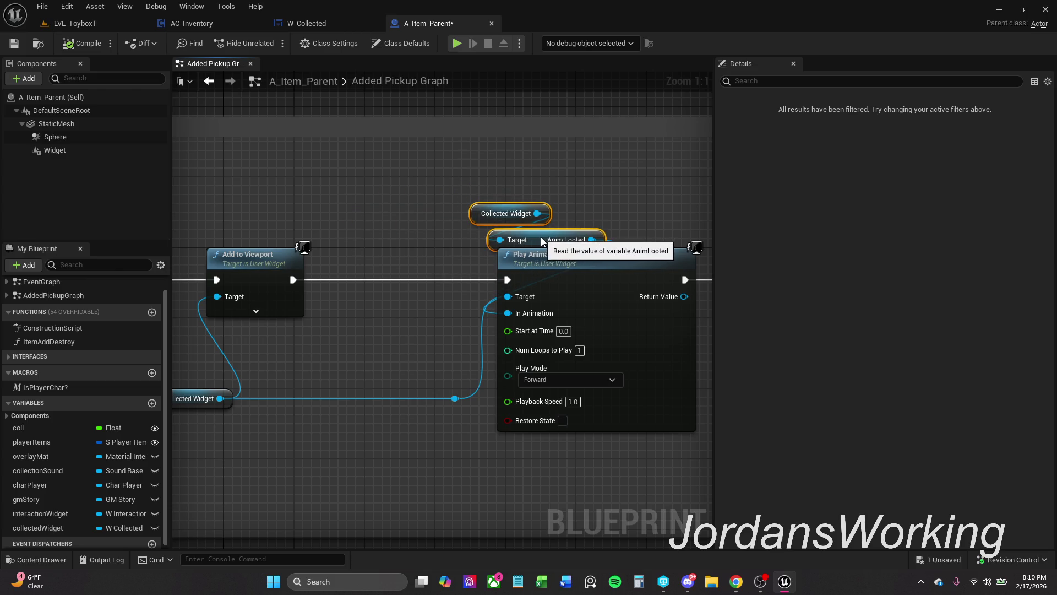
{"action": "left_click", "coordinate": [512, 227]}
{"action": "left_click_drag", "start_coordinate": [488, 217], "coordinate": [496, 226]}
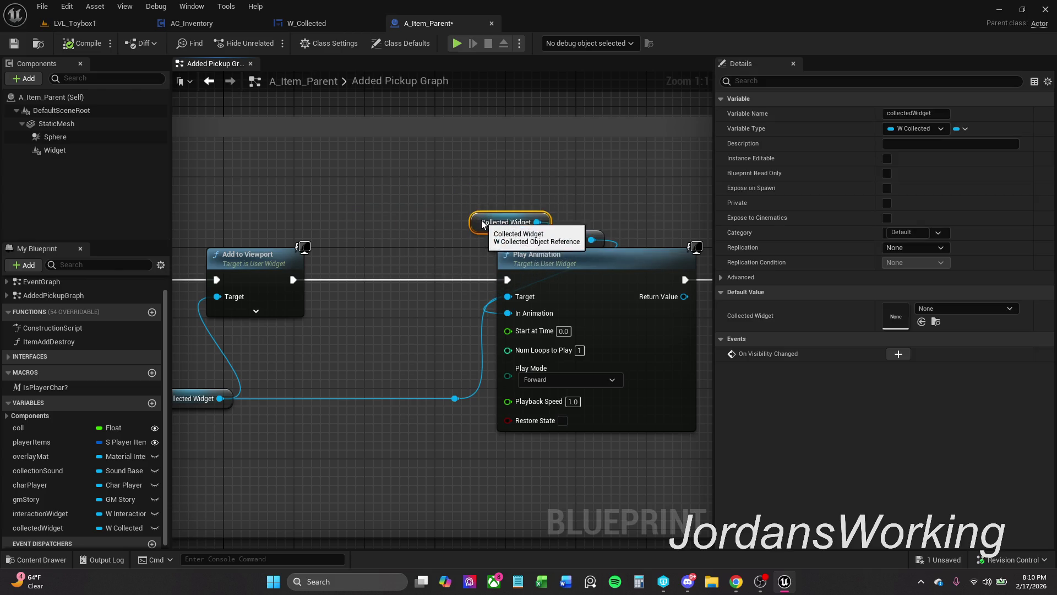
{"action": "left_click_drag", "start_coordinate": [480, 186], "coordinate": [584, 256]}
{"action": "left_click", "coordinate": [690, 216]}
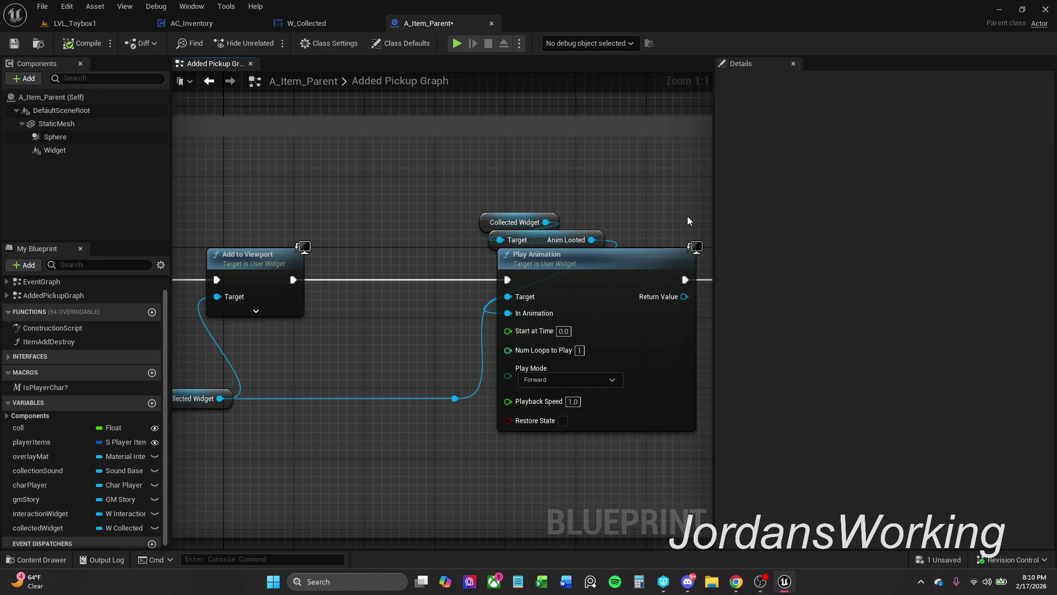
- Shift the Play Animation group left, pull Destroy Actor into the comment, and save
{"action": "scroll", "coordinate": [605, 231], "scroll_direction": "down", "scroll_amount": 2}
{"action": "left_click_drag", "start_coordinate": [333, 181], "coordinate": [514, 348]}
{"action": "left_click_drag", "start_coordinate": [484, 268], "coordinate": [445, 267]}
{"action": "left_click", "coordinate": [449, 213]}
{"action": "mouse_move", "coordinate": [644, 236]}
{"action": "left_mouse_down"}
{"action": "mouse_move", "coordinate": [611, 237]}
{"action": "mouse_move", "coordinate": [675, 218]}
{"action": "left_mouse_up"}
{"action": "left_click", "coordinate": [600, 213]}
{"action": "mouse_move", "coordinate": [619, 250]}
{"action": "left_mouse_down"}
{"action": "mouse_move", "coordinate": [606, 229]}
{"action": "mouse_move", "coordinate": [600, 237]}
{"action": "left_mouse_up"}
{"action": "left_click", "coordinate": [591, 245]}
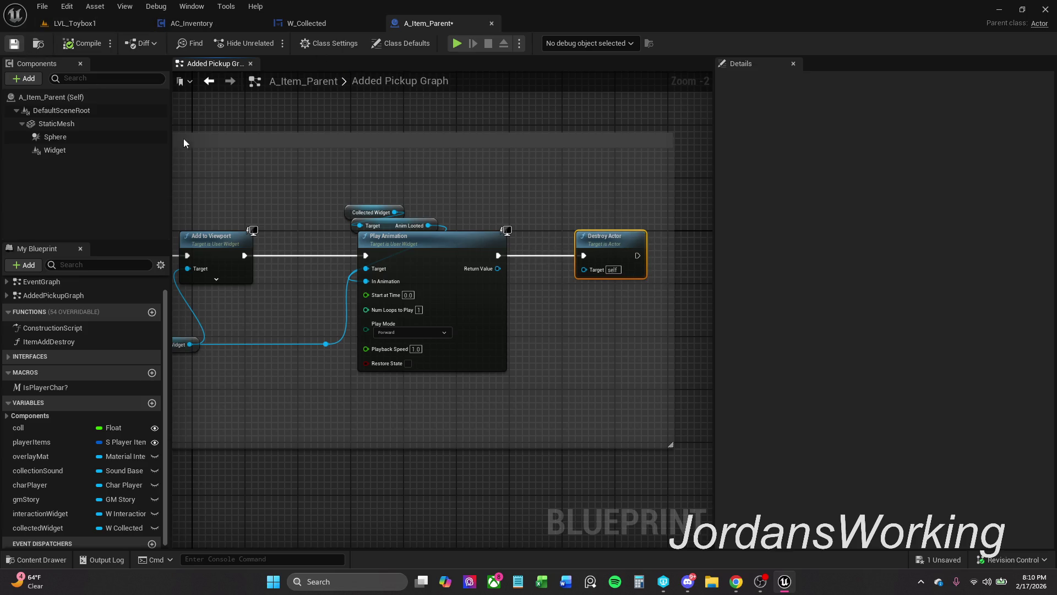
{"action": "key", "text": "ctrl+s"}
- Move the Morrigans Inventory system comment group lower in the pickup graph
{"action": "left_click", "coordinate": [452, 197]}
{"action": "mouse_move", "coordinate": [495, 199]}
{"action": "left_mouse_down"}
{"action": "mouse_move", "coordinate": [665, 139]}
{"action": "mouse_move", "coordinate": [465, 110]}
{"action": "mouse_move", "coordinate": [509, 81]}
{"action": "mouse_move", "coordinate": [532, 183]}
{"action": "mouse_move", "coordinate": [514, 271]}
{"action": "mouse_move", "coordinate": [493, 289]}
{"action": "left_mouse_up"}
{"action": "scroll", "coordinate": [536, 179], "scroll_direction": "down", "scroll_amount": 4}
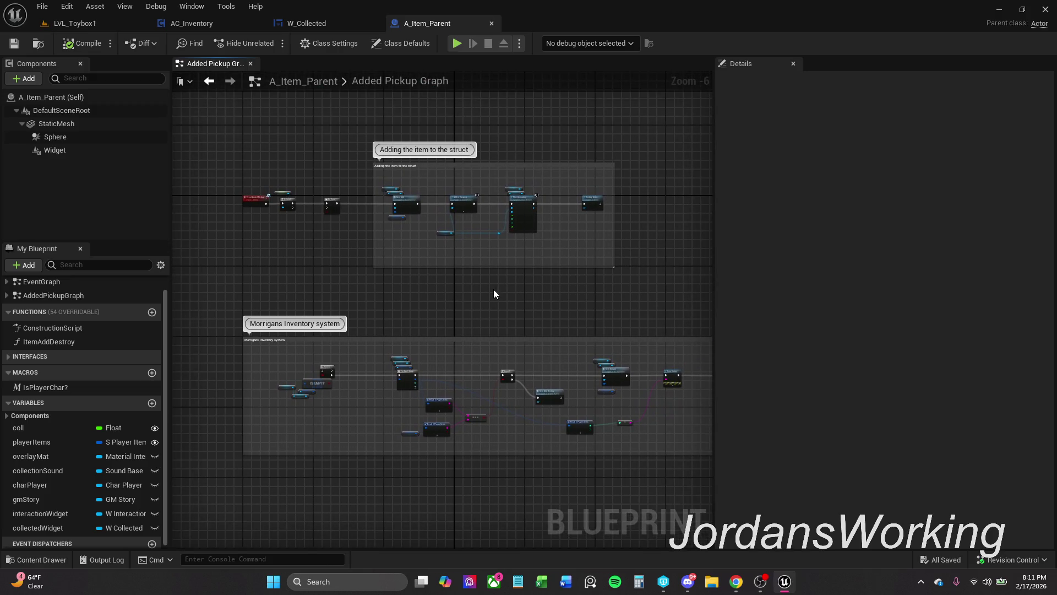
{"action": "scroll", "coordinate": [324, 370], "scroll_direction": "up", "scroll_amount": 4}
{"action": "mouse_move", "coordinate": [324, 370]}
{"action": "left_mouse_down"}
{"action": "mouse_move", "coordinate": [314, 326]}
{"action": "mouse_move", "coordinate": [349, 297]}
{"action": "mouse_move", "coordinate": [393, 210]}
{"action": "mouse_move", "coordinate": [368, 257]}
{"action": "left_mouse_up"}
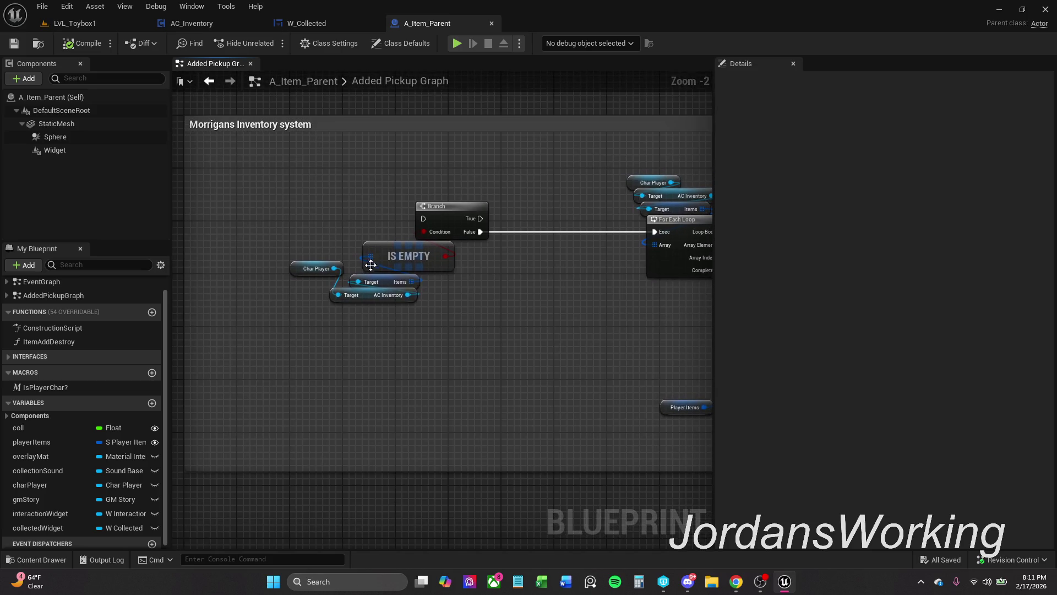
{"action": "left_click_drag", "start_coordinate": [402, 180], "coordinate": [348, 187]}
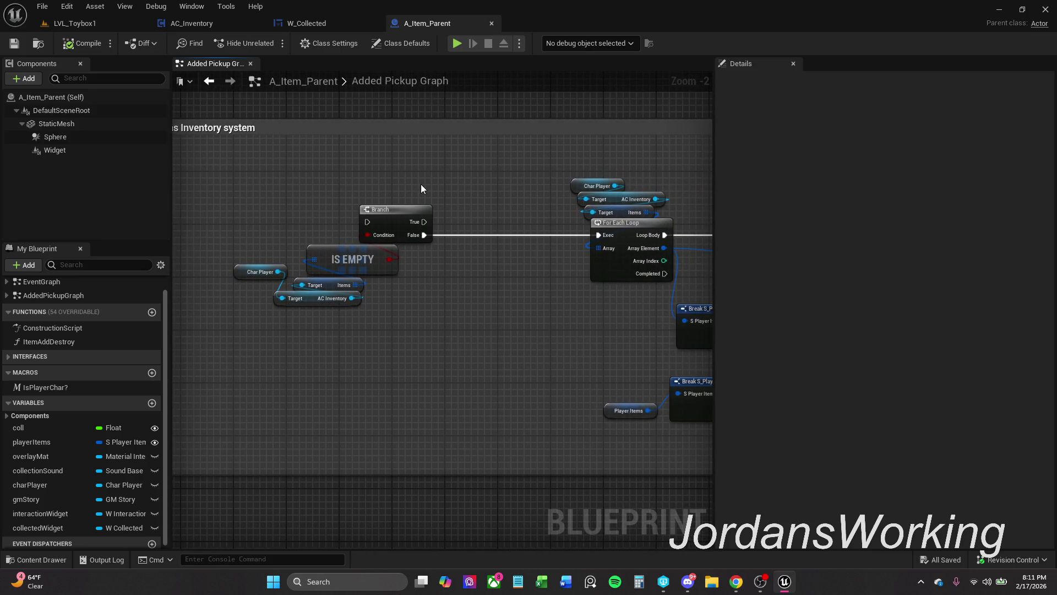
{"action": "mouse_move", "coordinate": [420, 188]}
{"action": "left_mouse_down"}
{"action": "mouse_move", "coordinate": [406, 184]}
{"action": "mouse_move", "coordinate": [402, 194]}
{"action": "left_mouse_up"}
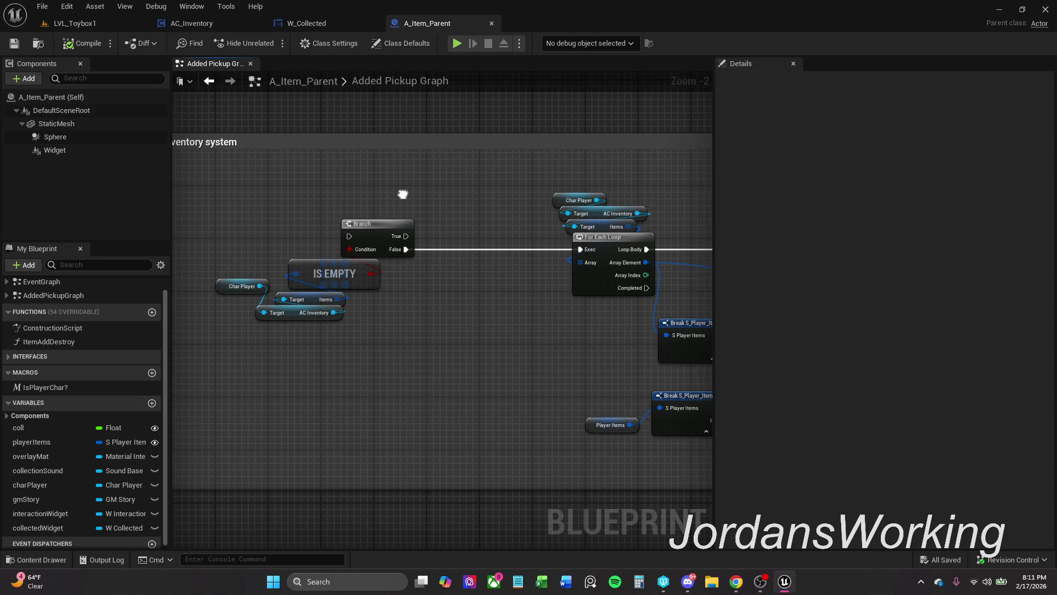
{"action": "scroll", "coordinate": [404, 197], "scroll_direction": "down", "scroll_amount": 3}
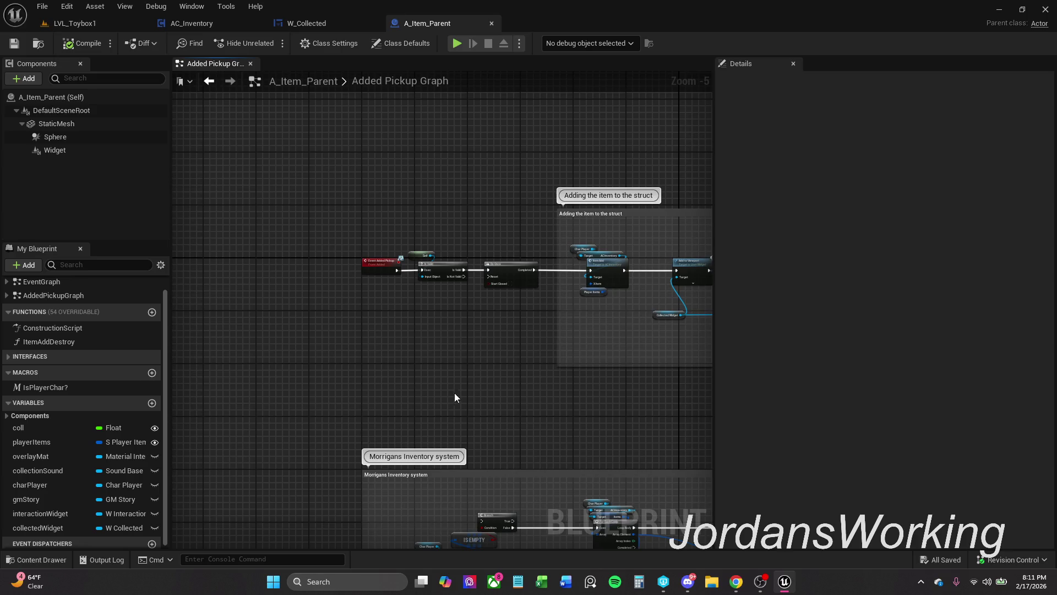
{"action": "left_click_drag", "start_coordinate": [452, 386], "coordinate": [381, 182]}
{"action": "scroll", "coordinate": [525, 317], "scroll_direction": "up", "scroll_amount": 3}
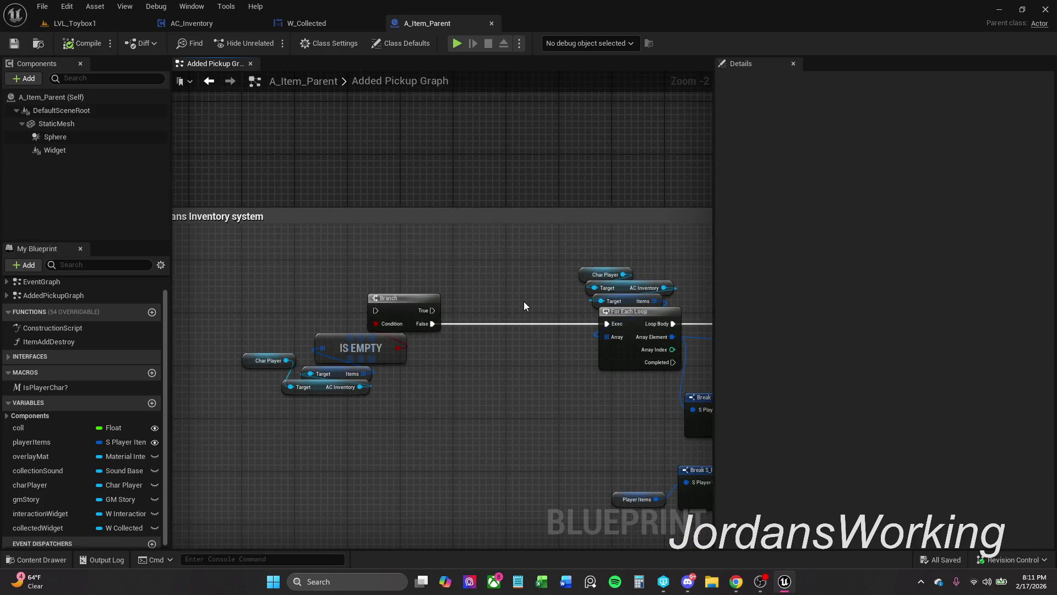
{"action": "mouse_move", "coordinate": [523, 304]}
{"action": "left_mouse_down"}
{"action": "mouse_move", "coordinate": [314, 274]}
{"action": "mouse_move", "coordinate": [174, 198]}
{"action": "mouse_move", "coordinate": [231, 262]}
{"action": "mouse_move", "coordinate": [424, 545]}
{"action": "mouse_move", "coordinate": [438, 470]}
{"action": "mouse_move", "coordinate": [364, 369]}
{"action": "mouse_move", "coordinate": [425, 432]}
{"action": "mouse_move", "coordinate": [337, 337]}
{"action": "mouse_move", "coordinate": [501, 427]}
{"action": "mouse_move", "coordinate": [428, 339]}
{"action": "mouse_move", "coordinate": [332, 286]}
{"action": "mouse_move", "coordinate": [304, 285]}
{"action": "mouse_move", "coordinate": [314, 283]}
{"action": "left_mouse_up"}
{"action": "scroll", "coordinate": [174, 198], "scroll_direction": "down", "scroll_amount": 1}
{"action": "scroll", "coordinate": [179, 205], "scroll_direction": "down", "scroll_amount": 2}
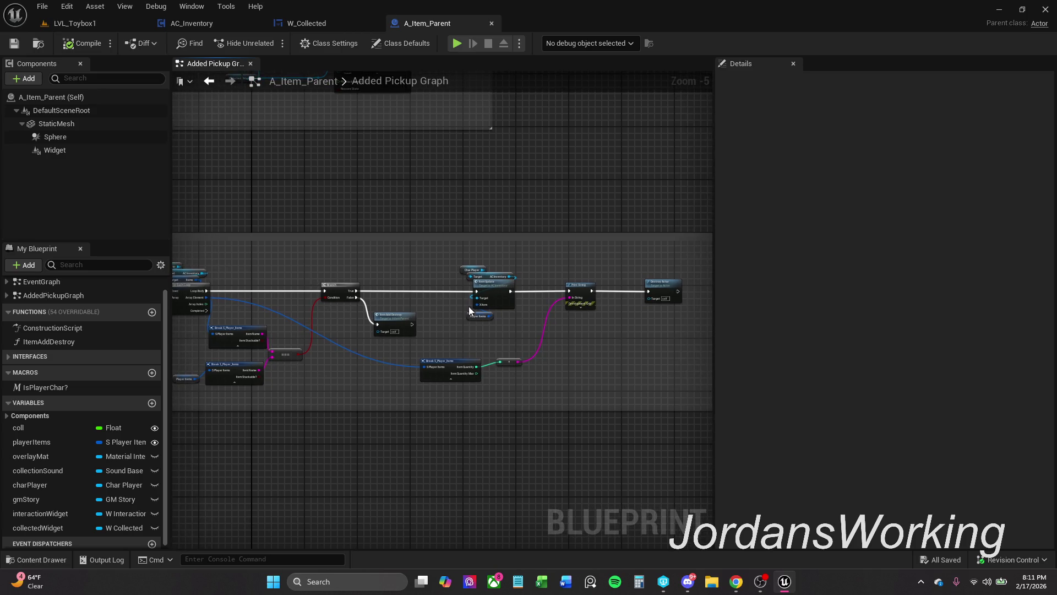
{"action": "scroll", "coordinate": [434, 300], "scroll_direction": "up", "scroll_amount": 1}
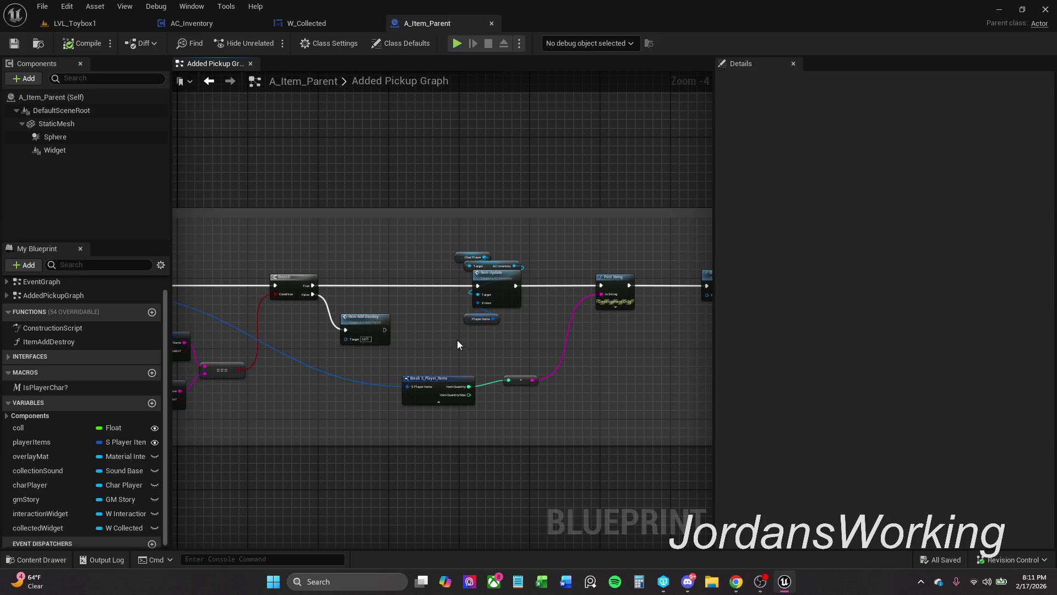
{"action": "mouse_move", "coordinate": [410, 255]}
{"action": "left_mouse_down"}
{"action": "mouse_move", "coordinate": [347, 250]}
{"action": "mouse_move", "coordinate": [349, 231]}
{"action": "mouse_move", "coordinate": [618, 501]}
{"action": "mouse_move", "coordinate": [483, 367]}
{"action": "mouse_move", "coordinate": [580, 393]}
{"action": "mouse_move", "coordinate": [567, 298]}
{"action": "left_mouse_up"}
{"action": "scroll", "coordinate": [494, 367], "scroll_direction": "down", "scroll_amount": 1}
{"action": "left_click_drag", "start_coordinate": [377, 401], "coordinate": [379, 452]}
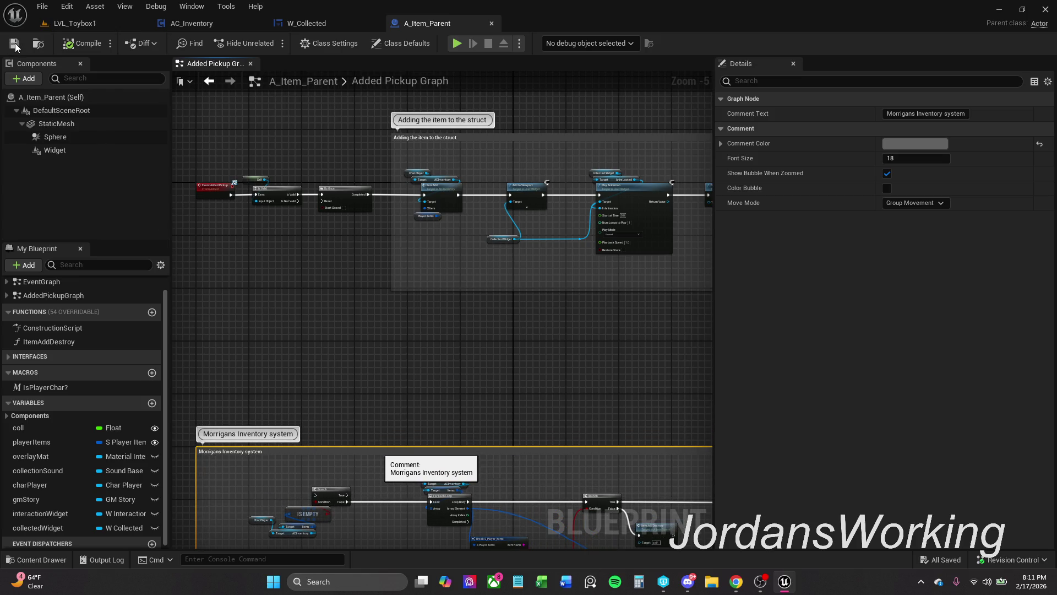
{"action": "left_click", "coordinate": [164, 117]}
- Save A_Item_Parent and start a play test in LVL_Toybox1
{"action": "left_click", "coordinate": [14, 43]}
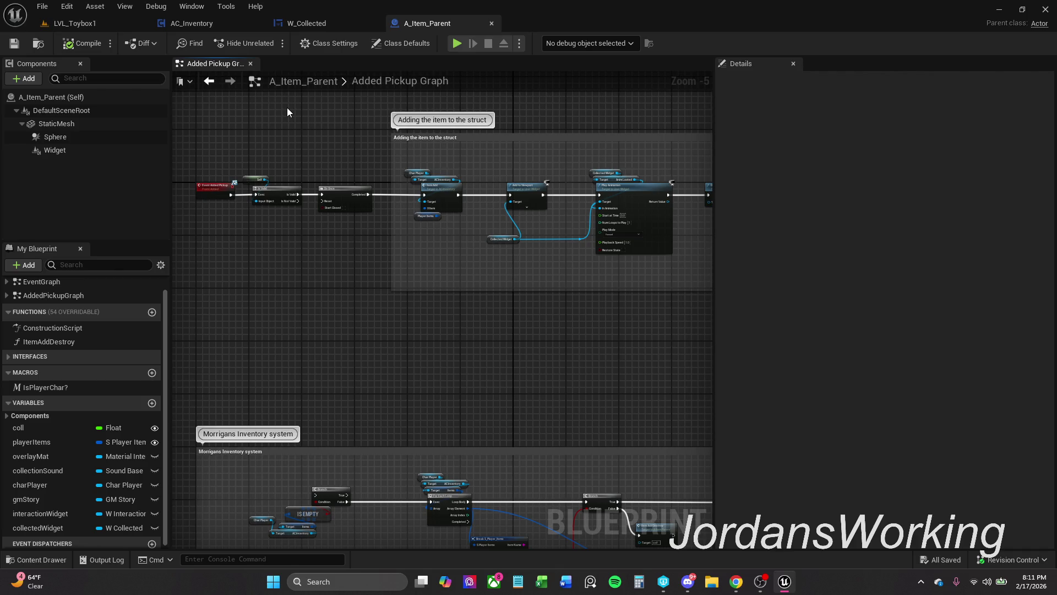
{"action": "left_click", "coordinate": [91, 24]}
{"action": "left_click", "coordinate": [268, 43]}
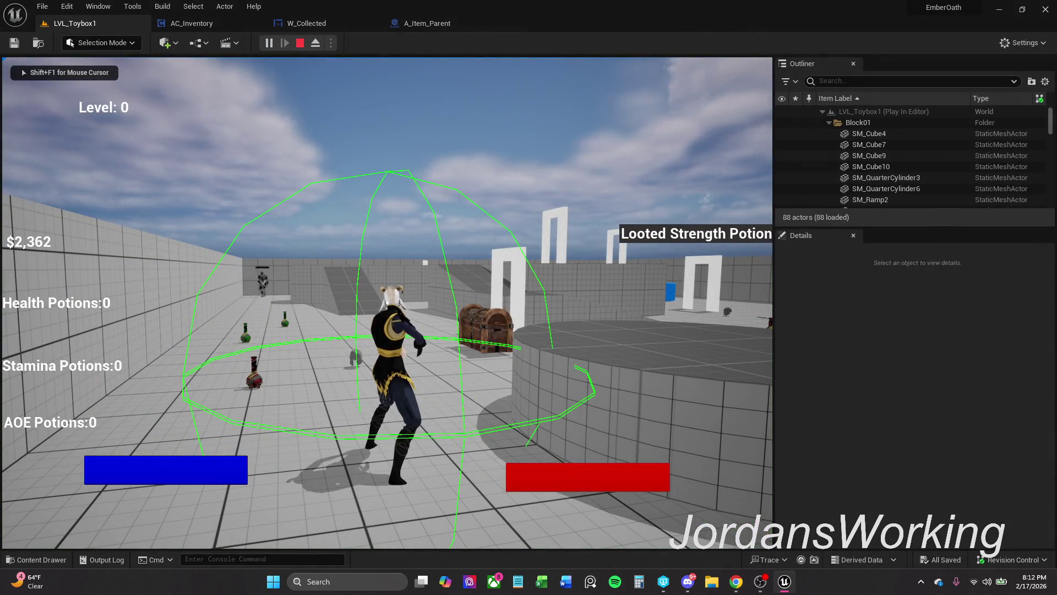
- Stop the play test, glance at W_Collected, and return to A_Item_Parent's pickup graph
{"action": "key", "text": "Escape"}
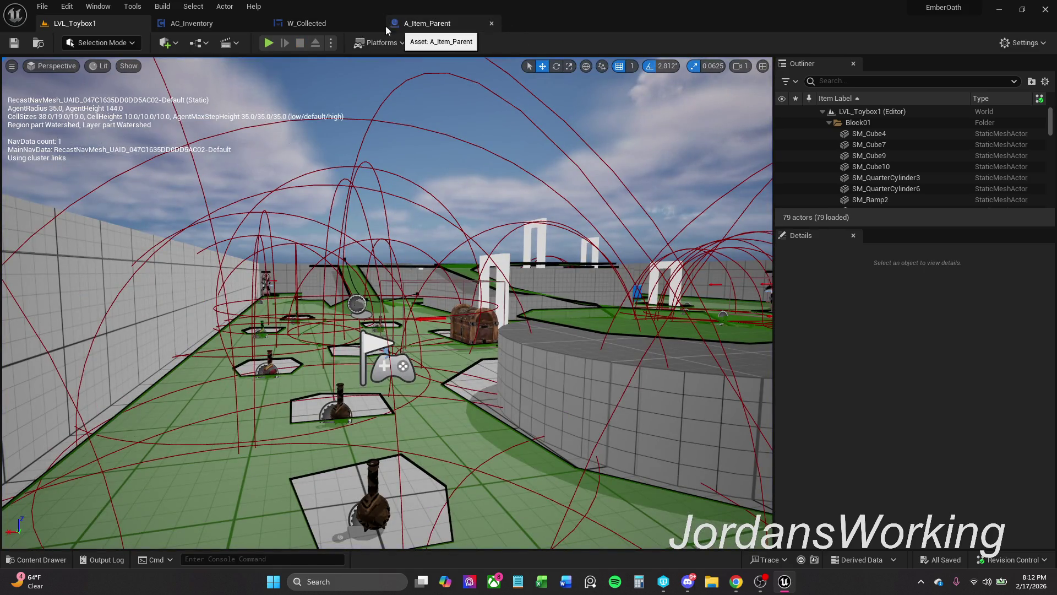
{"action": "left_click", "coordinate": [423, 24]}
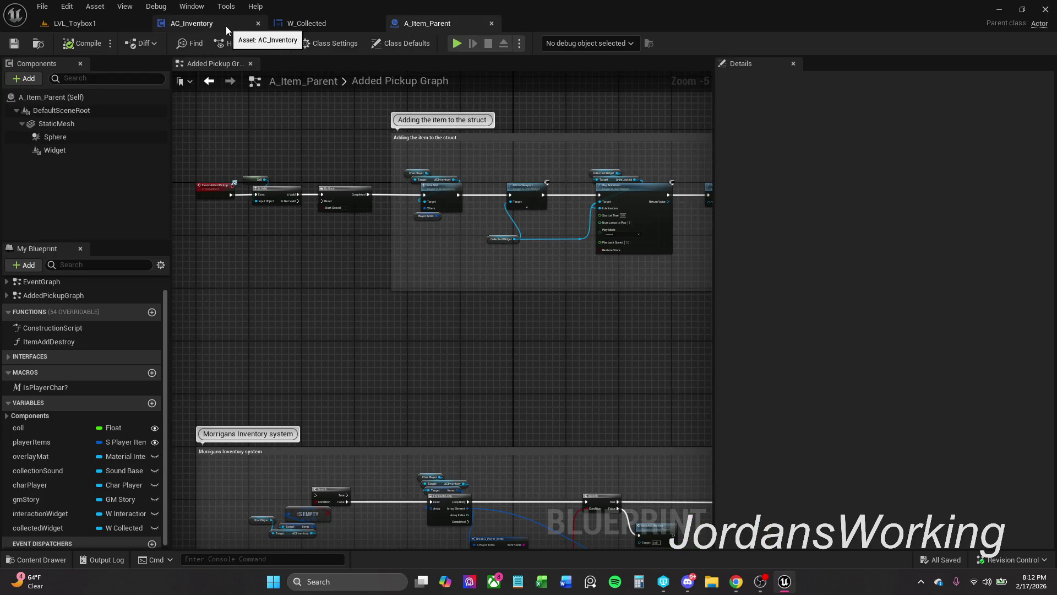
{"action": "left_click", "coordinate": [322, 24]}
{"action": "left_click", "coordinate": [451, 25]}
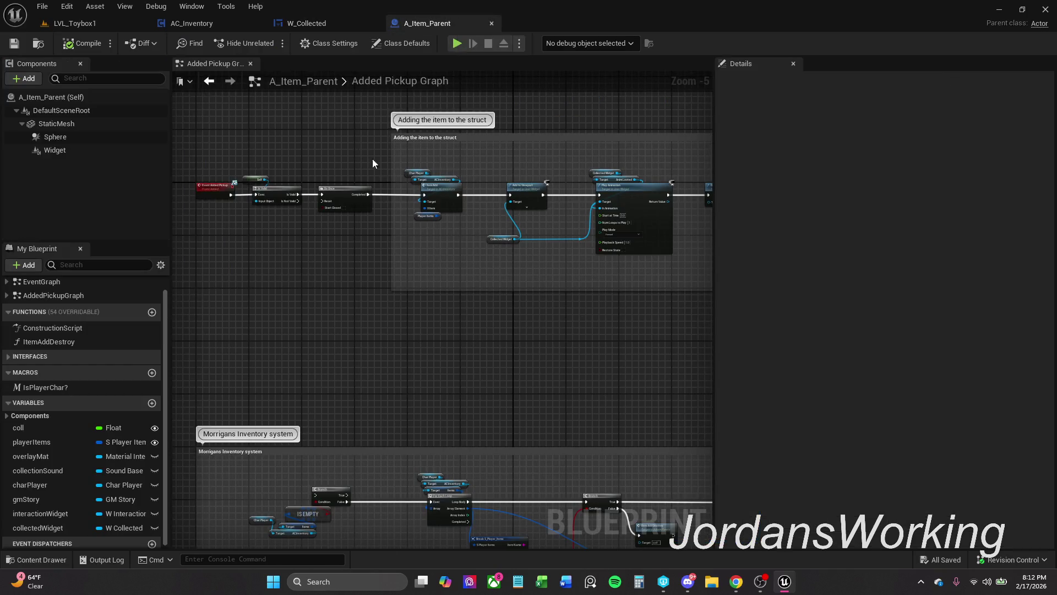
- Shift the Play Animation and Destroy Actor nodes slightly to the right
{"action": "scroll", "coordinate": [622, 184], "scroll_direction": "up", "scroll_amount": 3}
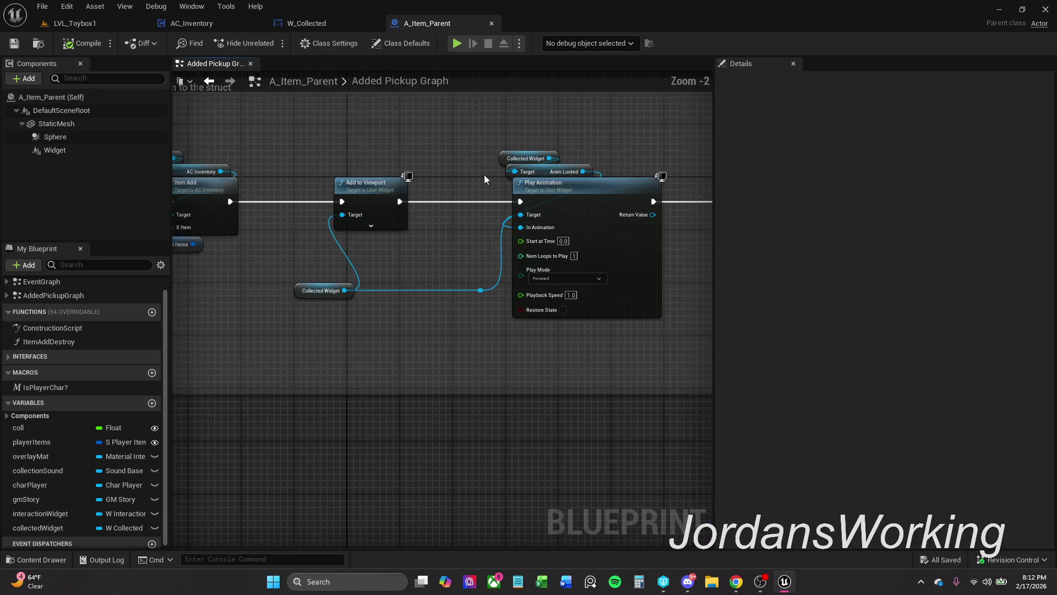
{"action": "mouse_move", "coordinate": [388, 201]}
{"action": "left_mouse_down"}
{"action": "mouse_move", "coordinate": [337, 191]}
{"action": "mouse_move", "coordinate": [419, 198]}
{"action": "left_mouse_up"}
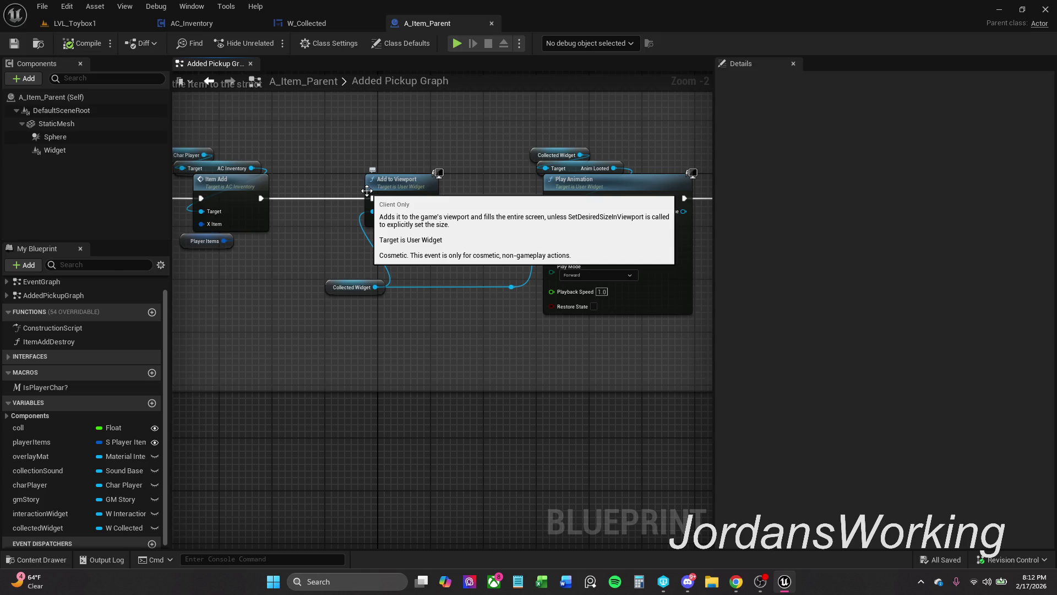
{"action": "scroll", "coordinate": [472, 183], "scroll_direction": "down", "scroll_amount": 2}
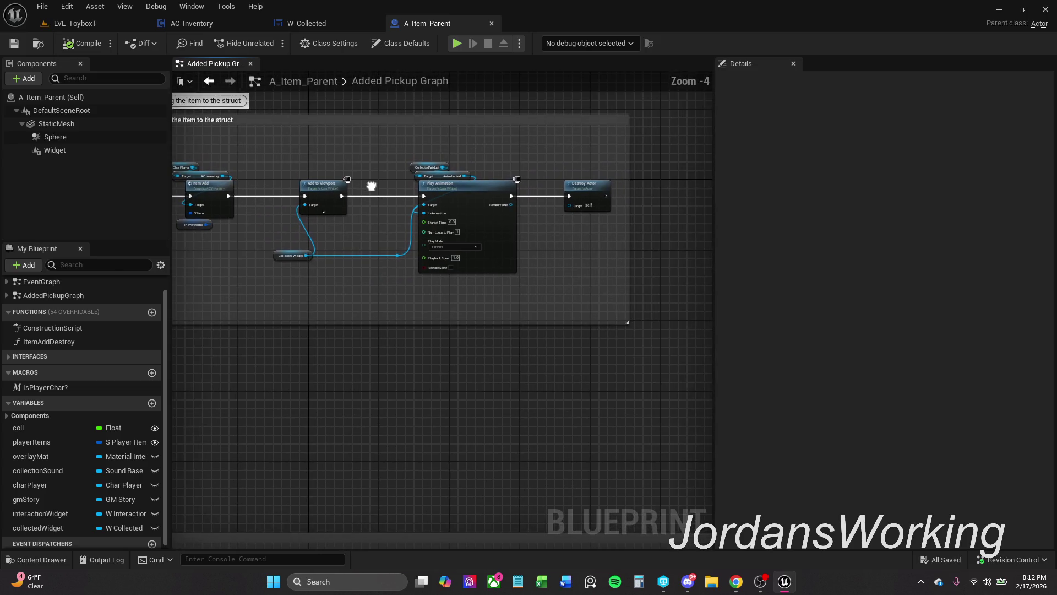
{"action": "left_click_drag", "start_coordinate": [389, 148], "coordinate": [647, 311]}
{"action": "left_click_drag", "start_coordinate": [448, 190], "coordinate": [514, 190]}
- Add Is Playing Animation from Collected Widget and a Branch on it after Add to Viewport
{"action": "left_click", "coordinate": [371, 171]}
{"action": "scroll", "coordinate": [314, 258], "scroll_direction": "up", "scroll_amount": 3}
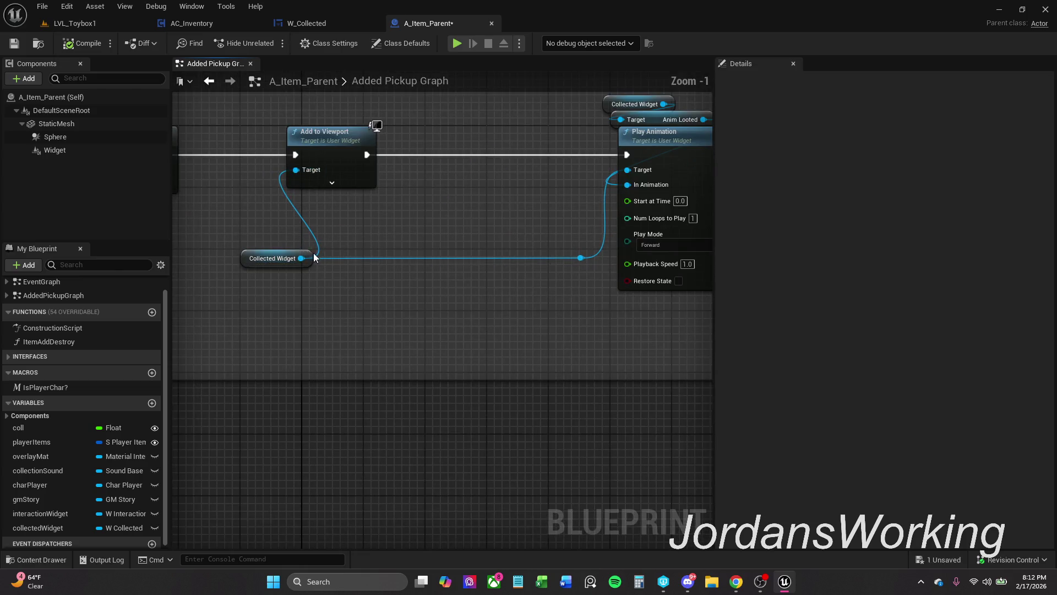
{"action": "left_click_drag", "start_coordinate": [302, 258], "coordinate": [405, 219]}
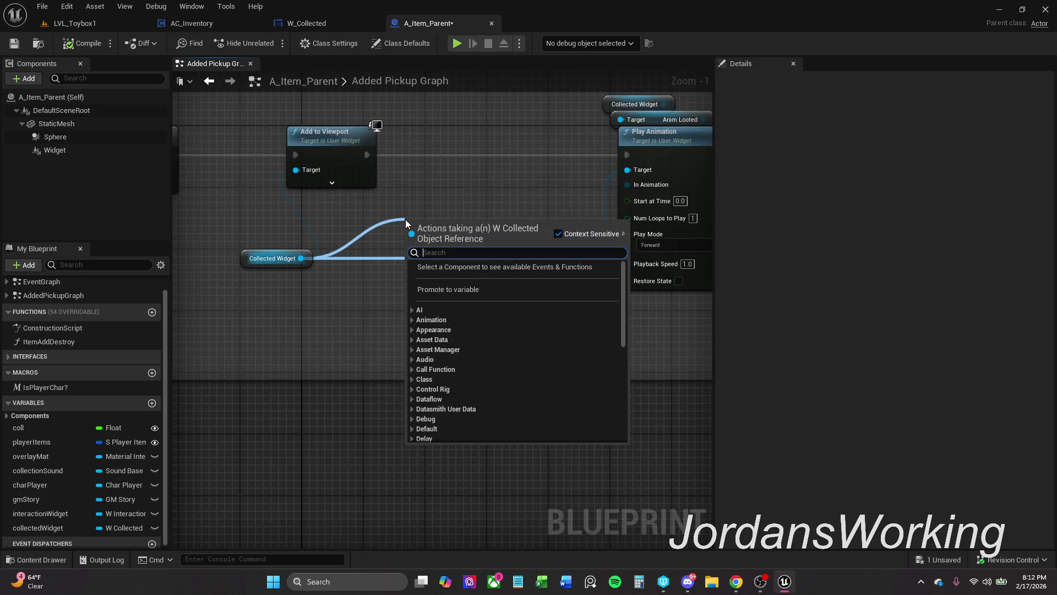
{"action": "type", "text": "is pla"}
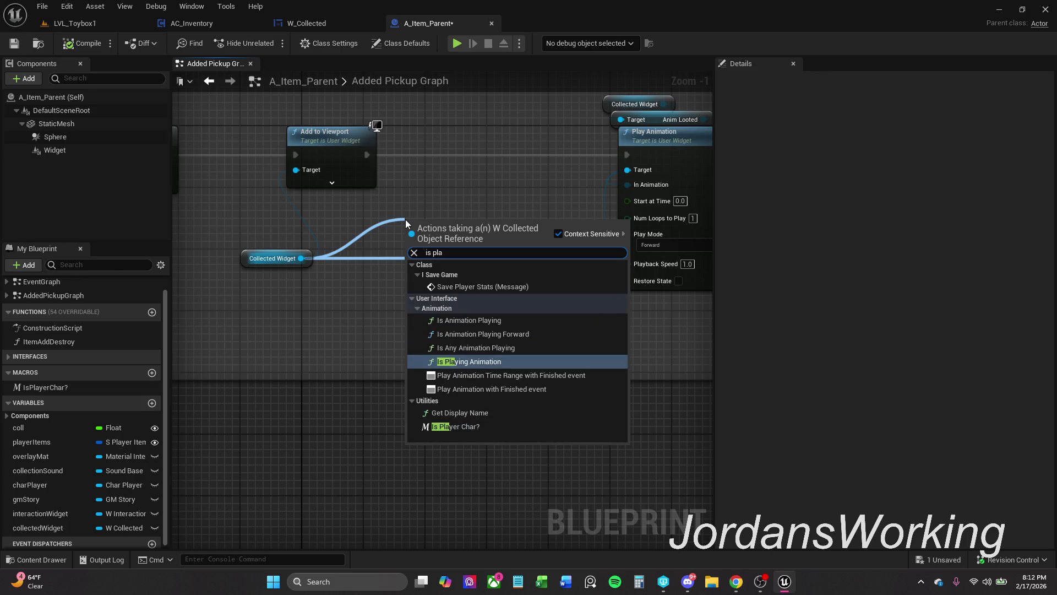
{"action": "key", "text": "Return"}
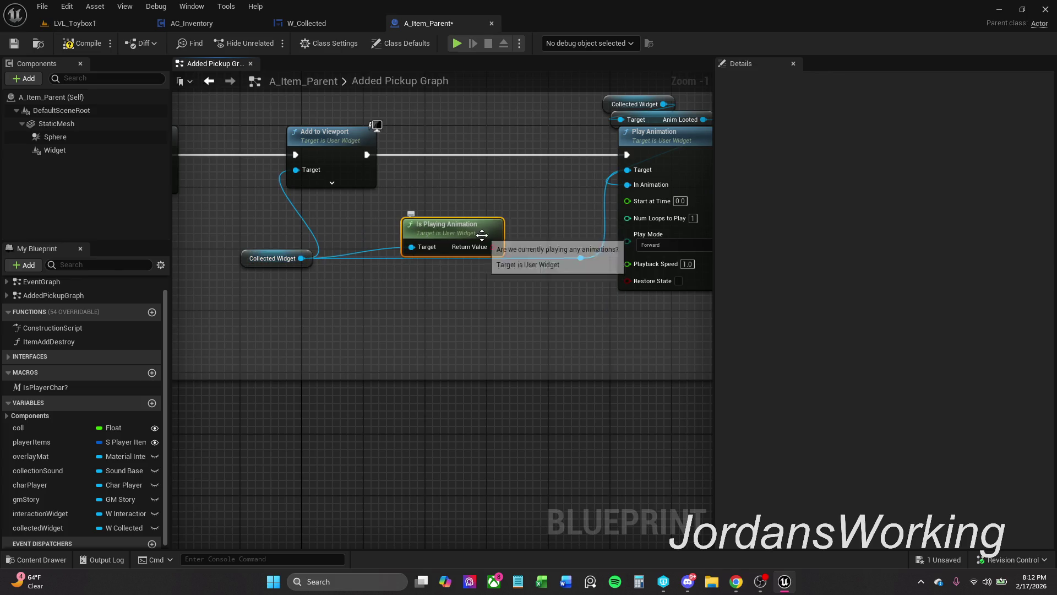
{"action": "left_click", "coordinate": [485, 186]}
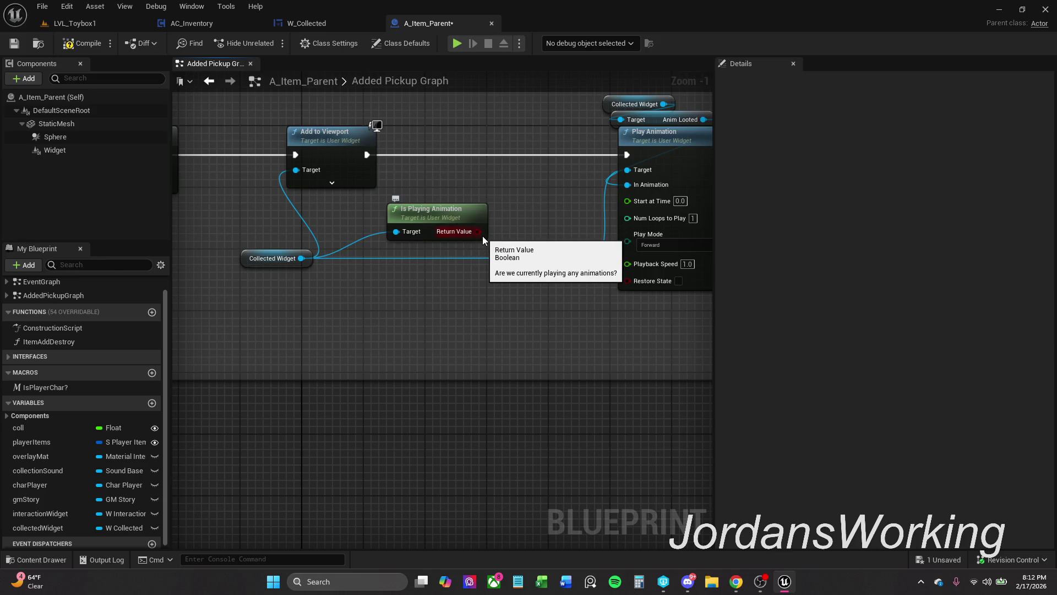
{"action": "left_click", "coordinate": [482, 230]}
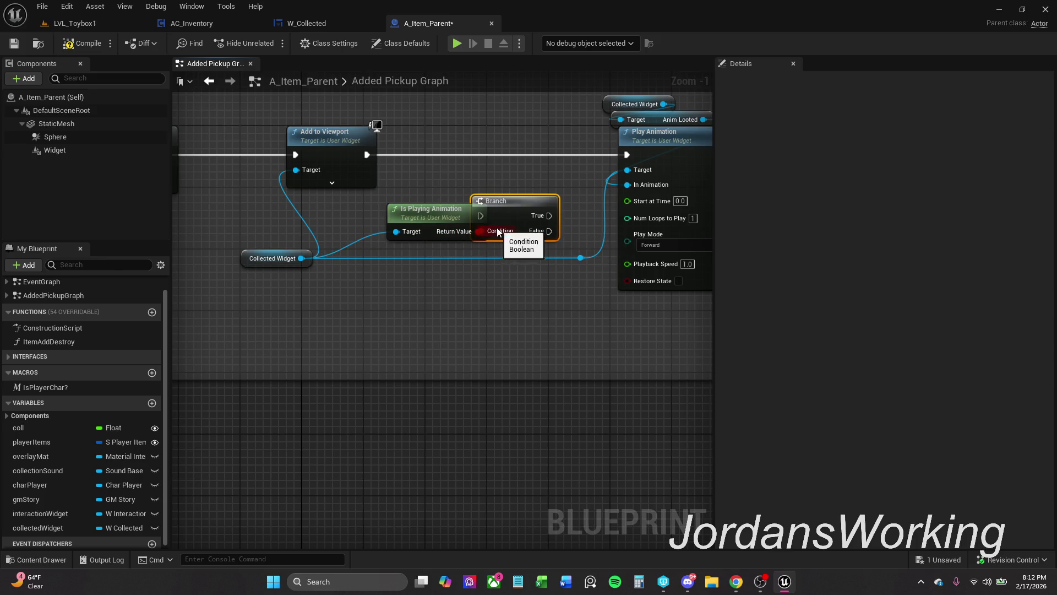
{"action": "mouse_move", "coordinate": [516, 210]}
{"action": "left_mouse_down"}
{"action": "mouse_move", "coordinate": [512, 154]}
{"action": "mouse_move", "coordinate": [501, 149]}
{"action": "mouse_move", "coordinate": [366, 157]}
{"action": "left_mouse_up"}
- Insert a NOT Boolean between Is Playing Animation's Return Value and the Branch Condition
{"action": "mouse_move", "coordinate": [441, 212]}
{"action": "left_mouse_down"}
{"action": "mouse_move", "coordinate": [394, 212]}
{"action": "mouse_move", "coordinate": [452, 211]}
{"action": "left_mouse_up"}
{"action": "type", "text": "not b"}
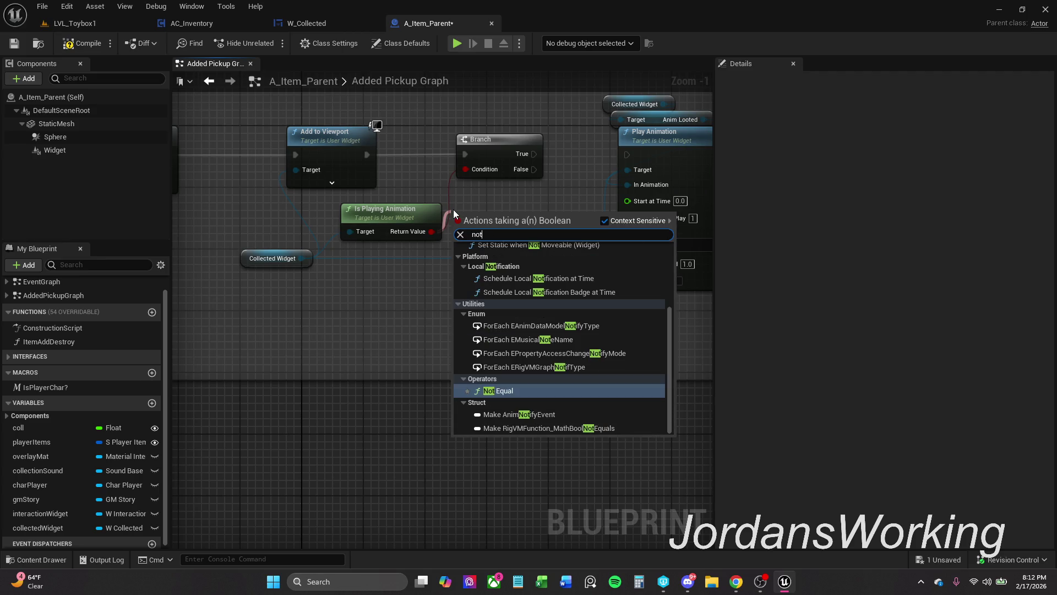
{"action": "key", "text": "Return"}
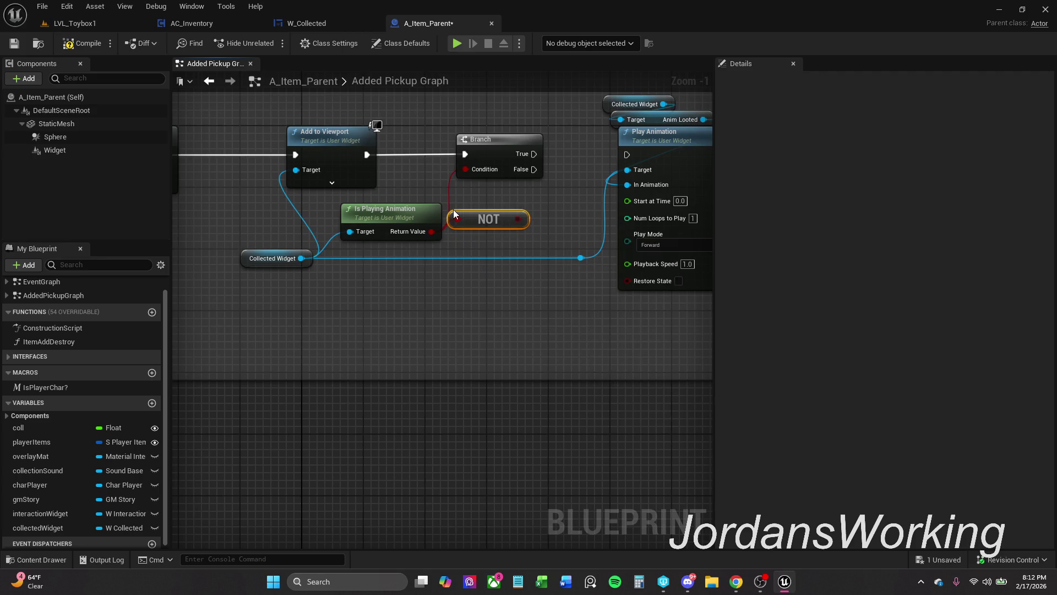
{"action": "left_click_drag", "start_coordinate": [519, 219], "coordinate": [467, 169]}
{"action": "mouse_move", "coordinate": [490, 211]}
{"action": "left_mouse_down"}
{"action": "mouse_move", "coordinate": [493, 193]}
{"action": "mouse_move", "coordinate": [466, 187]}
{"action": "mouse_move", "coordinate": [451, 191]}
{"action": "mouse_move", "coordinate": [444, 216]}
{"action": "left_mouse_up"}
{"action": "left_click", "coordinate": [509, 203]}
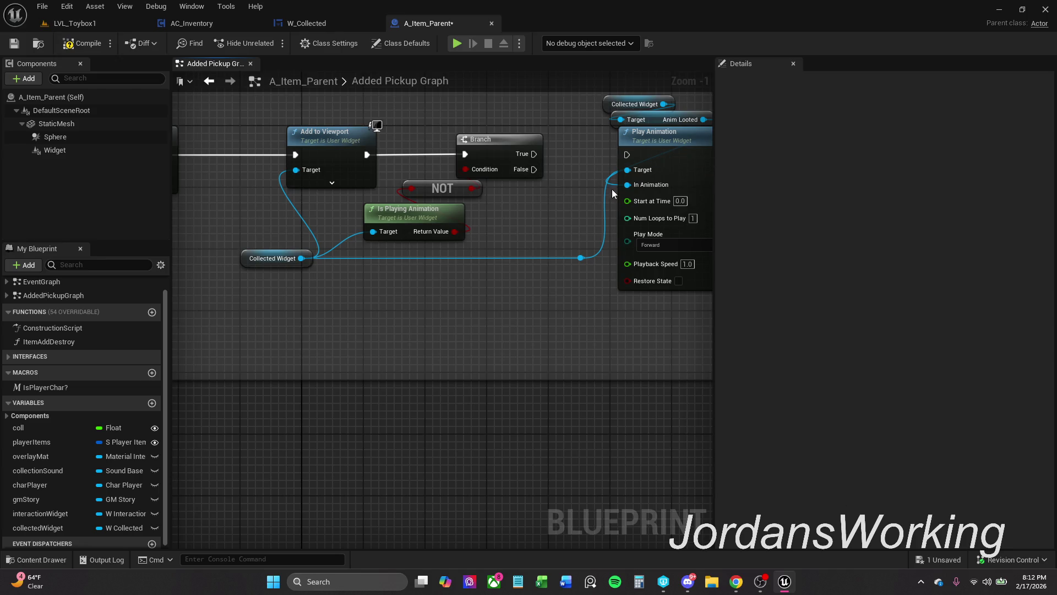
- Connect the Branch's True output to Play Animation and tidy the NOT node
{"action": "left_click_drag", "start_coordinate": [604, 177], "coordinate": [560, 183]}
{"action": "left_click_drag", "start_coordinate": [407, 194], "coordinate": [407, 201]}
{"action": "left_click", "coordinate": [486, 185]}
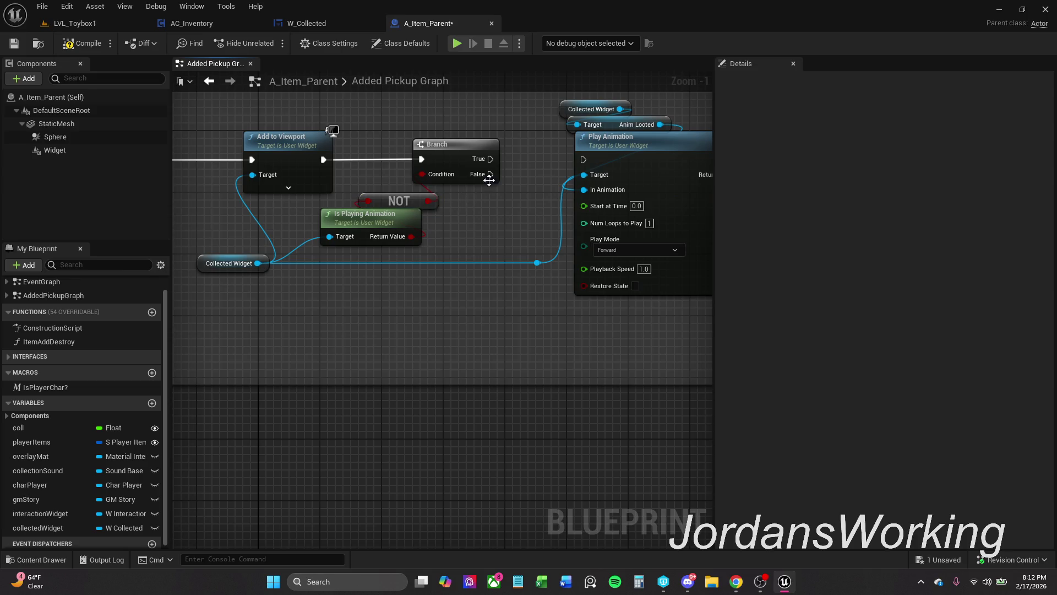
{"action": "left_click_drag", "start_coordinate": [490, 159], "coordinate": [584, 160]}
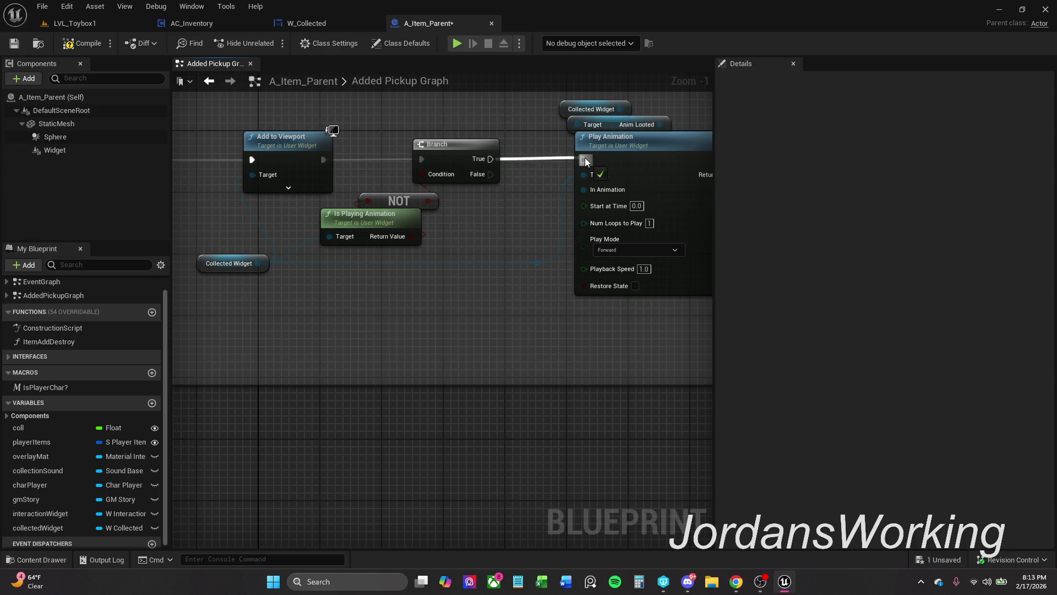
{"action": "left_click_drag", "start_coordinate": [406, 193], "coordinate": [428, 186]}
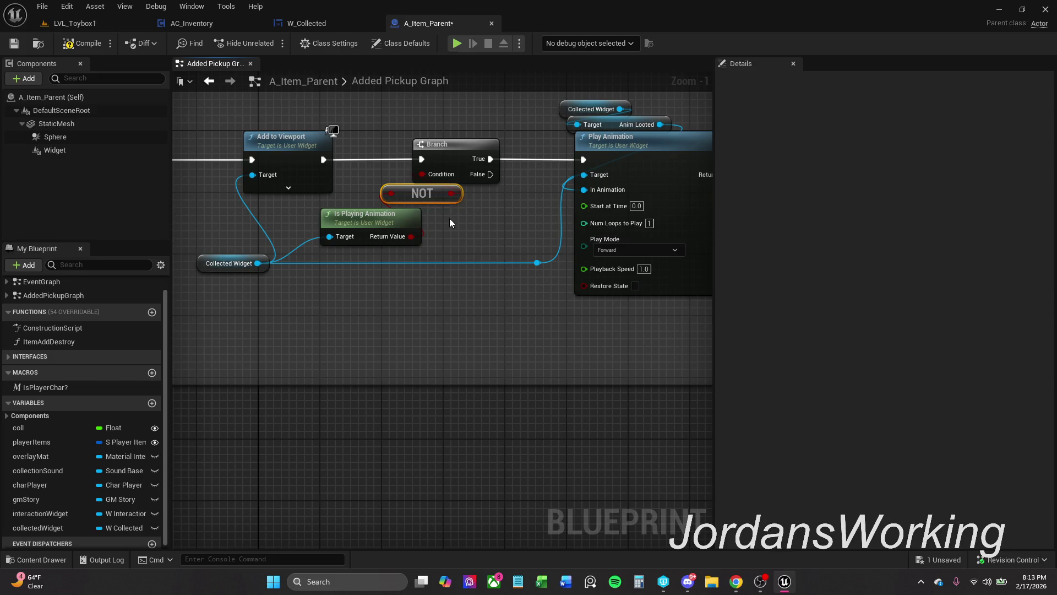
{"action": "left_click_drag", "start_coordinate": [409, 228], "coordinate": [408, 220]}
{"action": "left_click", "coordinate": [448, 223]}
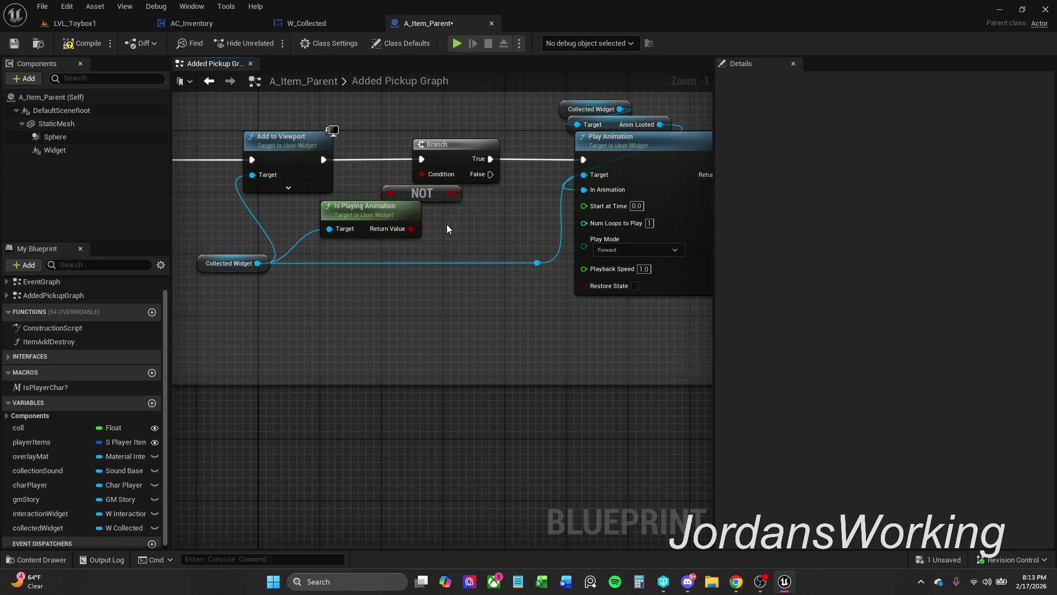
{"action": "key", "text": "ctrl+z"}
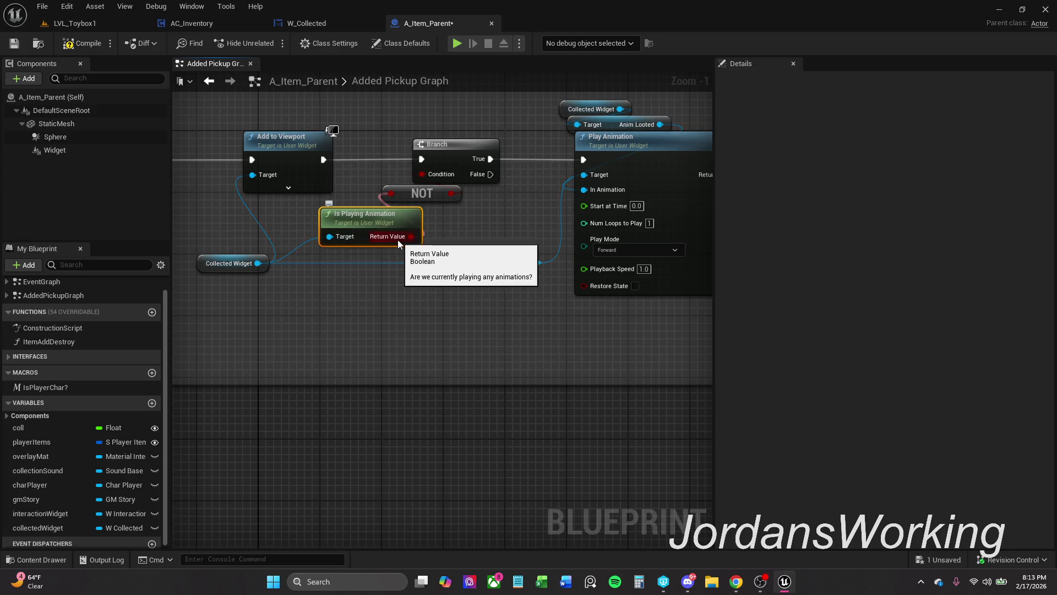
- Review the rest of the chain, then compile and save A_Item_Parent
{"action": "left_click_drag", "start_coordinate": [470, 214], "coordinate": [444, 230]}
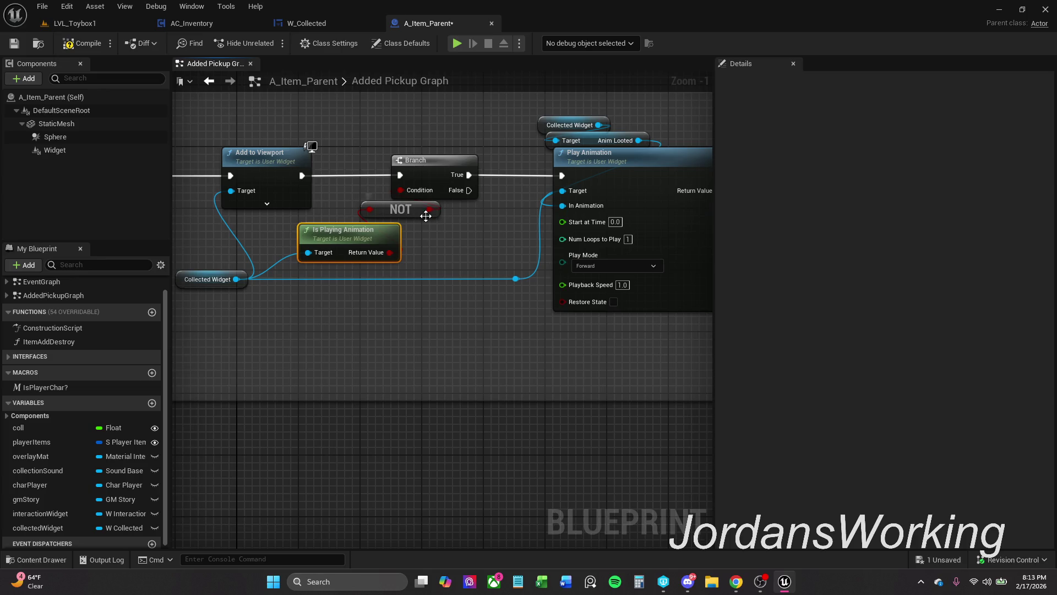
{"action": "scroll", "coordinate": [418, 209], "scroll_direction": "down", "scroll_amount": 1}
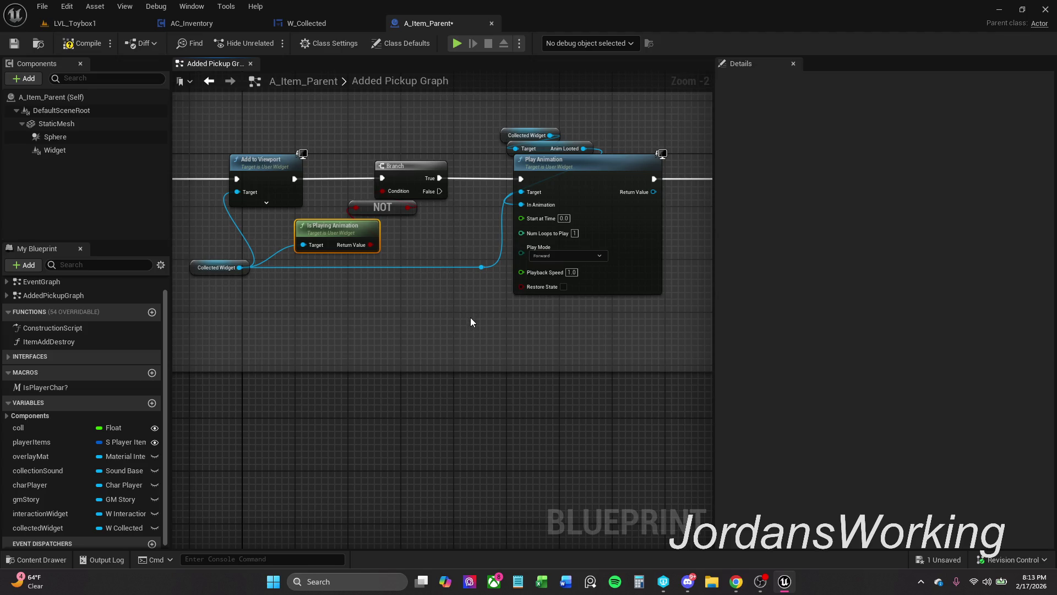
{"action": "left_click_drag", "start_coordinate": [451, 180], "coordinate": [341, 179]}
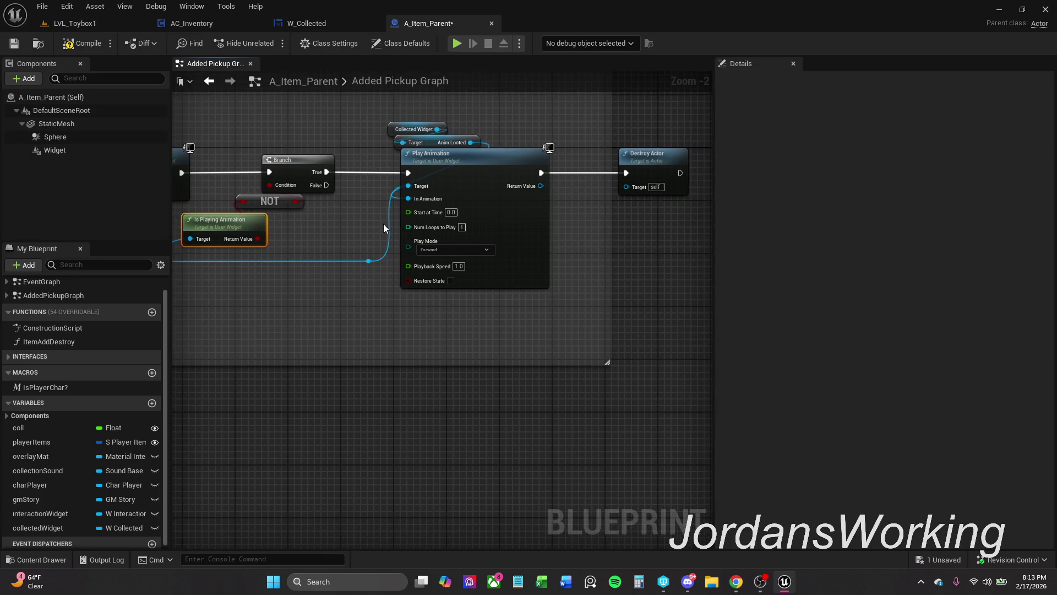
{"action": "left_click_drag", "start_coordinate": [382, 223], "coordinate": [444, 200]}
{"action": "left_click", "coordinate": [82, 43]}
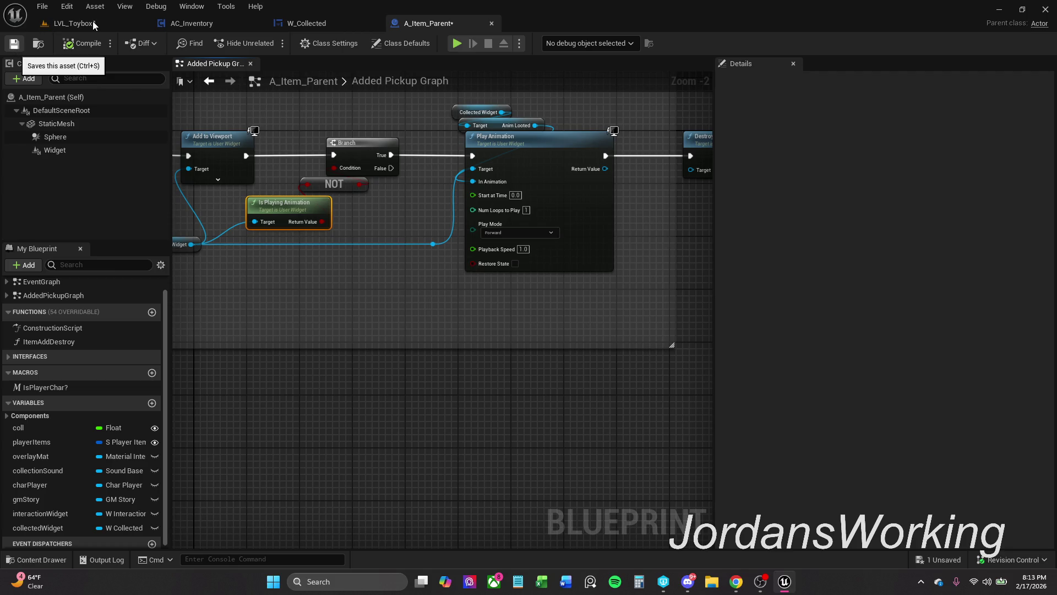
{"action": "key", "text": "ctrl+s"}
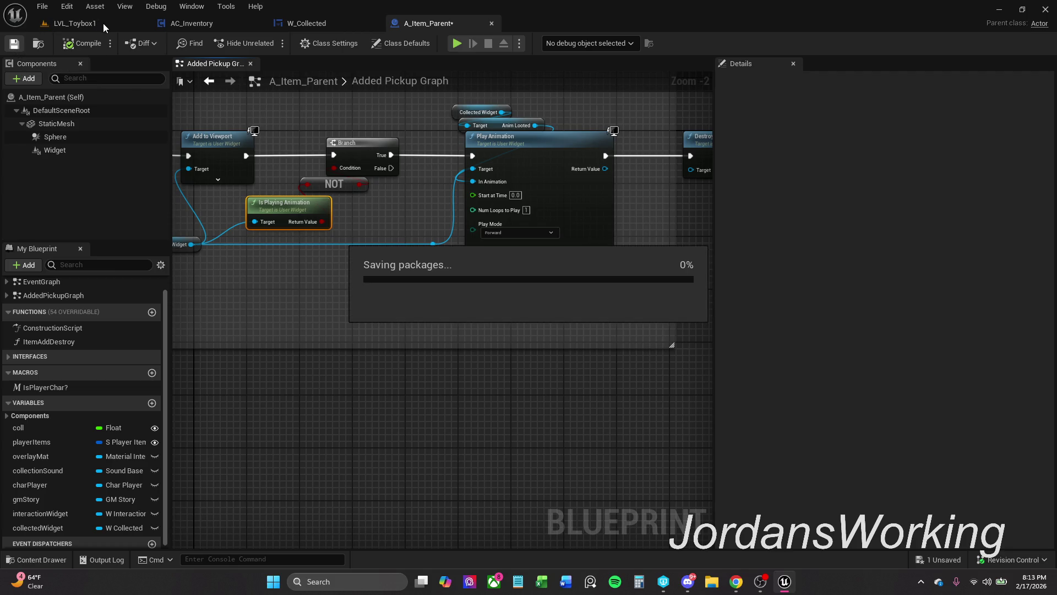
- Play-test LVL_Toybox1 by picking up a potion, then return to A_Item_Parent
{"action": "left_click", "coordinate": [104, 23]}
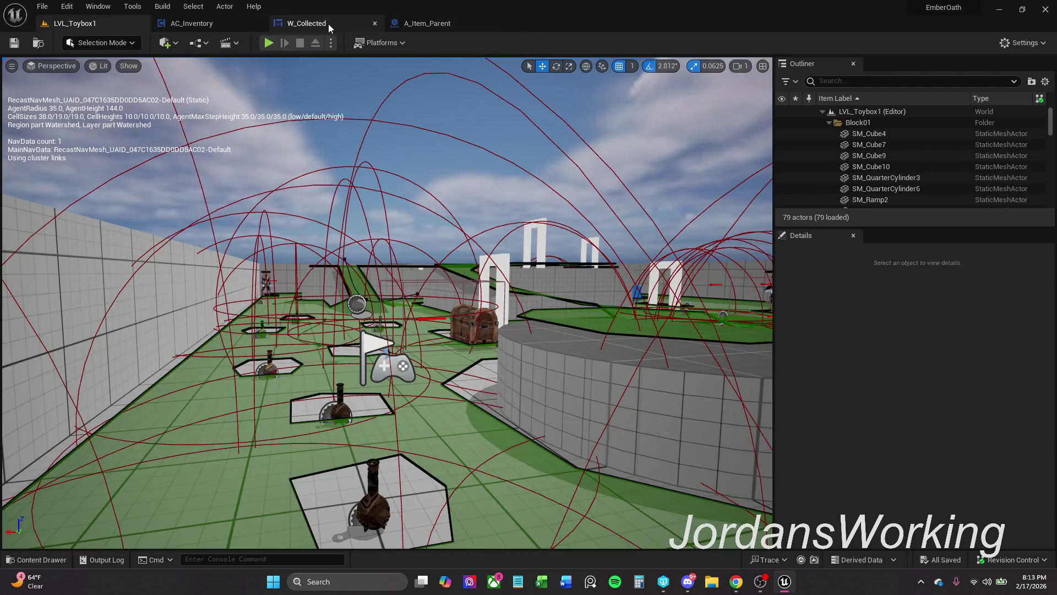
{"action": "left_click", "coordinate": [269, 43]}
{"action": "key", "text": "e"}
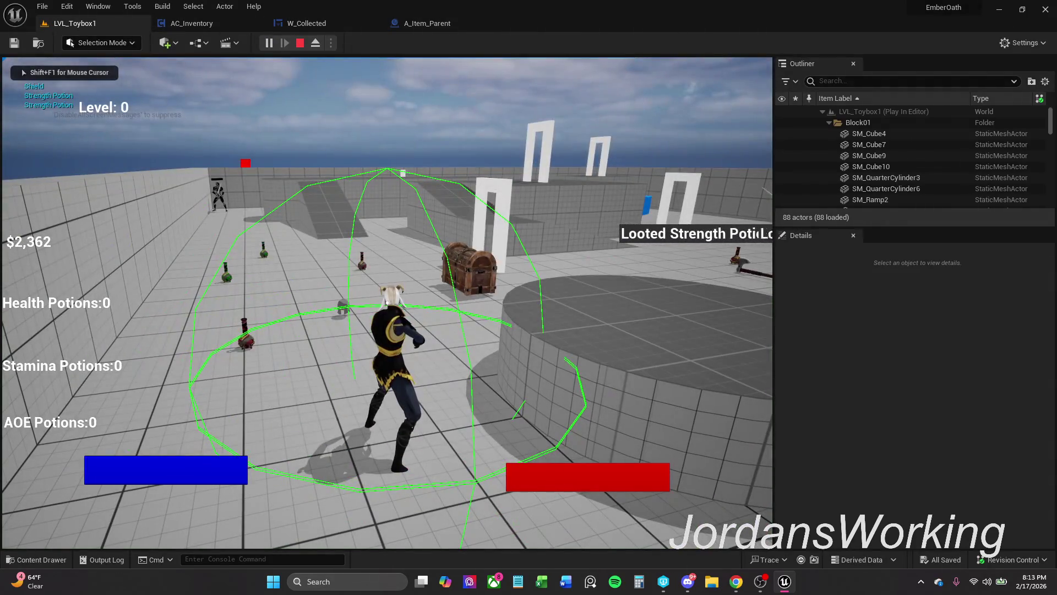
{"action": "key", "text": "Escape"}
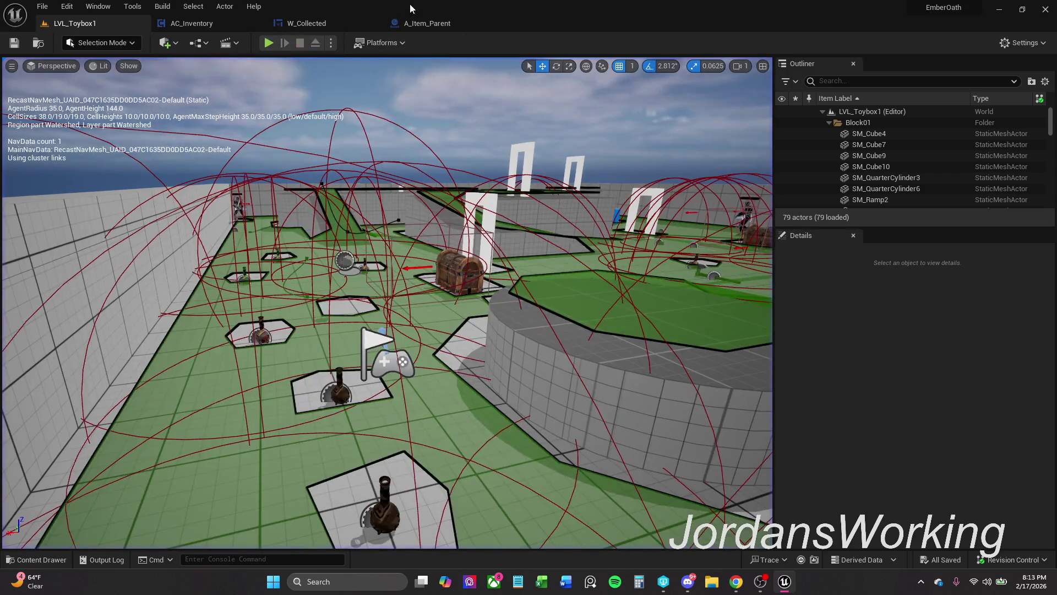
{"action": "left_click", "coordinate": [216, 23]}
{"action": "left_click", "coordinate": [435, 25]}
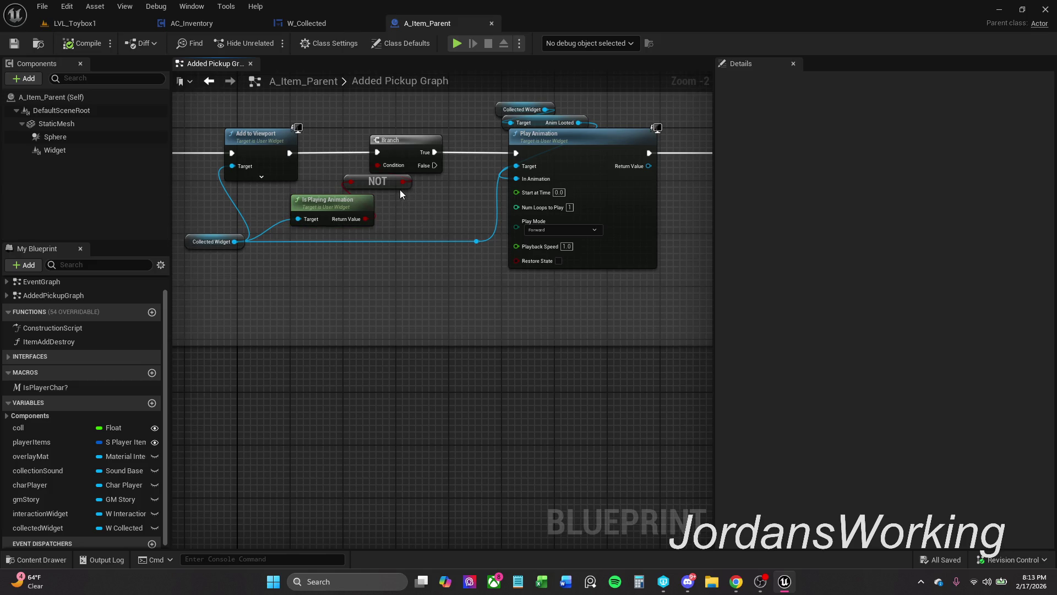
- Delete the NOT node and wire Return Value straight into the Branch Condition
{"action": "left_click", "coordinate": [394, 185]}
{"action": "key", "text": "Delete"}
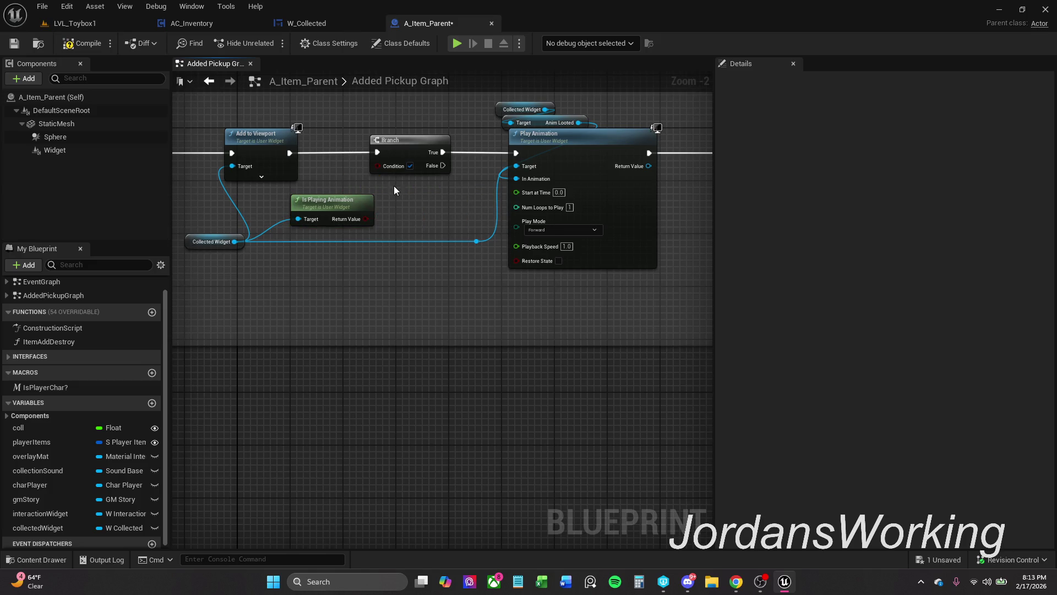
{"action": "left_click_drag", "start_coordinate": [365, 219], "coordinate": [386, 163]}
{"action": "left_click_drag", "start_coordinate": [330, 200], "coordinate": [344, 194]}
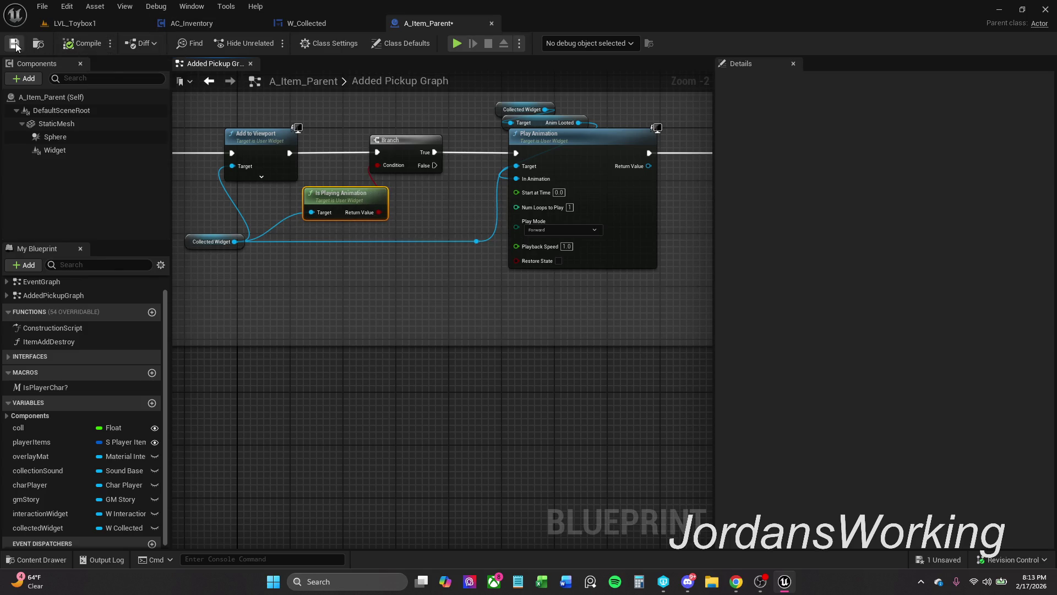
- Play-test LVL_Toybox1 again, then return to the A_Item_Parent graph
{"action": "left_click", "coordinate": [108, 22]}
{"action": "left_click", "coordinate": [269, 43]}
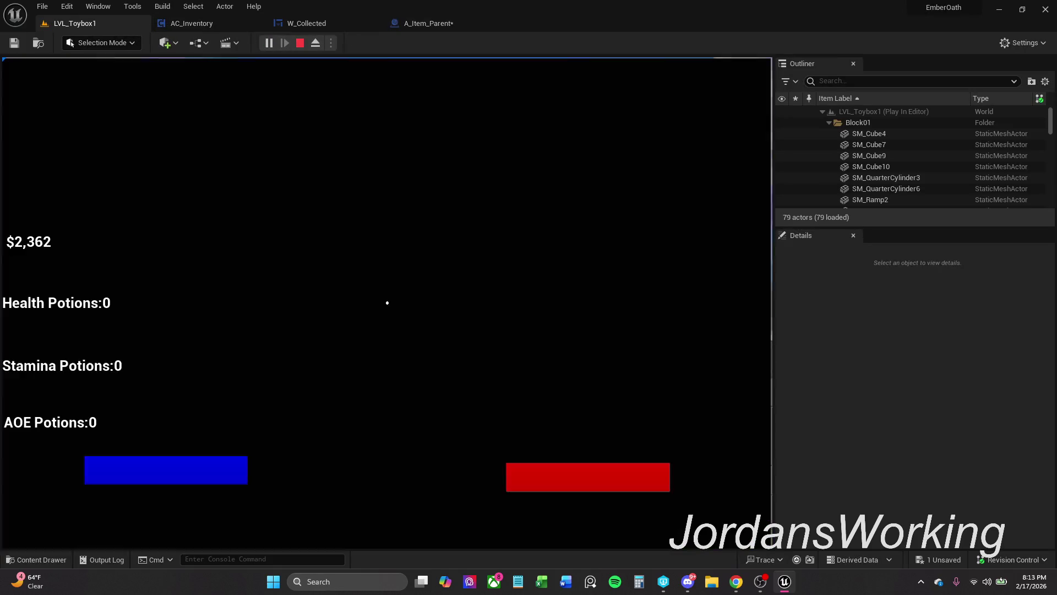
{"action": "key", "text": "w"}
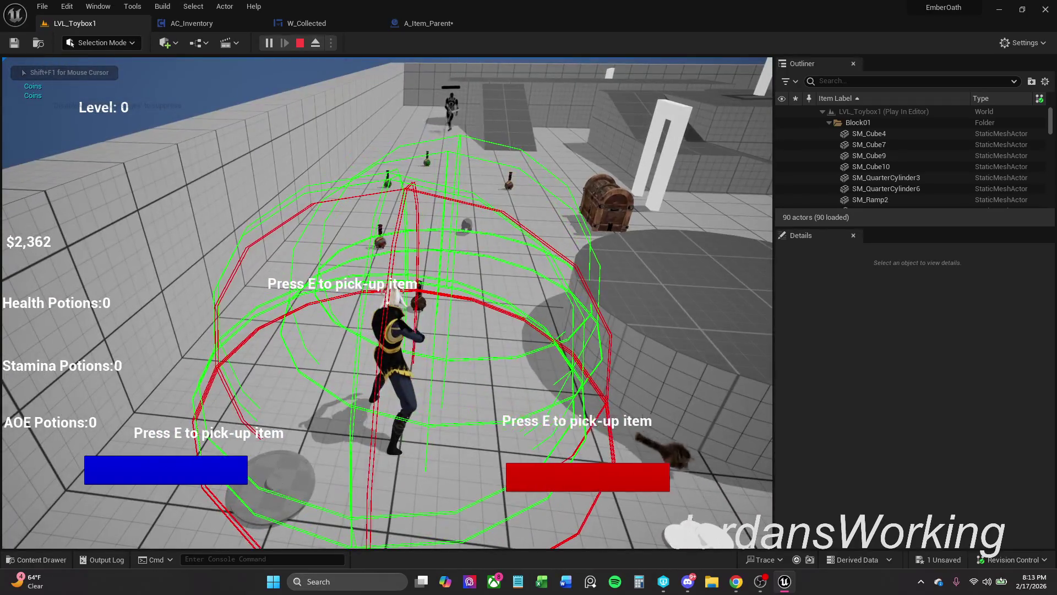
{"action": "key", "text": "Escape"}
{"action": "left_click", "coordinate": [455, 20]}
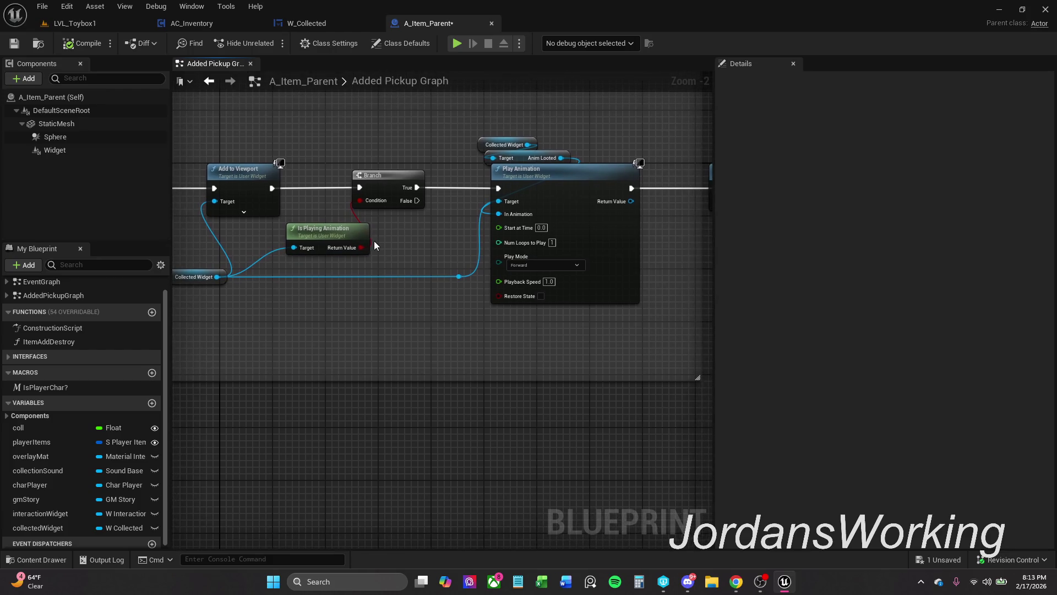
- Move Is Playing Animation slightly left beside the Branch
{"action": "mouse_move", "coordinate": [335, 246]}
{"action": "left_mouse_down"}
{"action": "mouse_move", "coordinate": [312, 219]}
{"action": "mouse_move", "coordinate": [786, 205]}
{"action": "left_mouse_up"}
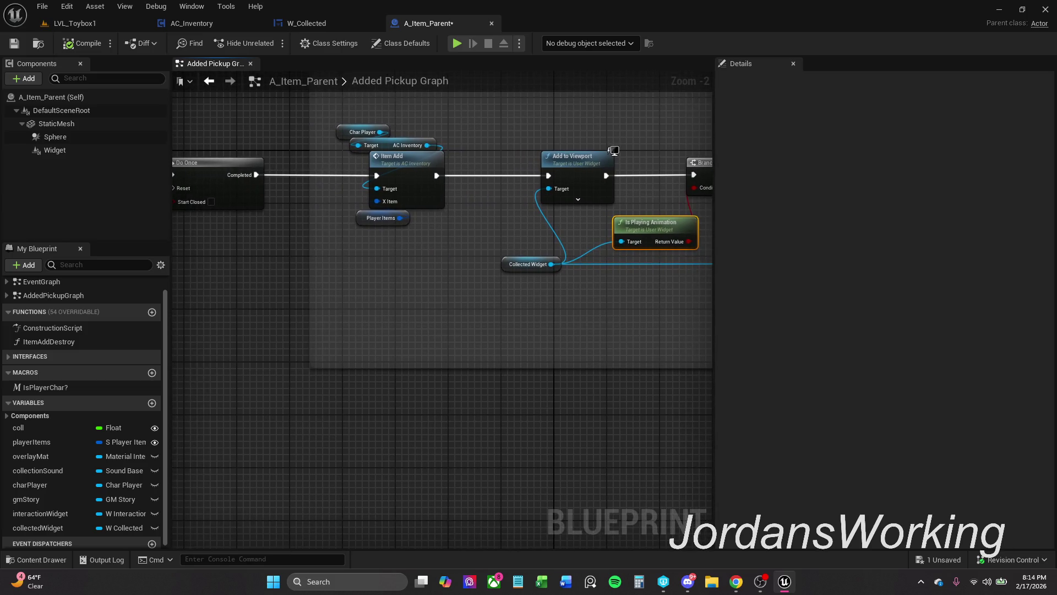
{"action": "mouse_move", "coordinate": [637, 201]}
{"action": "left_mouse_down"}
{"action": "mouse_move", "coordinate": [553, 216]}
{"action": "mouse_move", "coordinate": [465, 212]}
{"action": "left_mouse_up"}
{"action": "scroll", "coordinate": [537, 214], "scroll_direction": "down", "scroll_amount": 1}
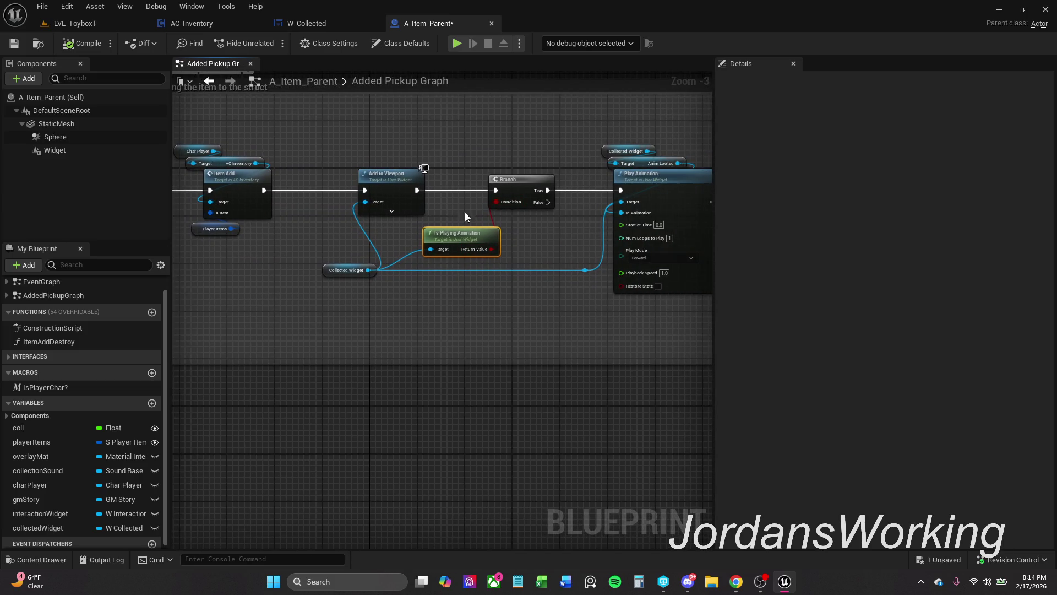
{"action": "left_click", "coordinate": [563, 219]}
{"action": "mouse_move", "coordinate": [563, 220]}
{"action": "left_mouse_down"}
{"action": "mouse_move", "coordinate": [348, 229]}
{"action": "mouse_move", "coordinate": [511, 227]}
{"action": "left_mouse_up"}
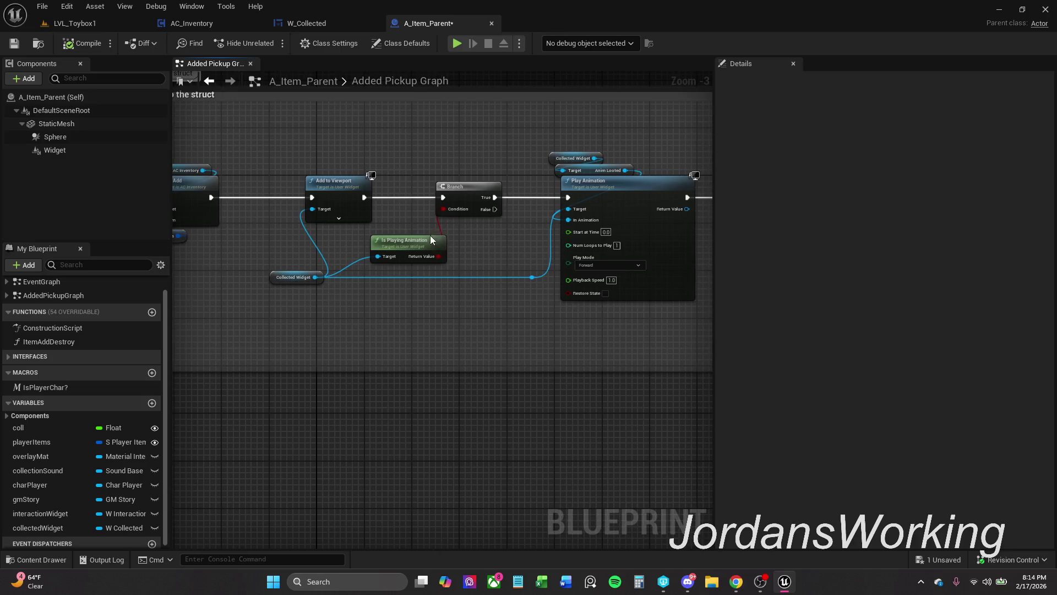
{"action": "left_click_drag", "start_coordinate": [431, 238], "coordinate": [407, 239]}
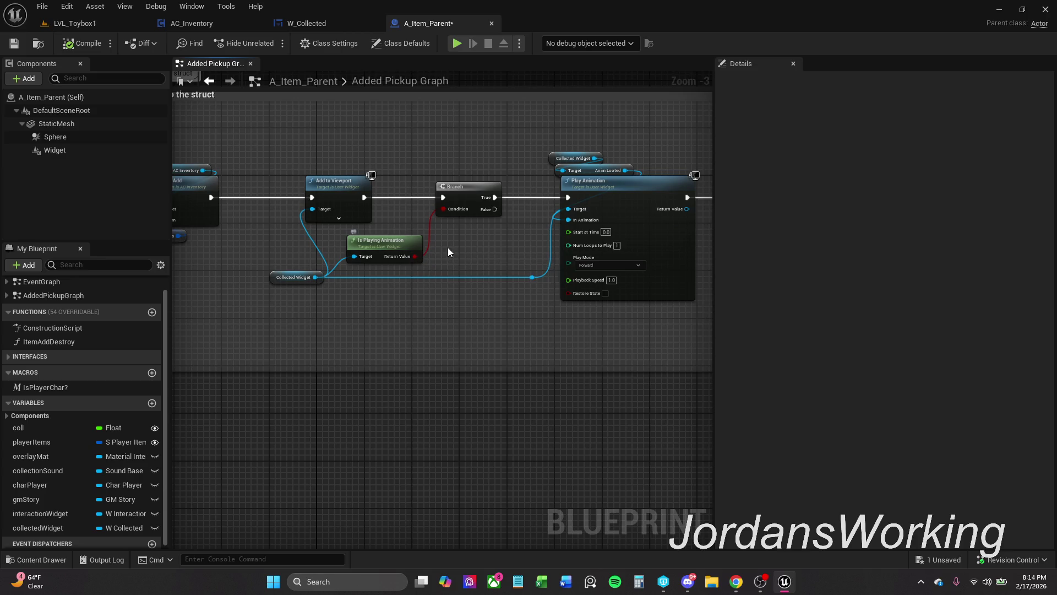
{"action": "left_click_drag", "start_coordinate": [473, 227], "coordinate": [599, 226]}
- Shift the Item Add nodes left and add a Destroy Actor right after Item Add
{"action": "left_click_drag", "start_coordinate": [387, 137], "coordinate": [226, 270]}
{"action": "mouse_move", "coordinate": [323, 190]}
{"action": "left_mouse_down"}
{"action": "mouse_move", "coordinate": [275, 190]}
{"action": "mouse_move", "coordinate": [328, 197]}
{"action": "left_mouse_up"}
{"action": "left_click", "coordinate": [345, 157]}
{"action": "type", "text": "dest"}
{"action": "key", "text": "Return"}
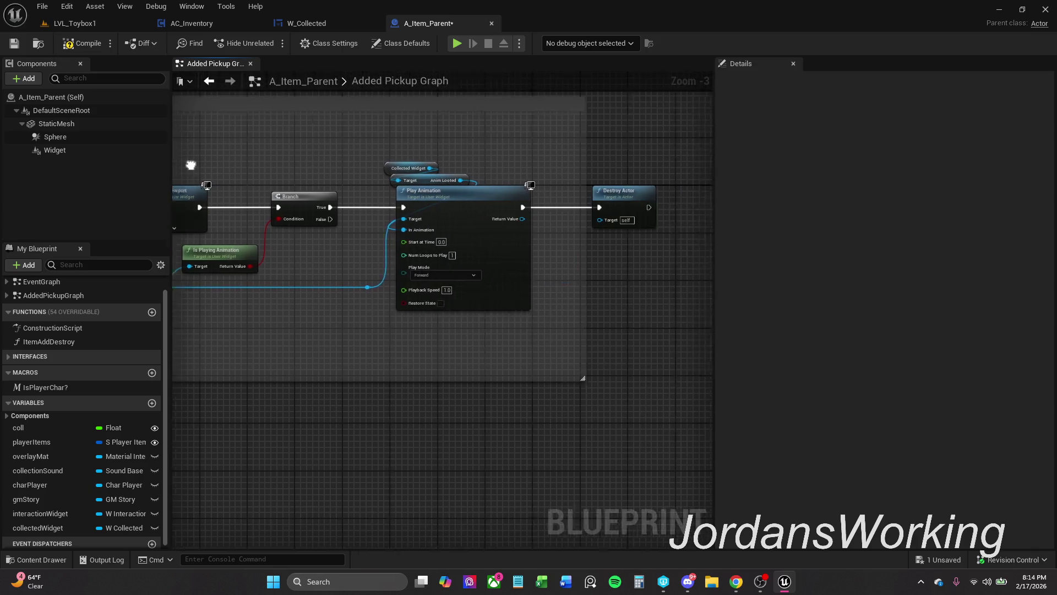
- Delete the old Destroy Actor after Play Animation and switch to LVL_Toybox1
{"action": "left_click_drag", "start_coordinate": [462, 167], "coordinate": [552, 242]}
{"action": "key", "text": "Delete"}
{"action": "mouse_move", "coordinate": [402, 233]}
{"action": "left_mouse_down"}
{"action": "mouse_move", "coordinate": [595, 218]}
{"action": "mouse_move", "coordinate": [613, 197]}
{"action": "mouse_move", "coordinate": [678, 186]}
{"action": "left_mouse_up"}
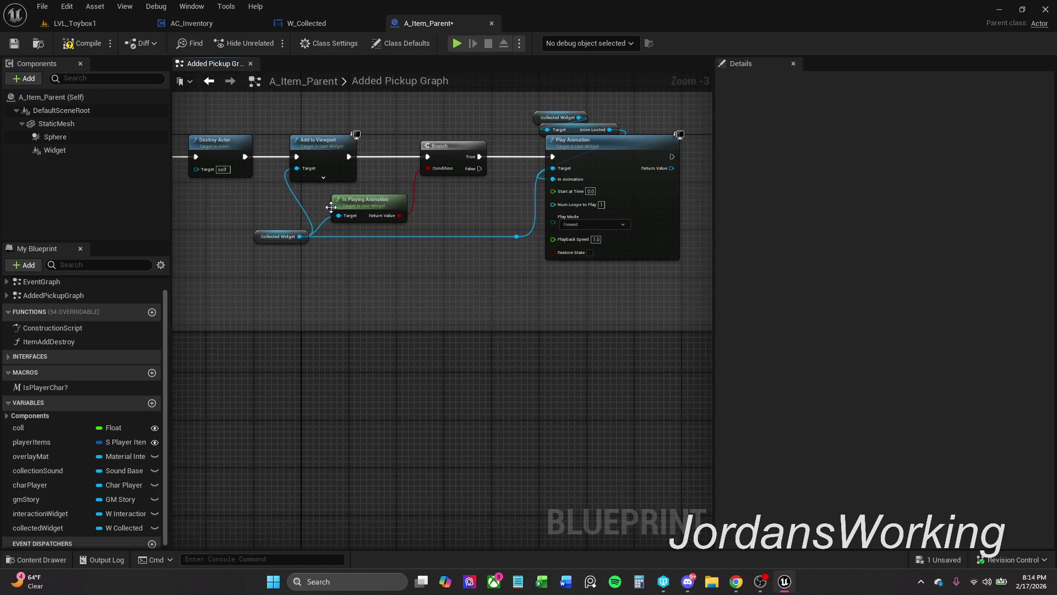
{"action": "left_click", "coordinate": [91, 26]}
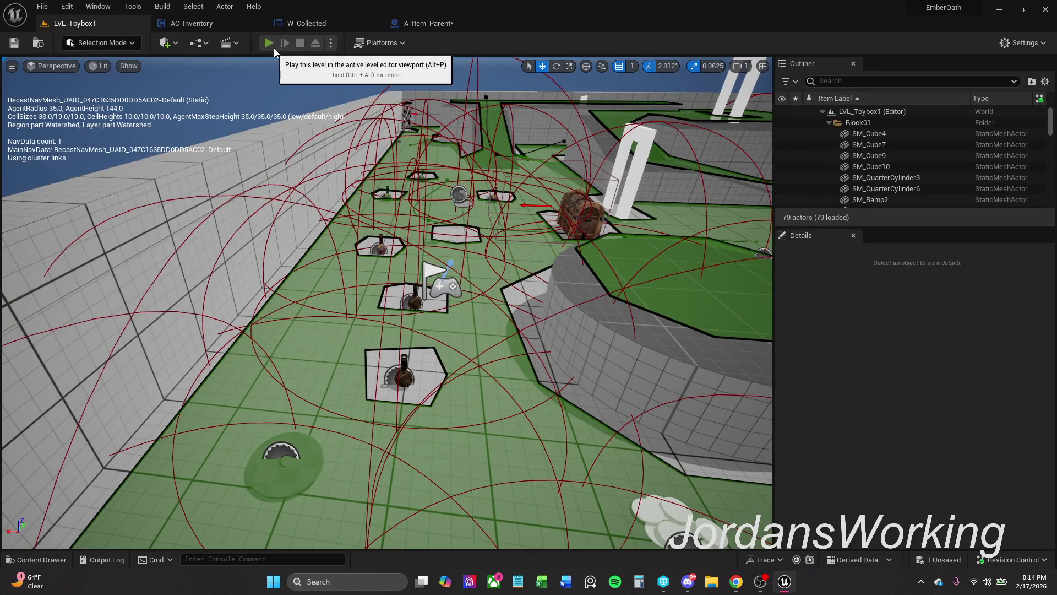
- Run a quick potion-pickup play test, then go back to A_Item_Parent's Added Pickup Graph
{"action": "left_click", "coordinate": [273, 48]}
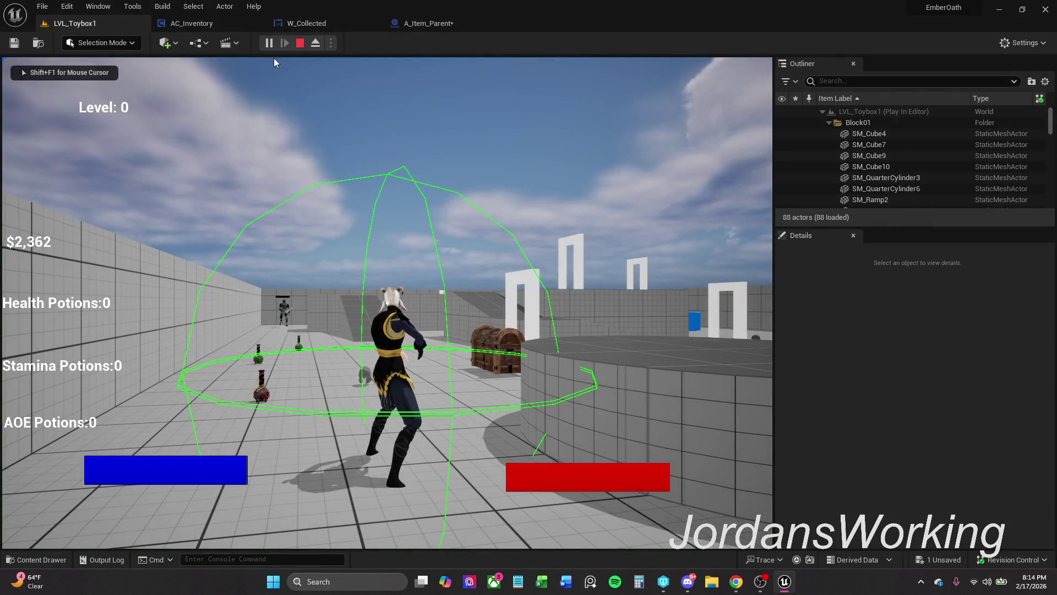
{"action": "key", "text": "Escape"}
{"action": "left_click", "coordinate": [428, 23]}
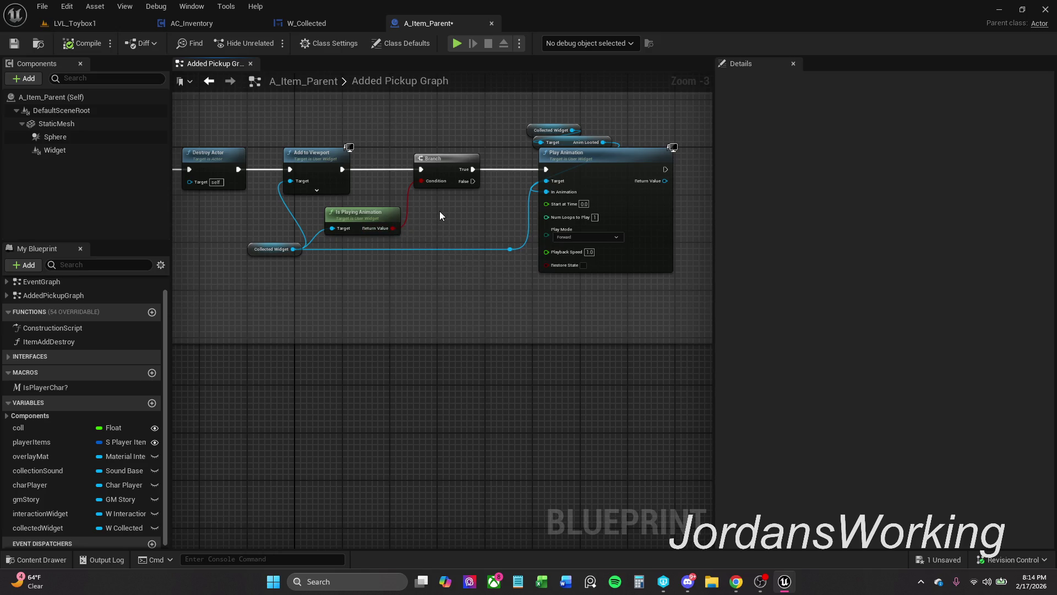
- Move Destroy Actor back so it runs after Play Animation
{"action": "left_click_drag", "start_coordinate": [440, 210], "coordinate": [464, 203]}
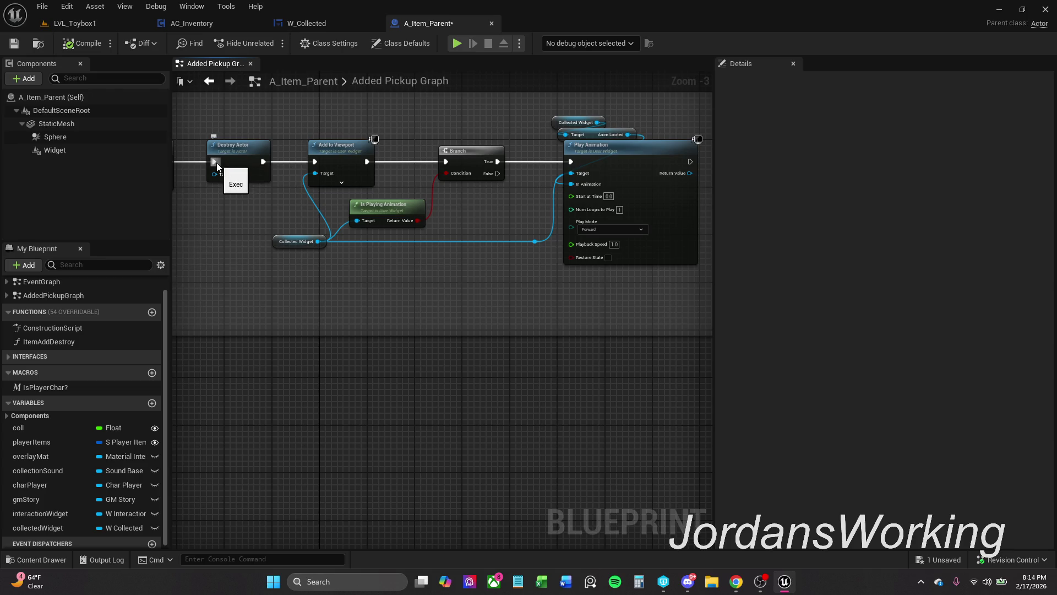
{"action": "mouse_move", "coordinate": [254, 175]}
{"action": "left_mouse_down"}
{"action": "mouse_move", "coordinate": [495, 293]}
{"action": "mouse_move", "coordinate": [687, 168]}
{"action": "mouse_move", "coordinate": [496, 168]}
{"action": "mouse_move", "coordinate": [466, 155]}
{"action": "mouse_move", "coordinate": [500, 161]}
{"action": "mouse_move", "coordinate": [509, 175]}
{"action": "mouse_move", "coordinate": [405, 162]}
{"action": "left_mouse_up"}
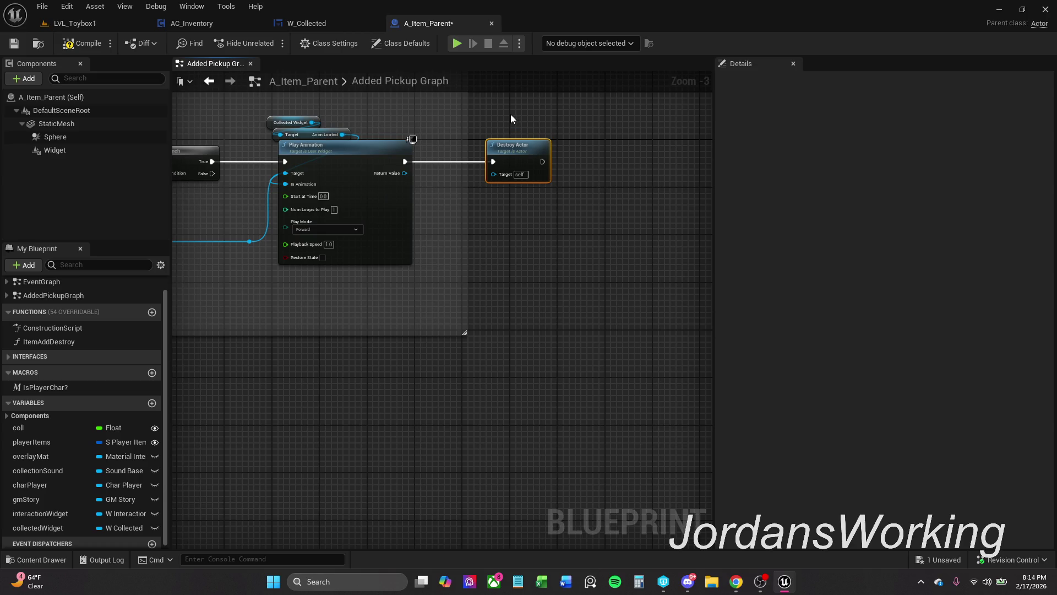
{"action": "mouse_move", "coordinate": [514, 136]}
{"action": "left_mouse_down"}
{"action": "mouse_move", "coordinate": [495, 141]}
{"action": "mouse_move", "coordinate": [818, 153]}
{"action": "left_mouse_up"}
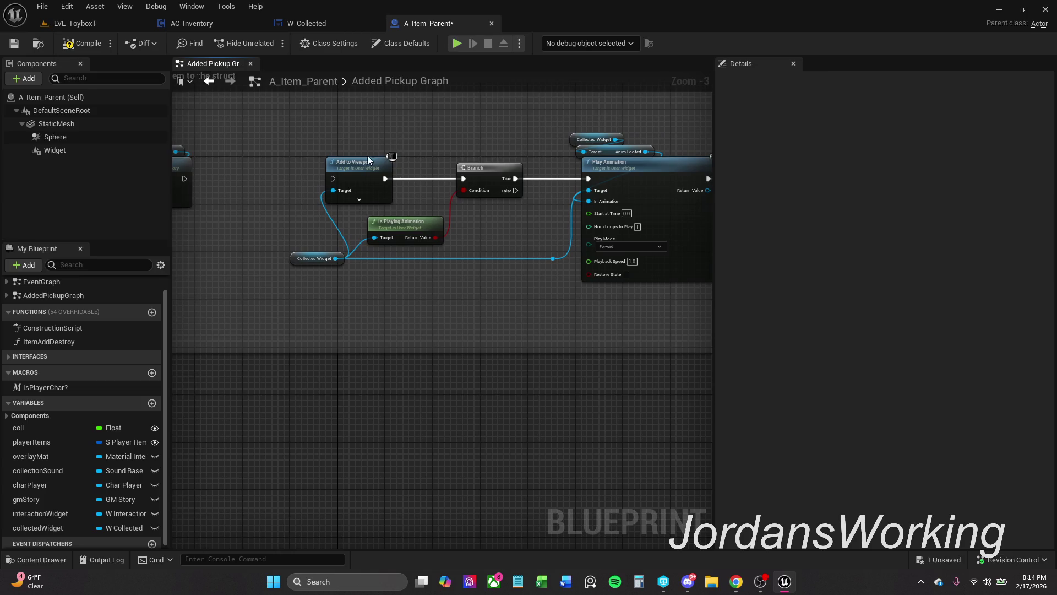
{"action": "left_click_drag", "start_coordinate": [368, 155], "coordinate": [460, 161]}
- Realign the nodes inside the Adding the item to the struct comment
{"action": "mouse_move", "coordinate": [379, 161]}
{"action": "left_mouse_down"}
{"action": "mouse_move", "coordinate": [246, 161]}
{"action": "mouse_move", "coordinate": [573, 266]}
{"action": "left_mouse_up"}
{"action": "scroll", "coordinate": [358, 168], "scroll_direction": "down", "scroll_amount": 2}
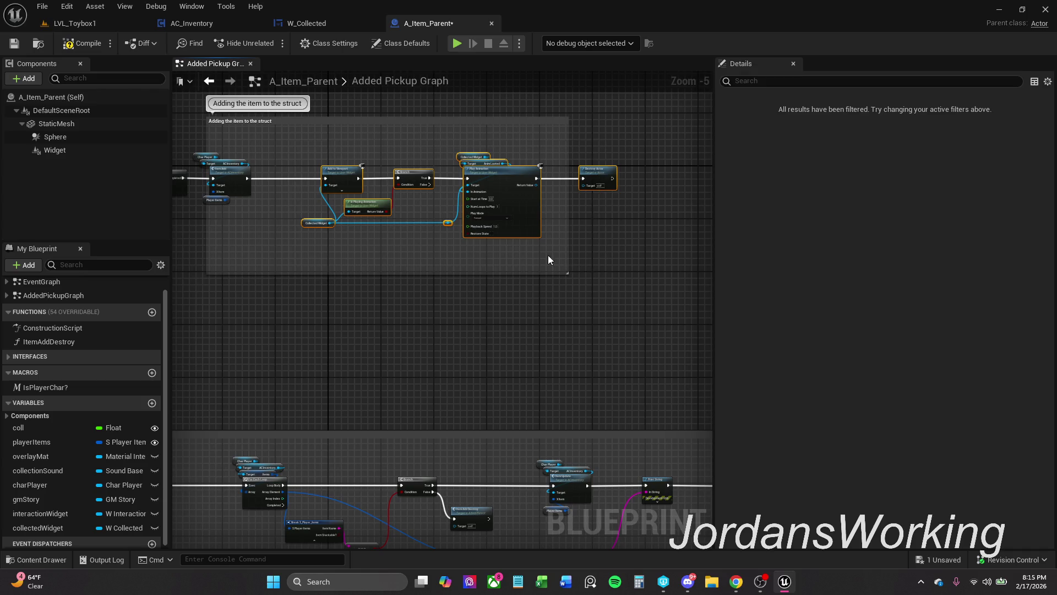
{"action": "left_click_drag", "start_coordinate": [337, 203], "coordinate": [484, 206]}
{"action": "mouse_move", "coordinate": [437, 181]}
{"action": "left_mouse_down"}
{"action": "mouse_move", "coordinate": [404, 177]}
{"action": "mouse_move", "coordinate": [421, 168]}
{"action": "left_mouse_up"}
{"action": "scroll", "coordinate": [422, 168], "scroll_direction": "down", "scroll_amount": 1}
{"action": "mouse_move", "coordinate": [273, 151]}
{"action": "left_mouse_down"}
{"action": "mouse_move", "coordinate": [474, 207]}
{"action": "mouse_move", "coordinate": [658, 227]}
{"action": "left_mouse_up"}
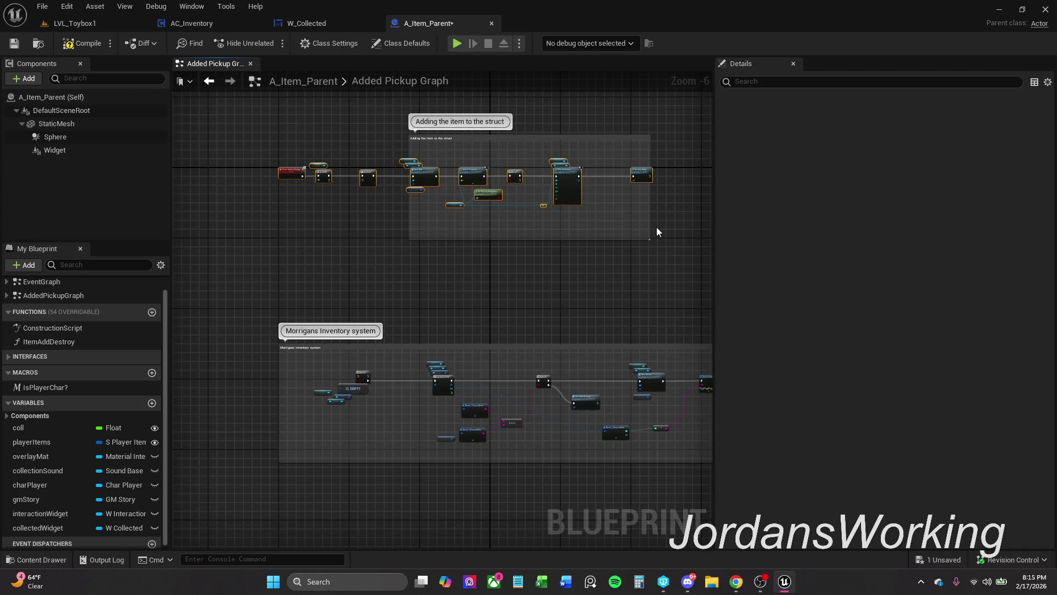
{"action": "left_click_drag", "start_coordinate": [299, 169], "coordinate": [431, 180]}
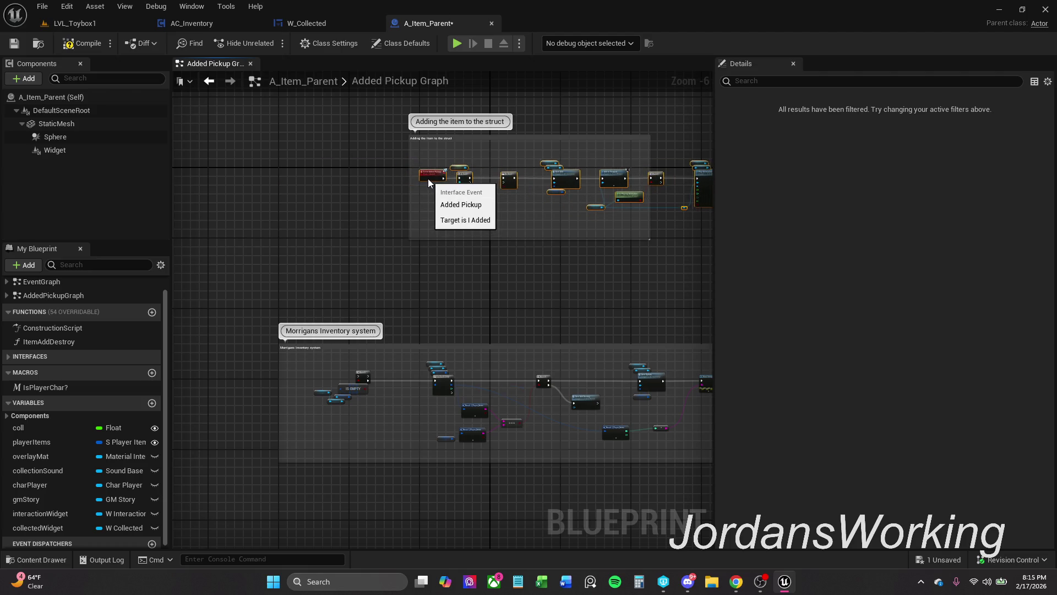
- Nudge Is Playing Animation slightly lower and select the Collected Widget node
{"action": "scroll", "coordinate": [427, 177], "scroll_direction": "up", "scroll_amount": 4}
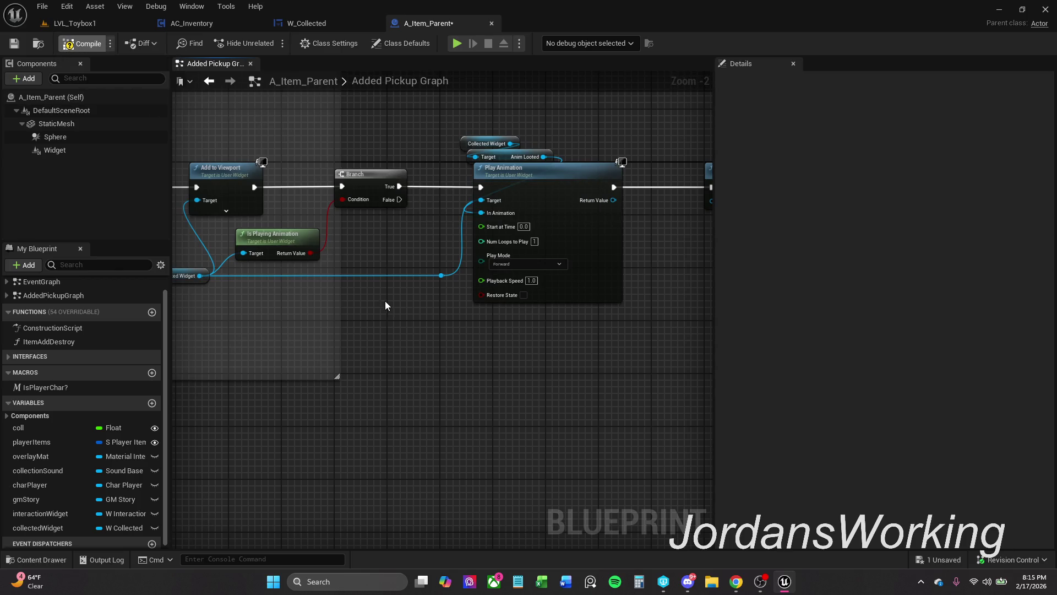
{"action": "scroll", "coordinate": [356, 255], "scroll_direction": "down", "scroll_amount": 1}
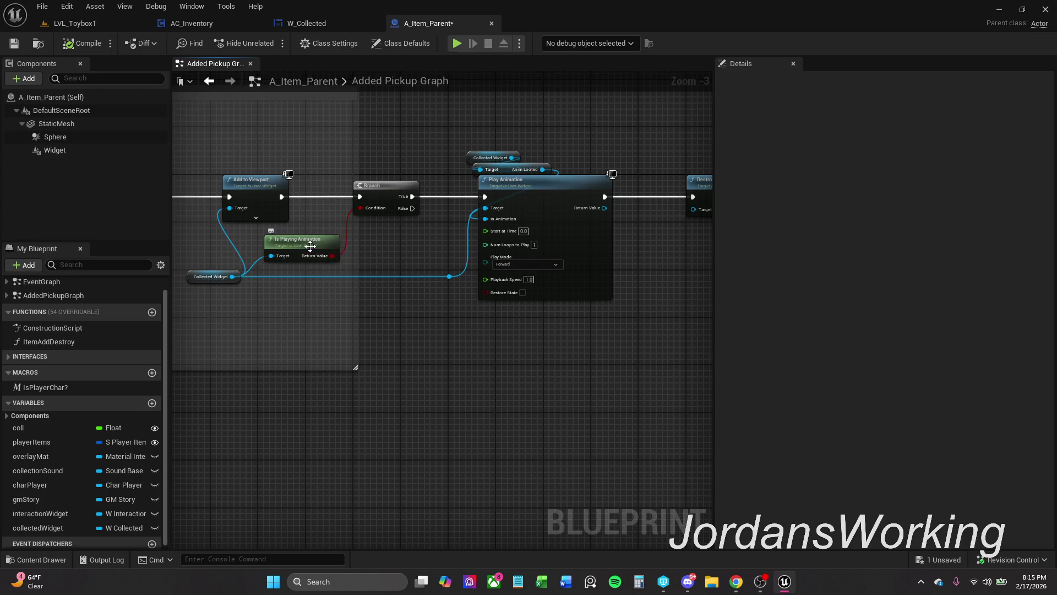
{"action": "left_click_drag", "start_coordinate": [311, 246], "coordinate": [311, 252]}
{"action": "left_click", "coordinate": [212, 277]}
- Add a NOT node on the Is Playing Animation result and wire its output into the Branch Condition
{"action": "left_click", "coordinate": [355, 290]}
{"action": "mouse_move", "coordinate": [333, 261]}
{"action": "left_mouse_down"}
{"action": "mouse_move", "coordinate": [342, 233]}
{"action": "mouse_move", "coordinate": [332, 230]}
{"action": "left_mouse_up"}
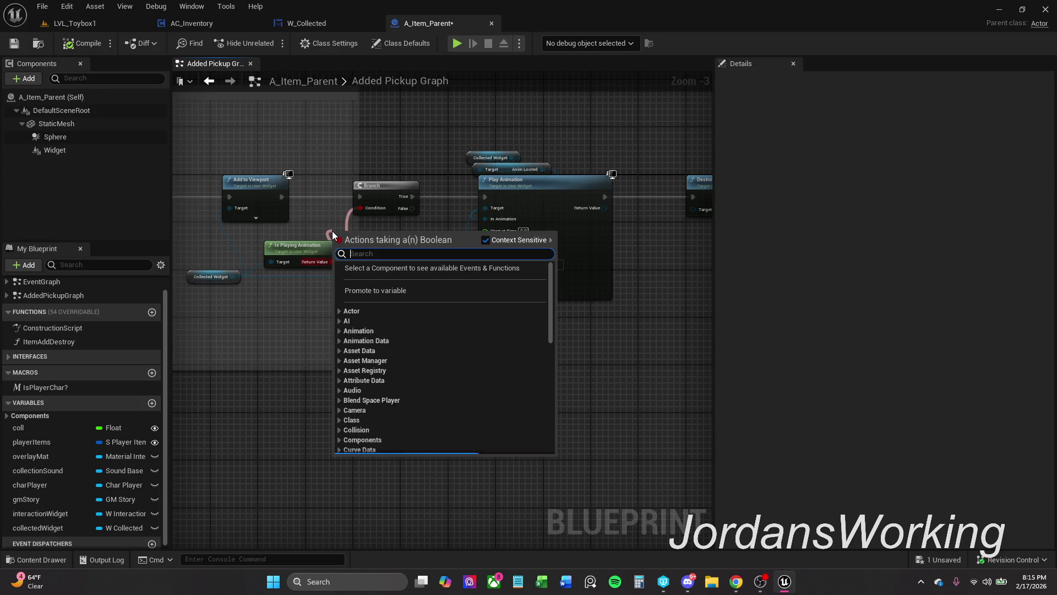
{"action": "type", "text": "not"}
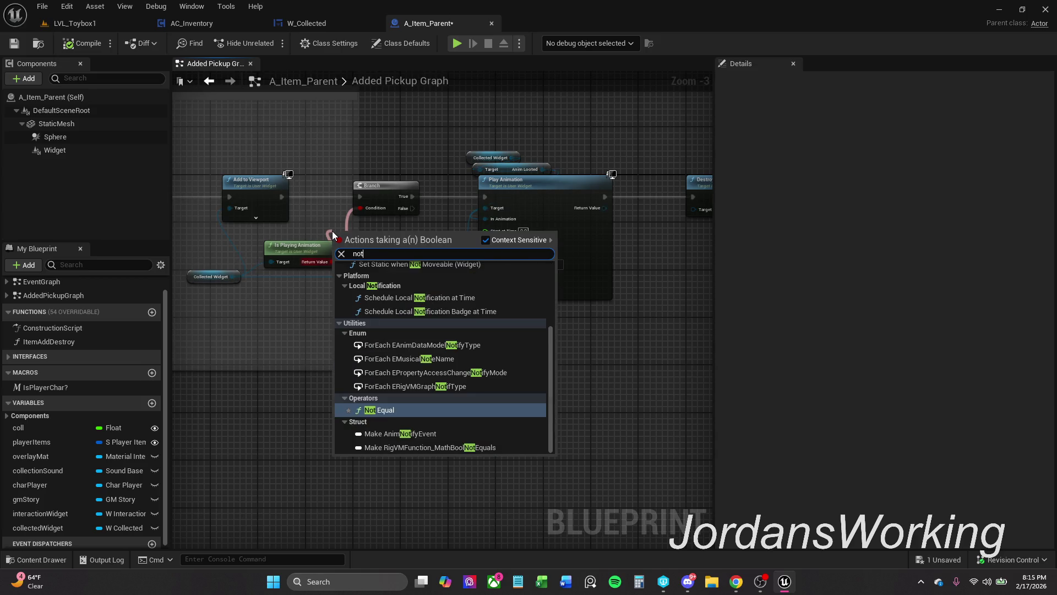
{"action": "type", "text": " bool"}
{"action": "key", "text": "Return"}
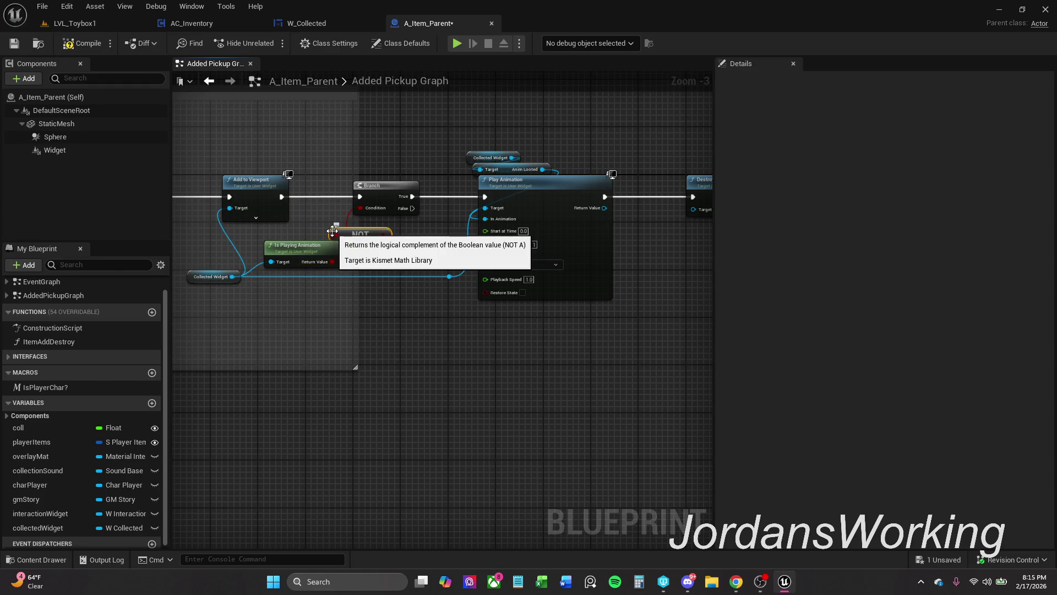
{"action": "mouse_move", "coordinate": [384, 235]}
{"action": "left_mouse_down"}
{"action": "mouse_move", "coordinate": [367, 209]}
{"action": "mouse_move", "coordinate": [358, 229]}
{"action": "left_mouse_up"}
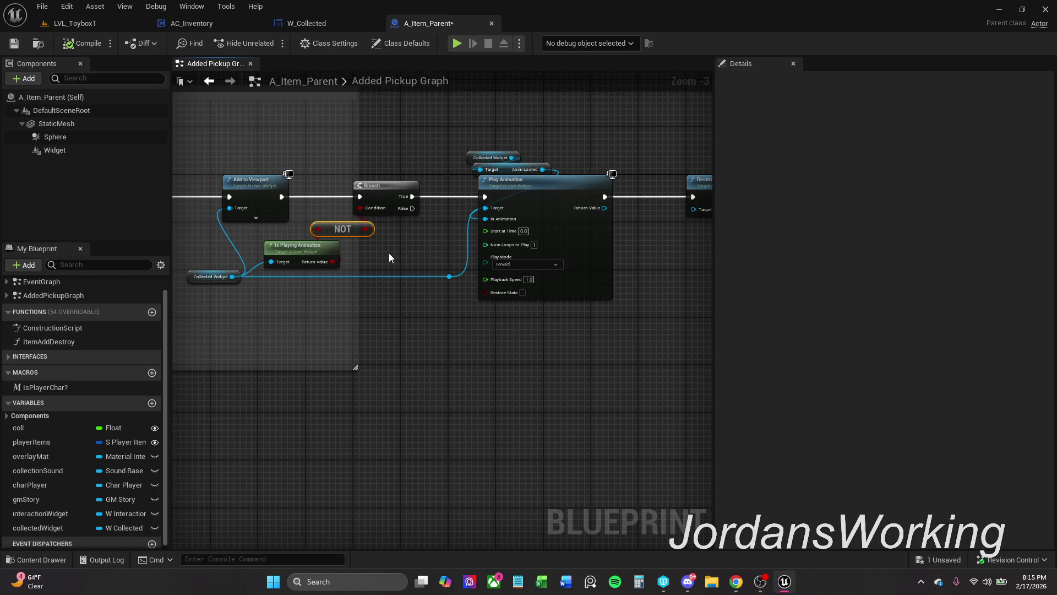
- Play-test LVL_Toybox1 to see the Looted Strength Potion notice, then return to A_Item_Parent
{"action": "left_click", "coordinate": [90, 24]}
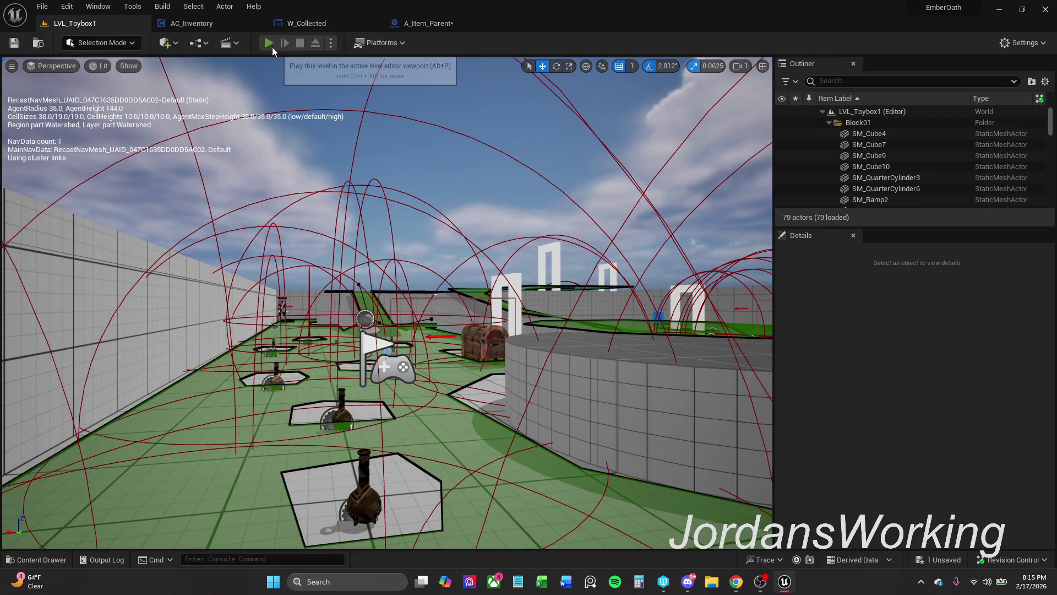
{"action": "left_click", "coordinate": [272, 46]}
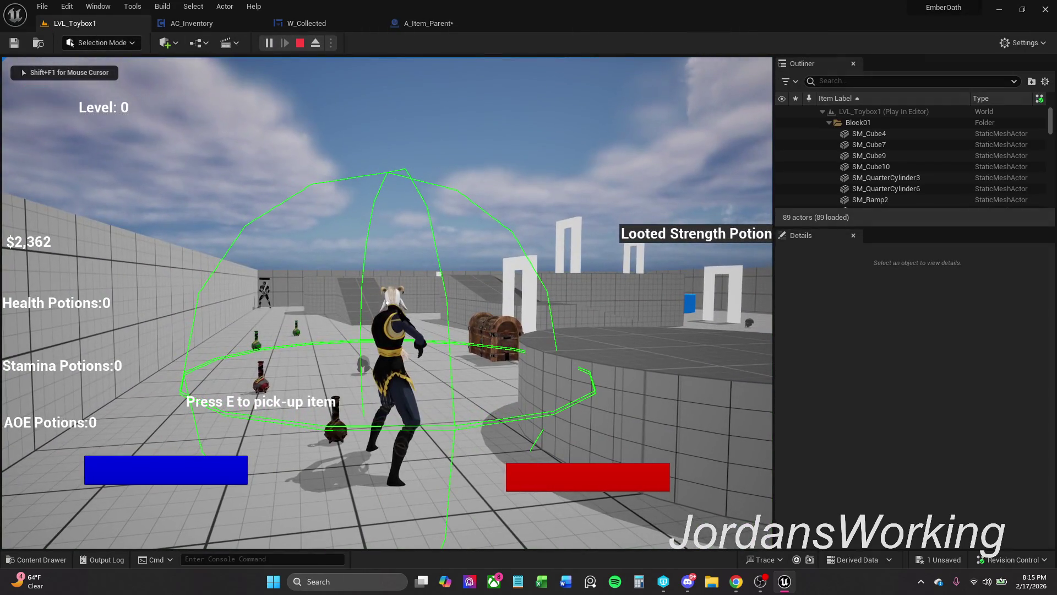
{"action": "key", "text": "Escape"}
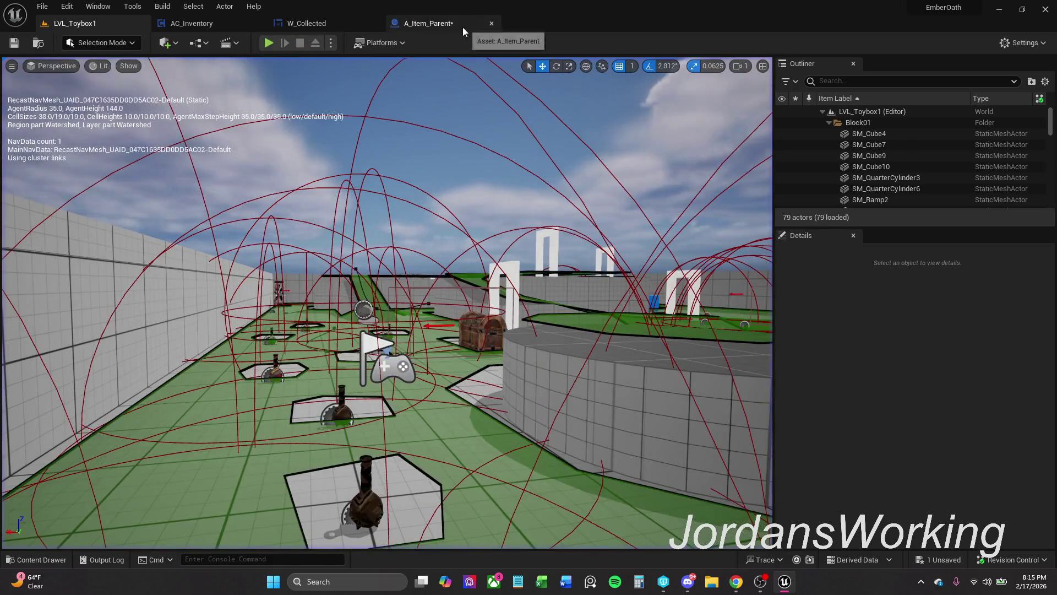
{"action": "left_click", "coordinate": [463, 28]}
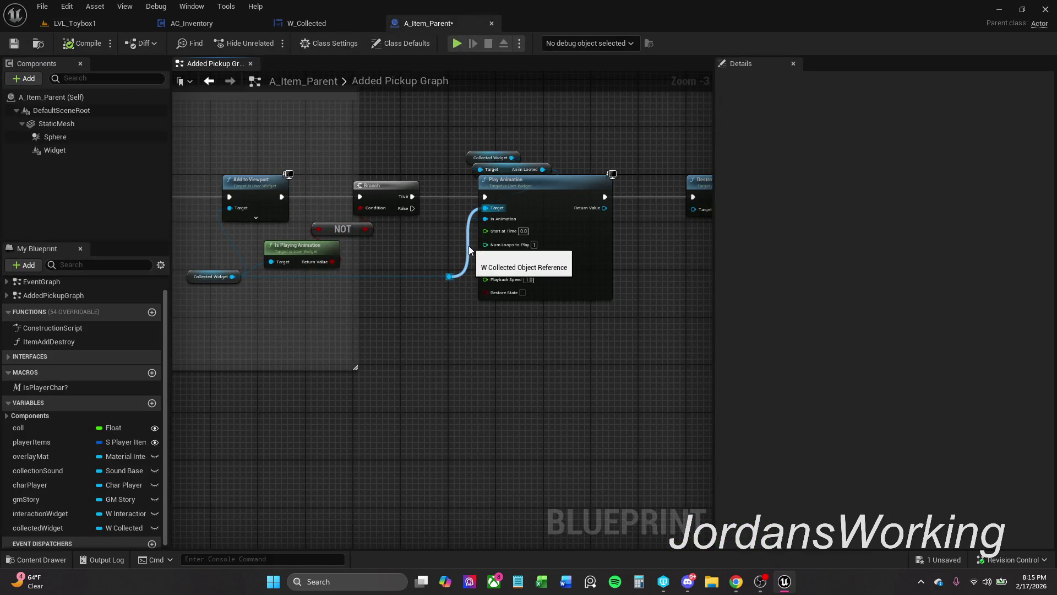
- Duplicate the Anim Looted getter and connect its Target to Collected Widget
{"action": "mouse_move", "coordinate": [556, 157]}
{"action": "left_mouse_down"}
{"action": "mouse_move", "coordinate": [507, 163]}
{"action": "mouse_move", "coordinate": [533, 141]}
{"action": "mouse_move", "coordinate": [538, 156]}
{"action": "left_mouse_up"}
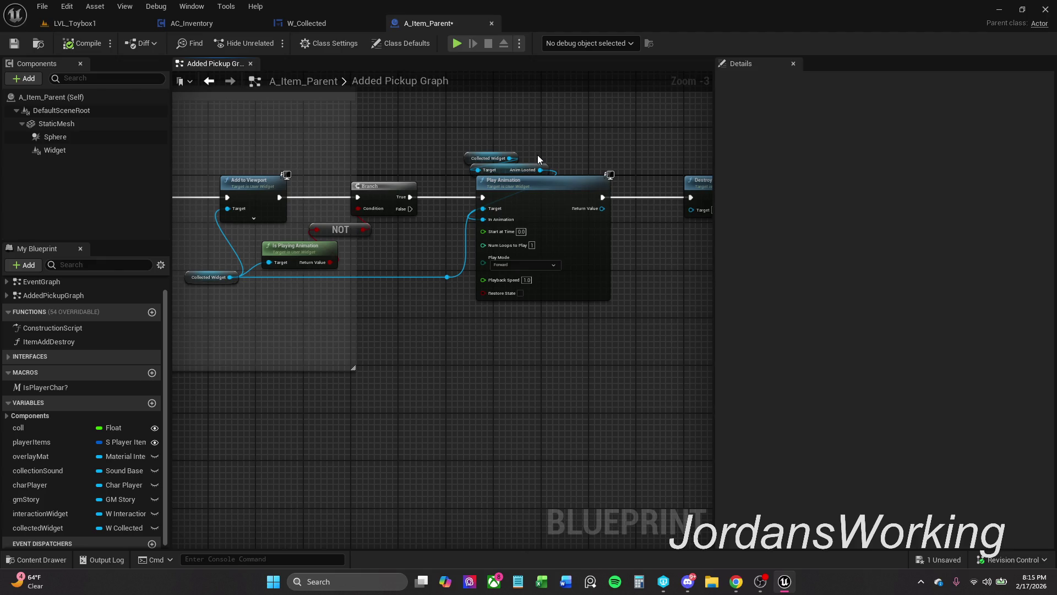
{"action": "left_click_drag", "start_coordinate": [546, 156], "coordinate": [536, 168]}
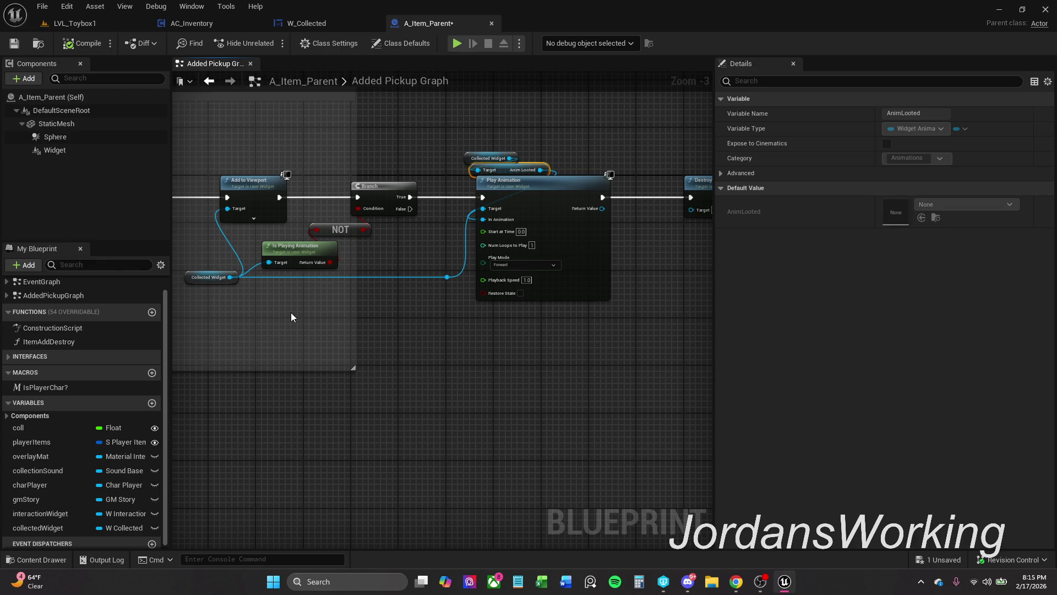
{"action": "key", "text": "ctrl+v"}
{"action": "left_click_drag", "start_coordinate": [290, 314], "coordinate": [230, 275]}
- Add an Is Animation Playing node for Anim Looted, targeting Collected Widget
{"action": "mouse_move", "coordinate": [357, 313]}
{"action": "left_mouse_down"}
{"action": "mouse_move", "coordinate": [280, 267]}
{"action": "mouse_move", "coordinate": [391, 398]}
{"action": "left_mouse_up"}
{"action": "type", "text": "isPla"}
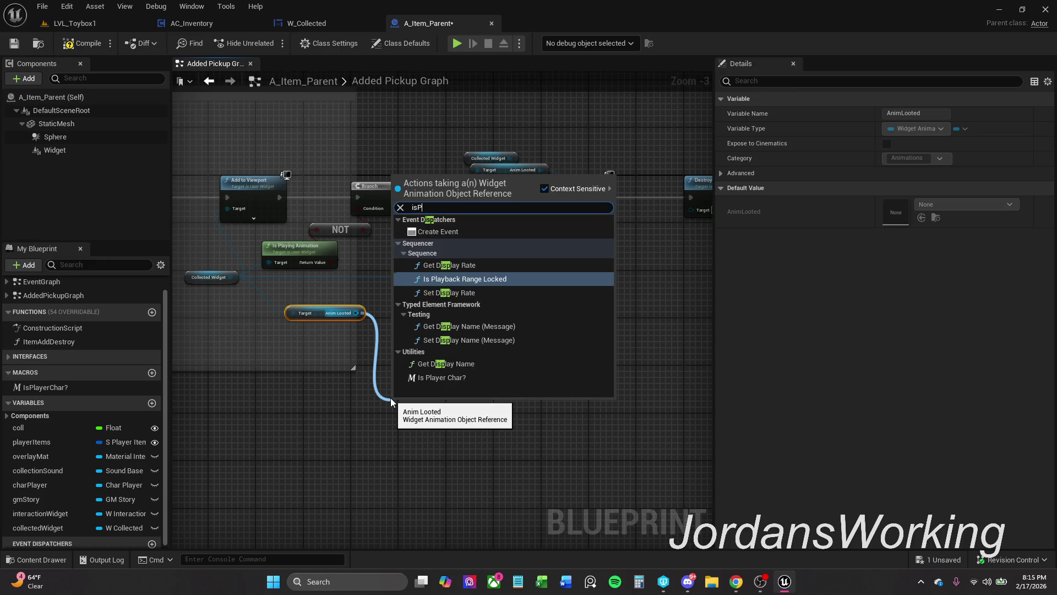
{"action": "type", "text": "ying"}
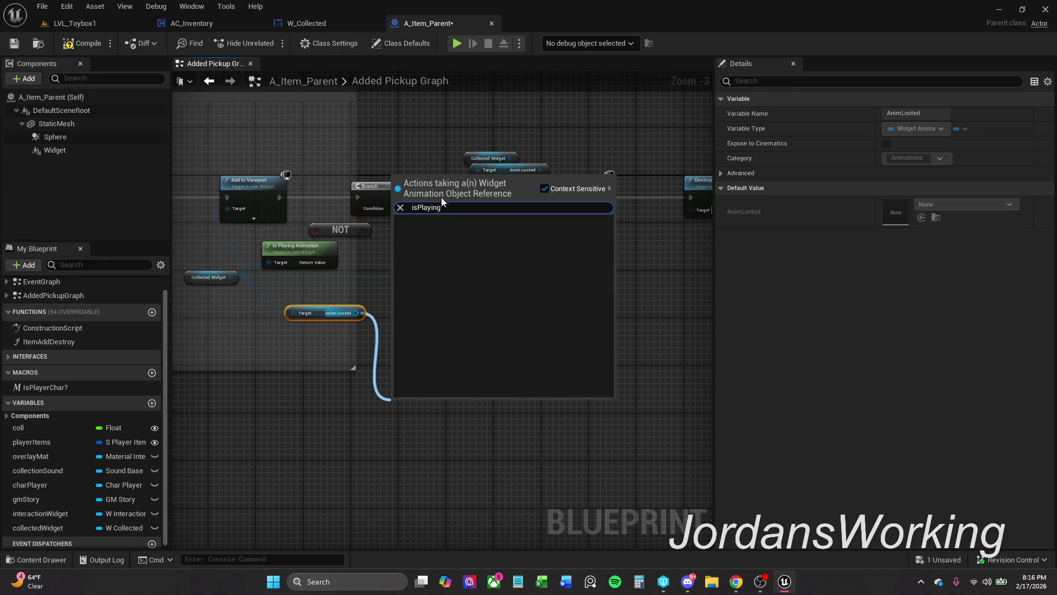
{"action": "key", "text": "BackSpace"}
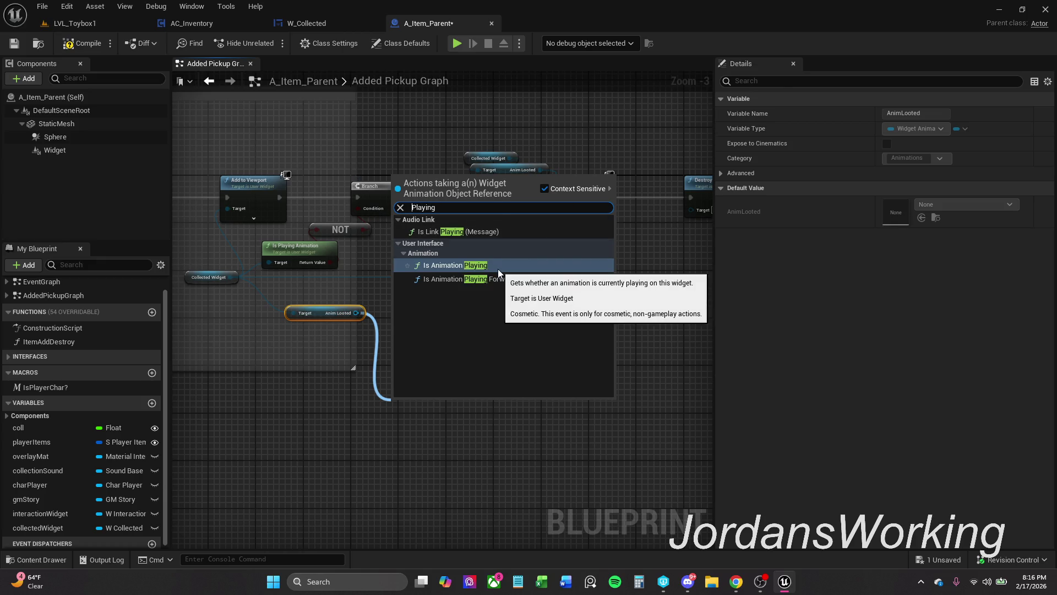
{"action": "left_click", "coordinate": [497, 266]}
{"action": "scroll", "coordinate": [428, 387], "scroll_direction": "up", "scroll_amount": 2}
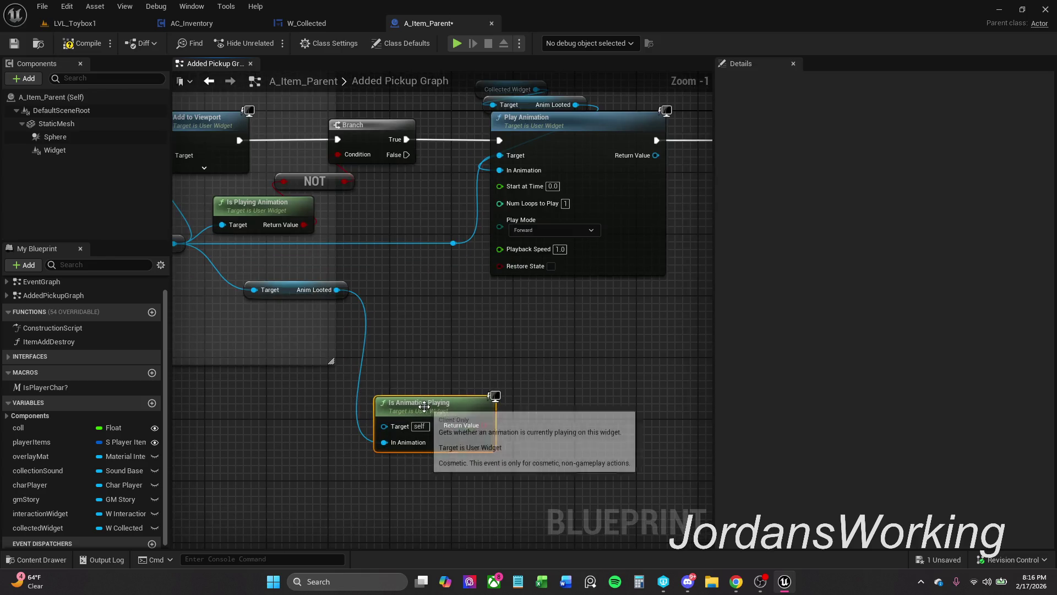
{"action": "left_click_drag", "start_coordinate": [371, 316], "coordinate": [431, 310]}
{"action": "mouse_move", "coordinate": [218, 231]}
{"action": "left_mouse_down"}
{"action": "mouse_move", "coordinate": [392, 428]}
{"action": "mouse_move", "coordinate": [428, 413]}
{"action": "left_mouse_up"}
- Move Is Animation Playing beside the Branch and set the NOT and Is Playing Animation nodes aside
{"action": "left_click_drag", "start_coordinate": [355, 343], "coordinate": [391, 352]}
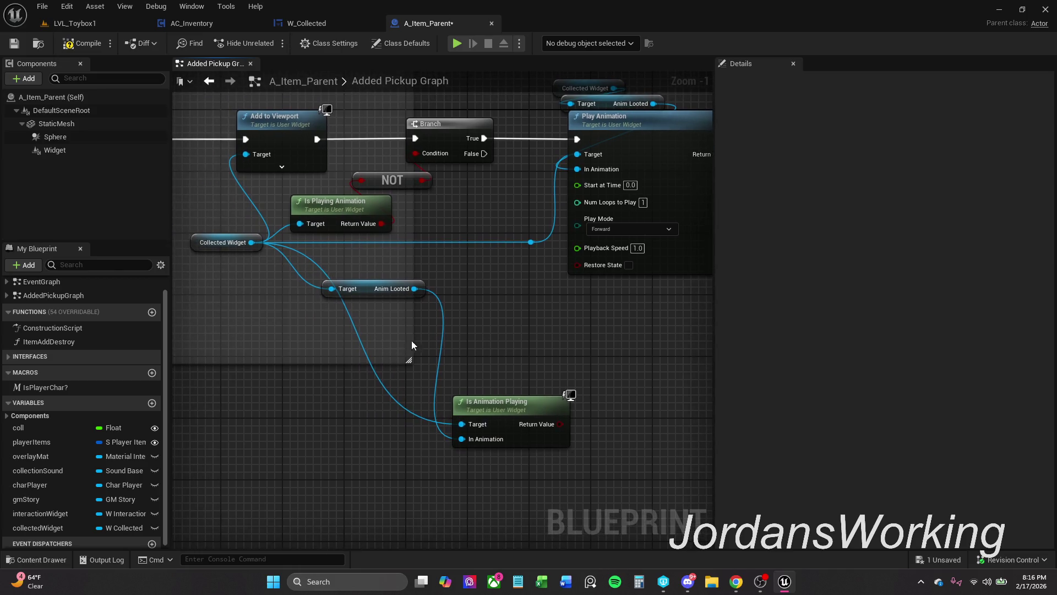
{"action": "mouse_move", "coordinate": [524, 408]}
{"action": "left_mouse_down"}
{"action": "mouse_move", "coordinate": [547, 356]}
{"action": "mouse_move", "coordinate": [508, 361]}
{"action": "mouse_move", "coordinate": [422, 143]}
{"action": "mouse_move", "coordinate": [415, 153]}
{"action": "left_mouse_up"}
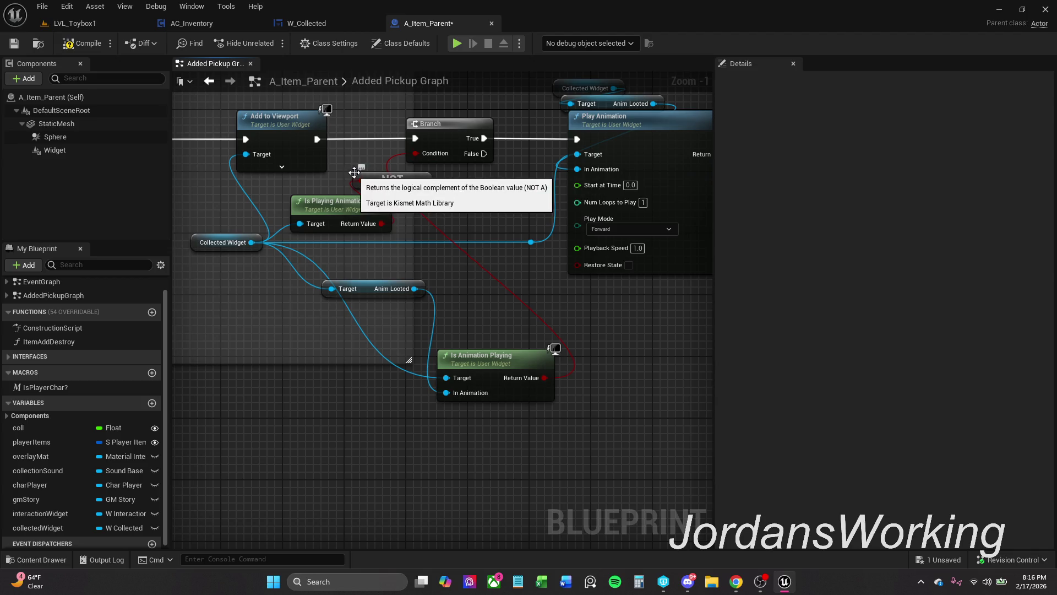
{"action": "mouse_move", "coordinate": [376, 154]}
{"action": "left_mouse_down"}
{"action": "mouse_move", "coordinate": [372, 197]}
{"action": "mouse_move", "coordinate": [265, 370]}
{"action": "left_mouse_up"}
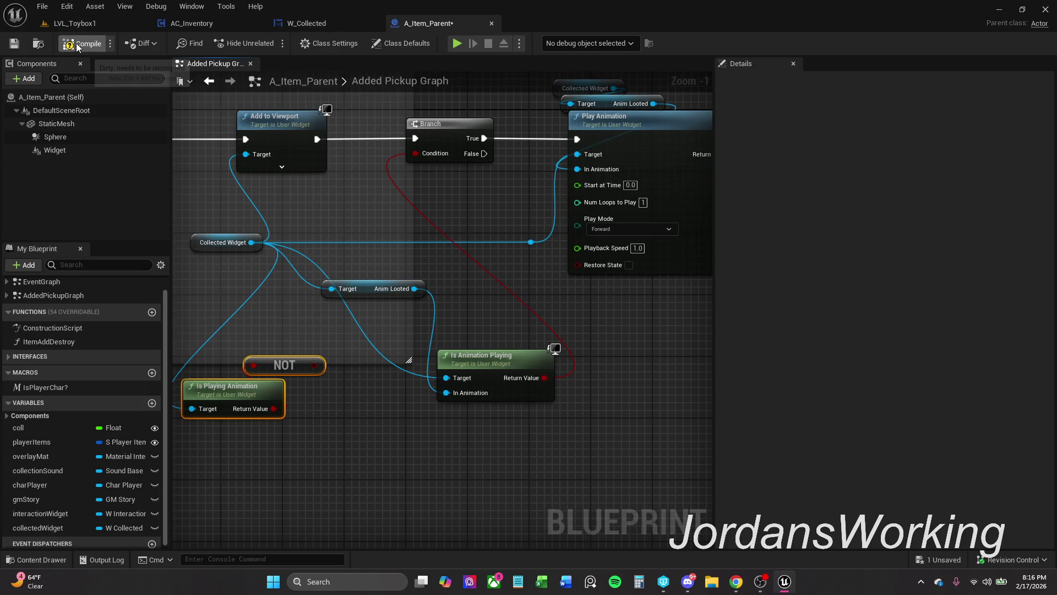
{"action": "left_click", "coordinate": [94, 27]}
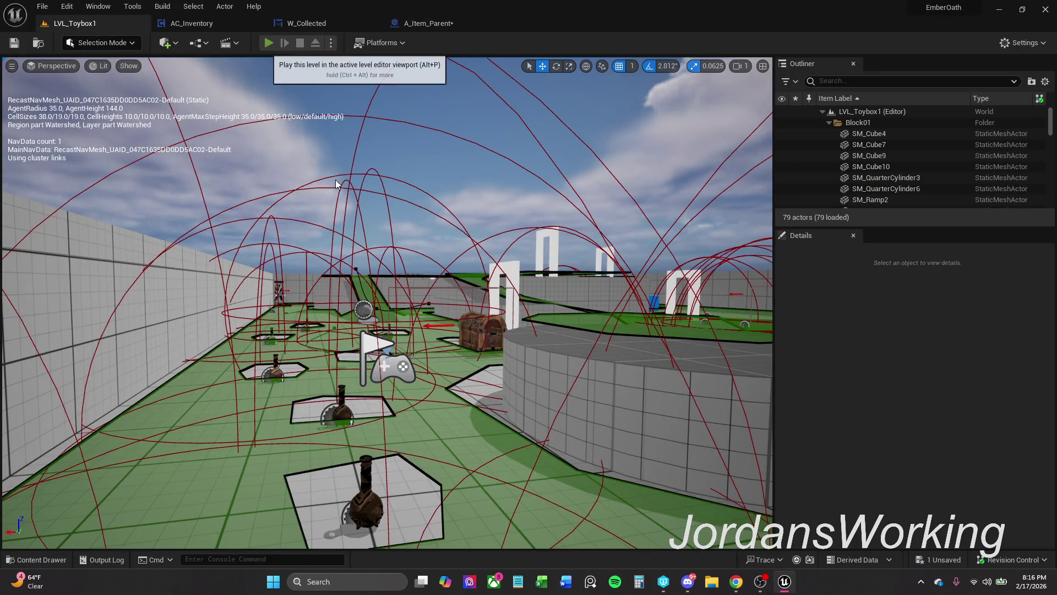
- Run a quick Alt+P play-test, then go back to A_Item_Parent's Added Pickup Graph
{"action": "key", "text": "alt+p"}
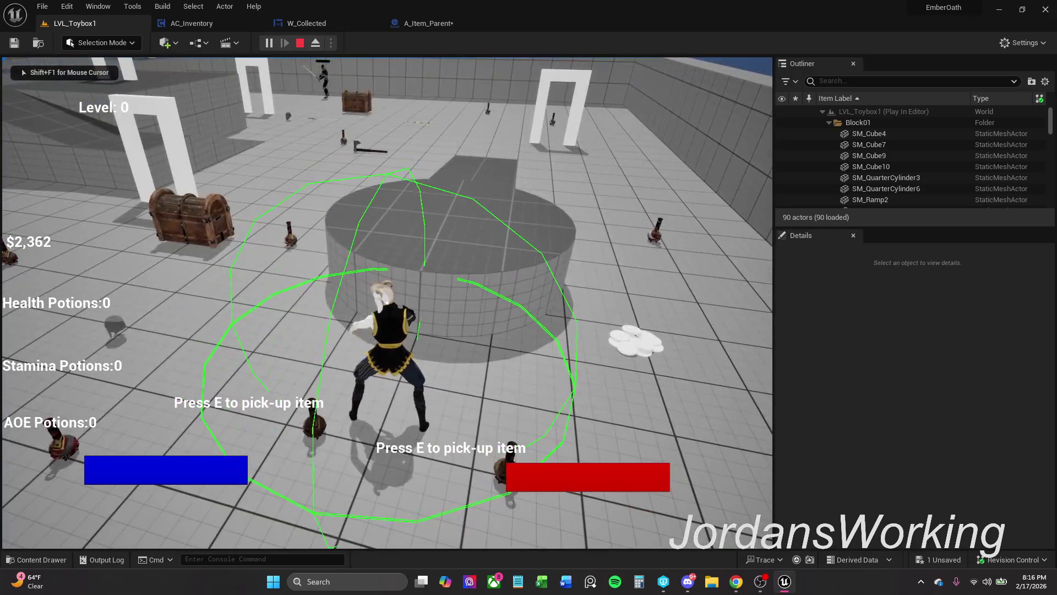
{"action": "key", "text": "Escape"}
{"action": "left_click", "coordinate": [428, 23]}
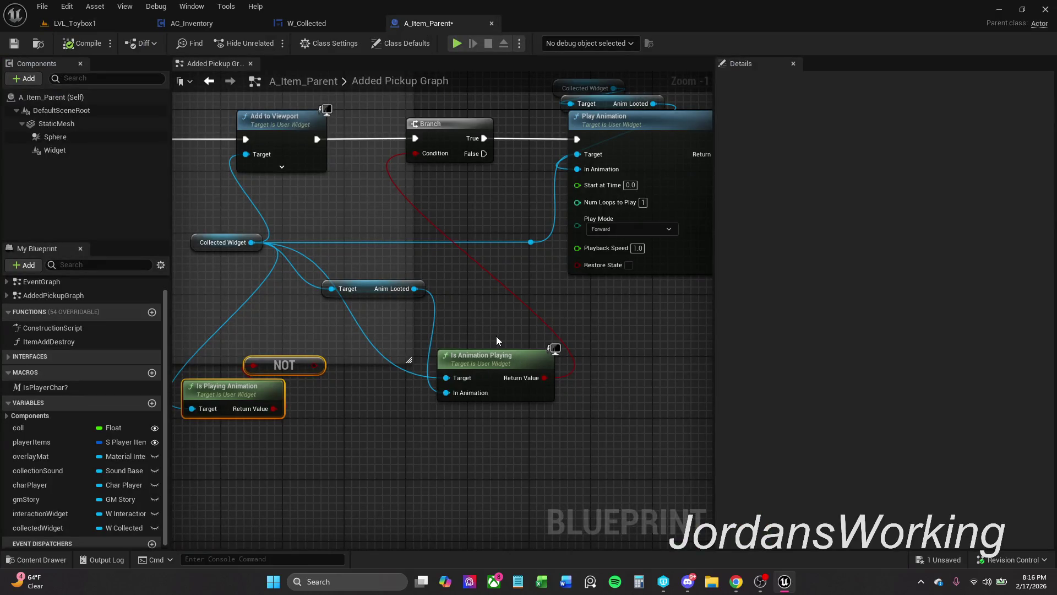
- Replace Is Animation Playing with the NOT output on the Branch Condition, then save the blueprint
{"action": "left_click", "coordinate": [387, 432]}
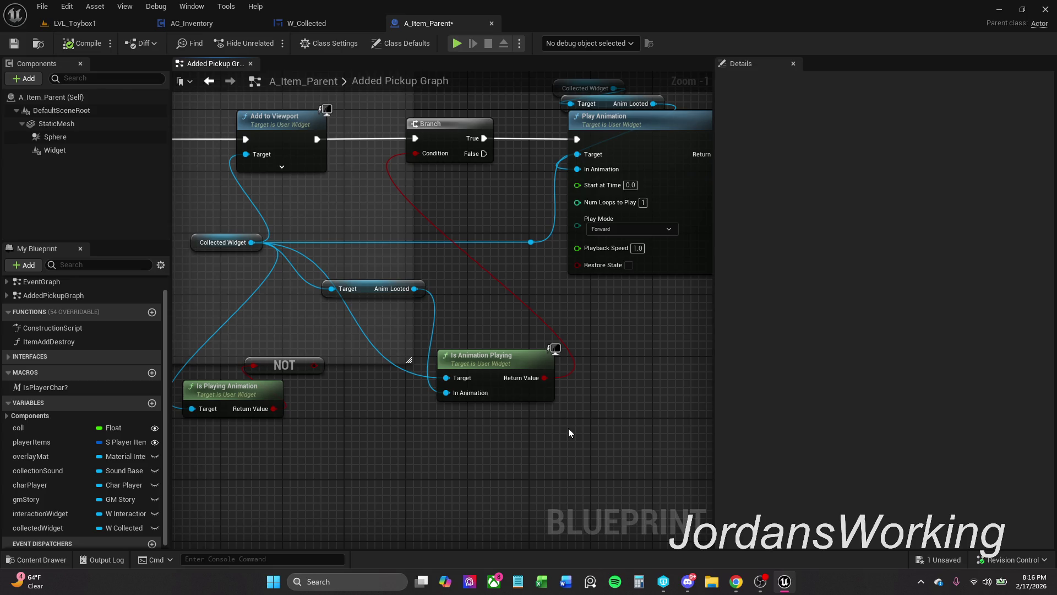
{"action": "left_click_drag", "start_coordinate": [505, 329], "coordinate": [435, 412]}
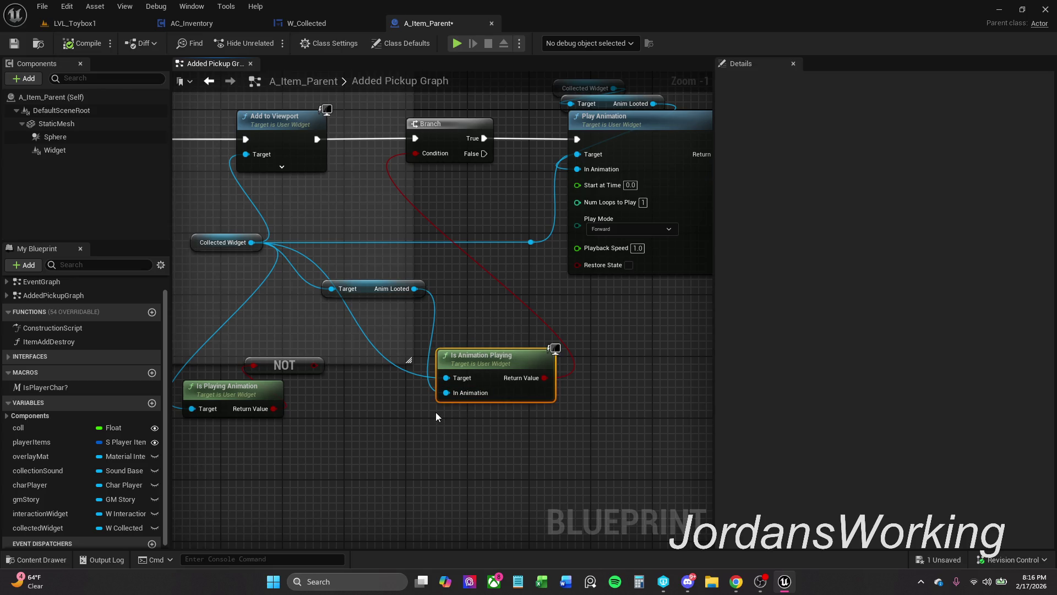
{"action": "key", "text": "Delete"}
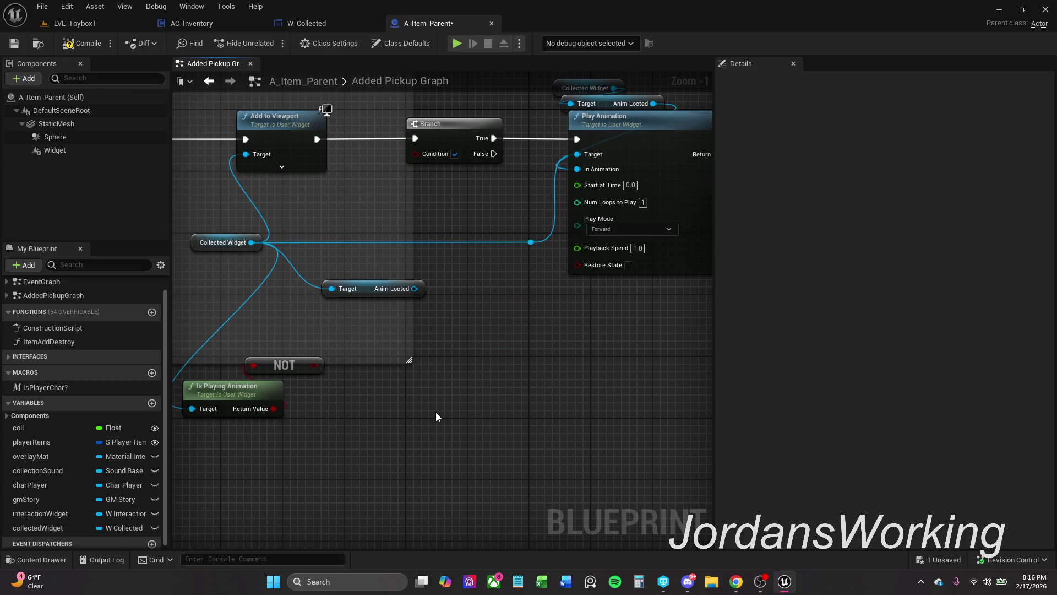
{"action": "left_click_drag", "start_coordinate": [313, 365], "coordinate": [416, 156]}
{"action": "mouse_move", "coordinate": [253, 376]}
{"action": "left_mouse_down"}
{"action": "mouse_move", "coordinate": [249, 424]}
{"action": "mouse_move", "coordinate": [296, 372]}
{"action": "mouse_move", "coordinate": [404, 199]}
{"action": "mouse_move", "coordinate": [393, 209]}
{"action": "mouse_move", "coordinate": [381, 199]}
{"action": "left_mouse_up"}
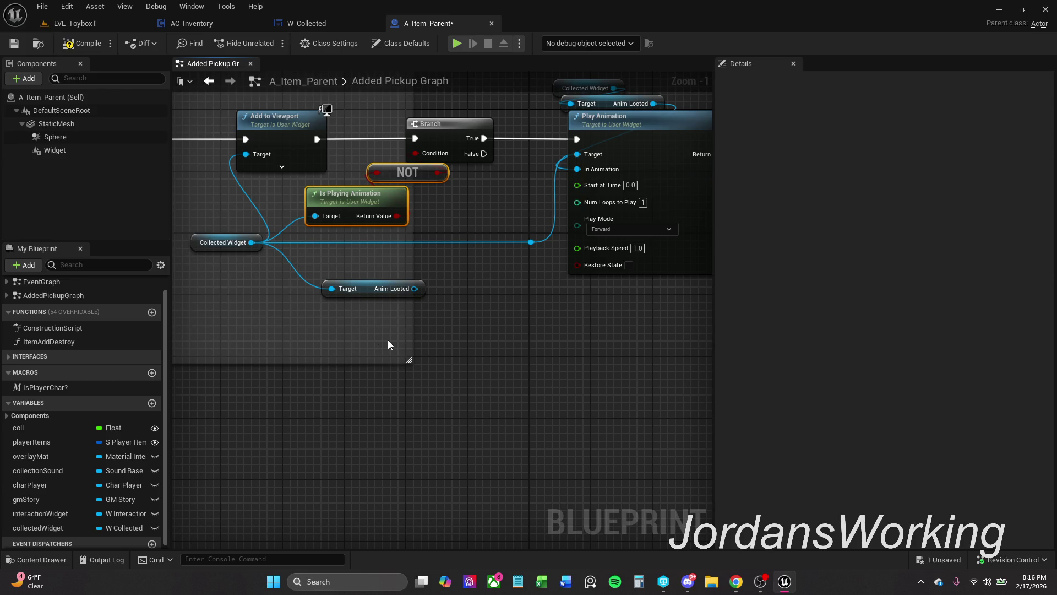
{"action": "left_click", "coordinate": [14, 43]}
- Delete the unused Anim Looted getter and enlarge the comment around the pickup nodes
{"action": "left_click", "coordinate": [398, 313]}
{"action": "mouse_move", "coordinate": [371, 339]}
{"action": "left_mouse_down"}
{"action": "mouse_move", "coordinate": [346, 356]}
{"action": "mouse_move", "coordinate": [401, 331]}
{"action": "mouse_move", "coordinate": [341, 365]}
{"action": "mouse_move", "coordinate": [300, 349]}
{"action": "mouse_move", "coordinate": [269, 357]}
{"action": "mouse_move", "coordinate": [380, 356]}
{"action": "left_mouse_up"}
{"action": "scroll", "coordinate": [378, 351], "scroll_direction": "down", "scroll_amount": 2}
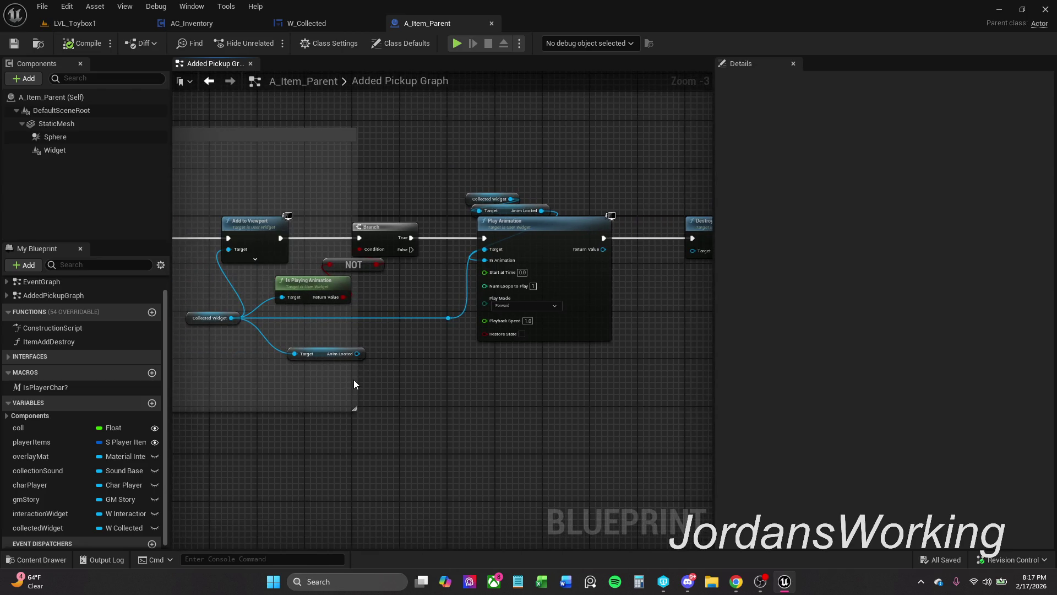
{"action": "left_click", "coordinate": [337, 354]}
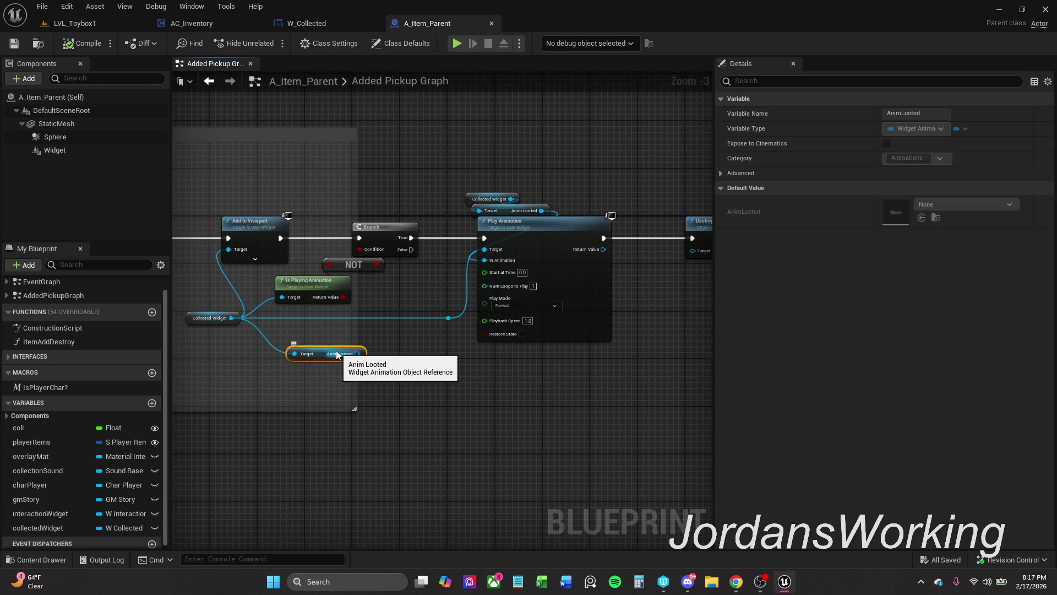
{"action": "key", "text": "Delete"}
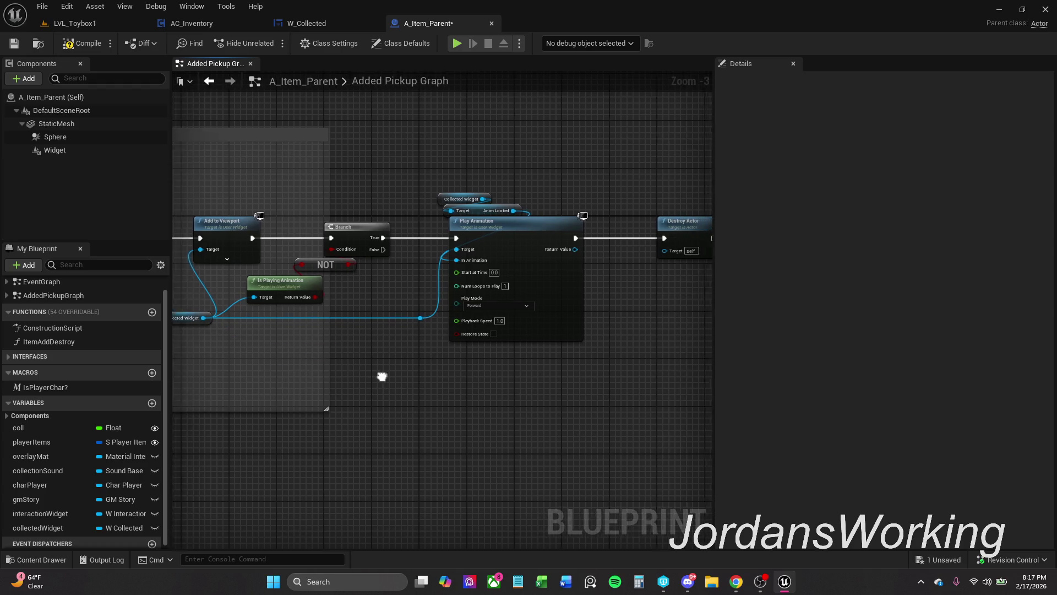
{"action": "scroll", "coordinate": [387, 373], "scroll_direction": "down", "scroll_amount": 1}
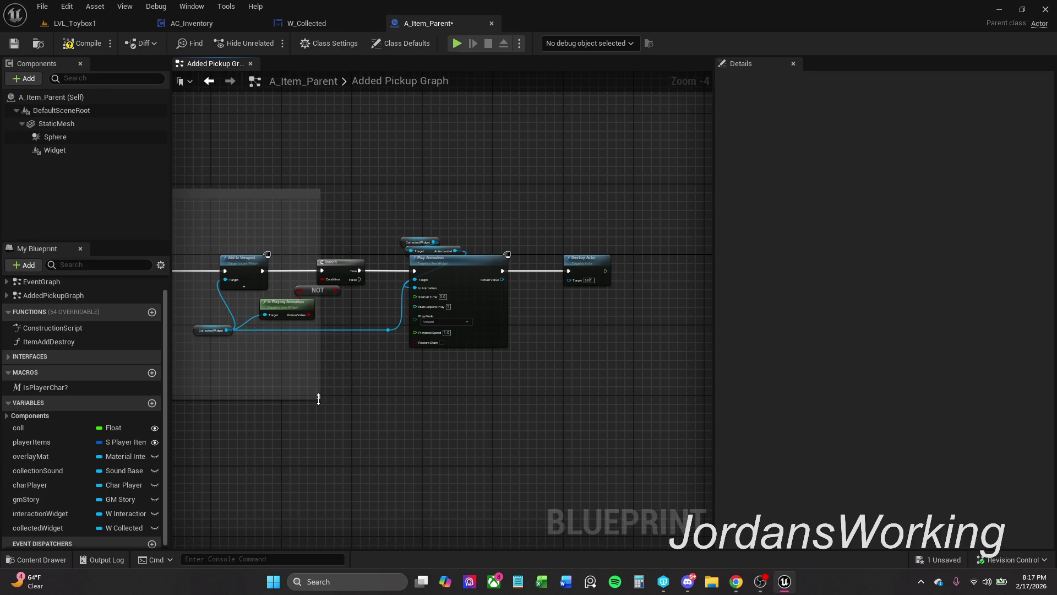
{"action": "mouse_move", "coordinate": [321, 395]}
{"action": "left_mouse_down"}
{"action": "mouse_move", "coordinate": [668, 391]}
{"action": "mouse_move", "coordinate": [574, 371]}
{"action": "mouse_move", "coordinate": [523, 330]}
{"action": "mouse_move", "coordinate": [545, 331]}
{"action": "mouse_move", "coordinate": [399, 335]}
{"action": "mouse_move", "coordinate": [418, 336]}
{"action": "left_mouse_up"}
- Save A_Item_Parent, start playing LVL_Toybox1, and toggle the inventory panel
{"action": "left_click", "coordinate": [14, 43]}
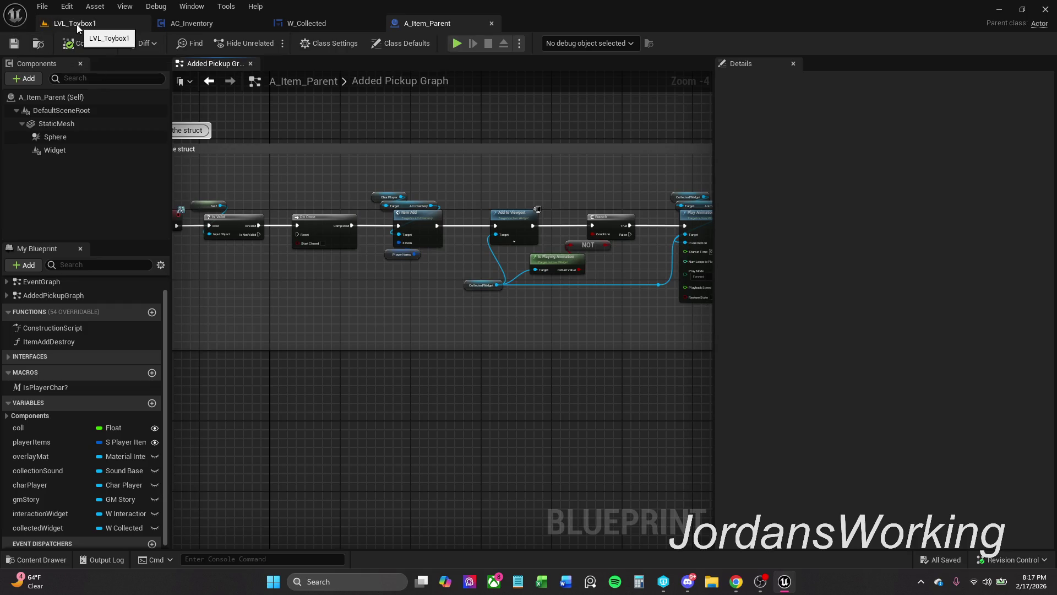
{"action": "left_click", "coordinate": [77, 23]}
{"action": "left_click", "coordinate": [270, 44]}
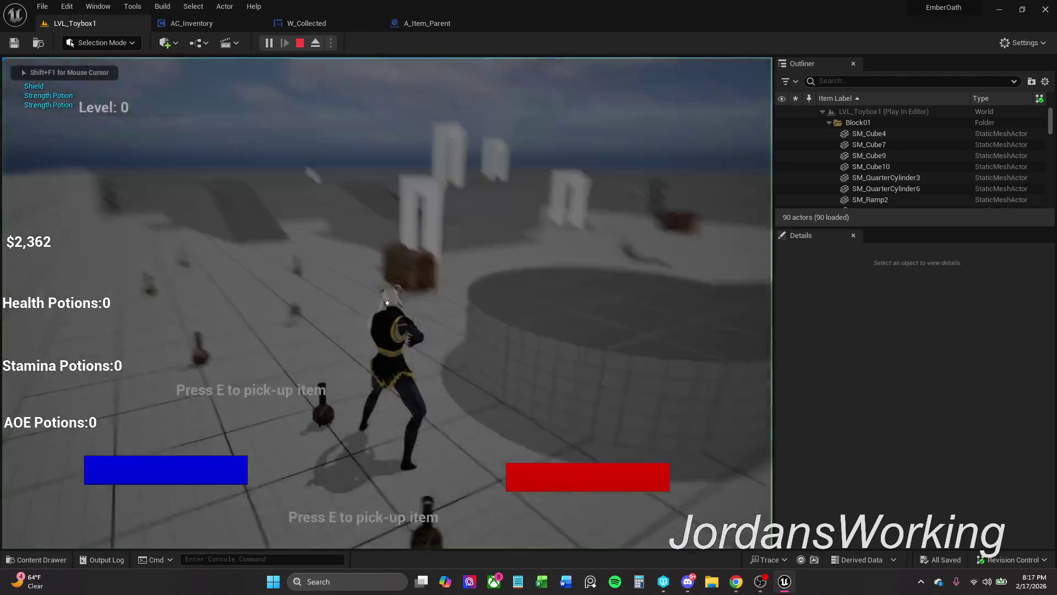
{"action": "key", "text": "i"}
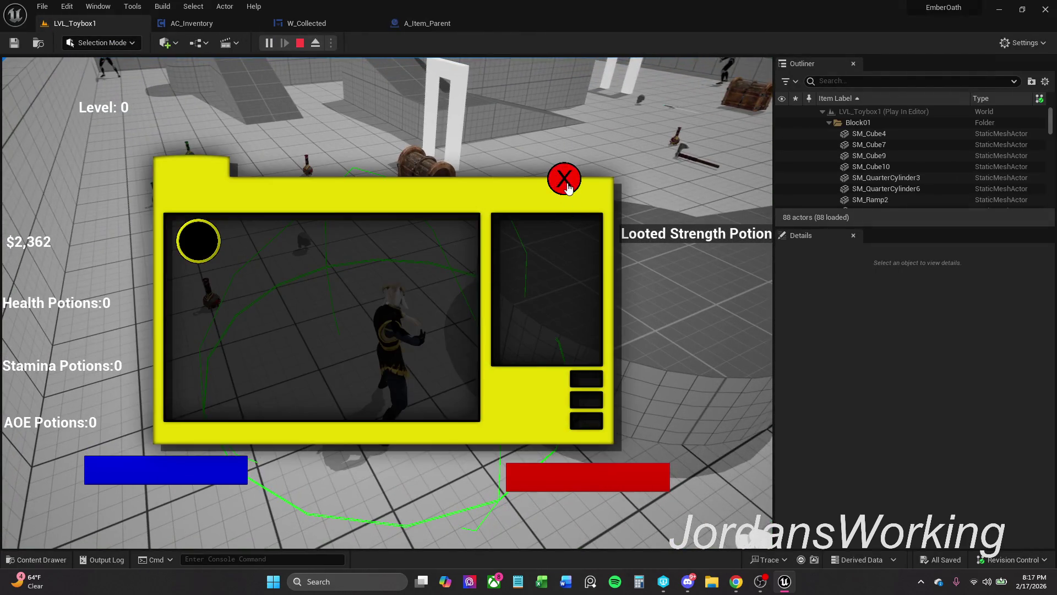
{"action": "left_click", "coordinate": [566, 177]}
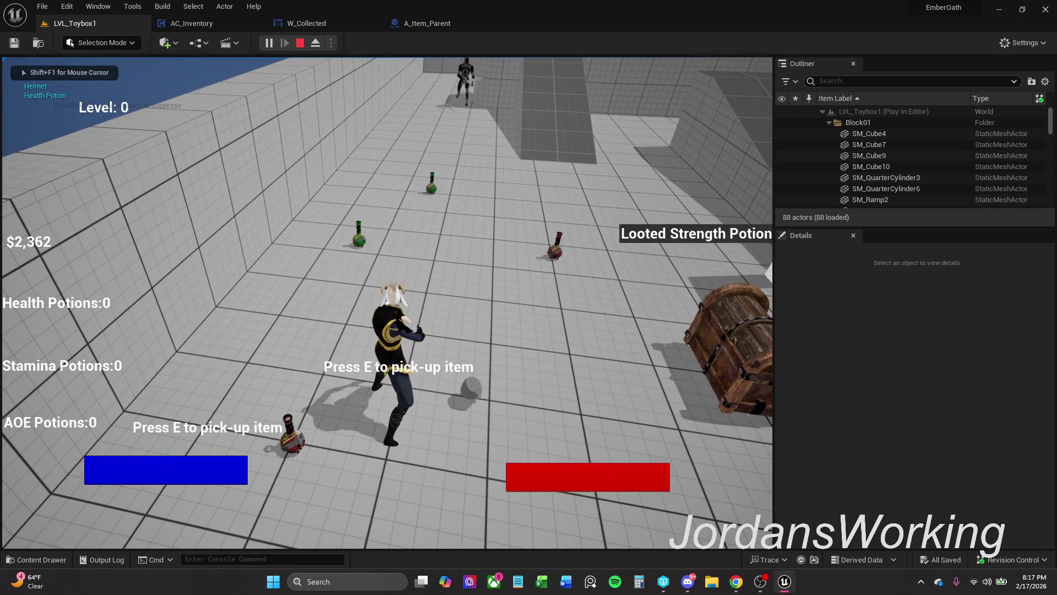
{"action": "key", "text": "i"}
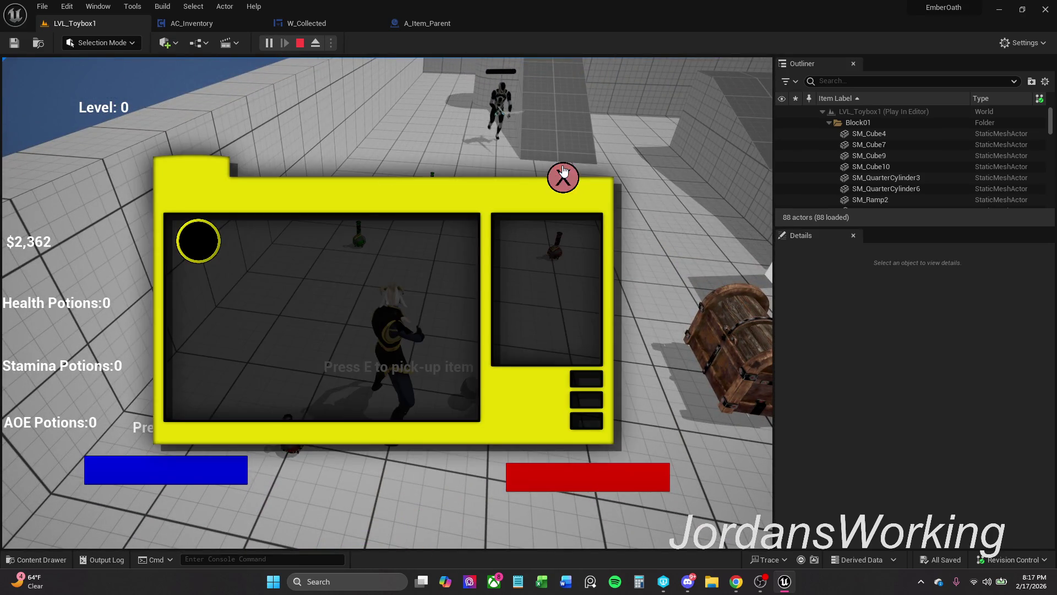
{"action": "left_click", "coordinate": [564, 177]}
- Pick up the helmet and check that it appears in the inventory
{"action": "key", "text": "e"}
{"action": "key", "text": "i"}
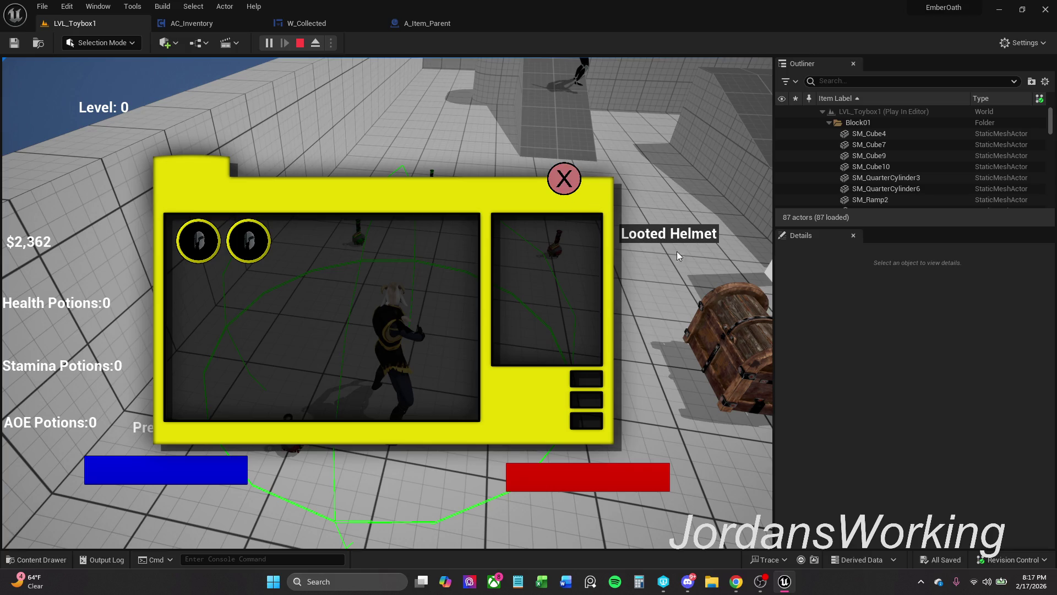
{"action": "left_click", "coordinate": [577, 179]}
{"action": "key", "text": "i"}
{"action": "left_click", "coordinate": [577, 179]}
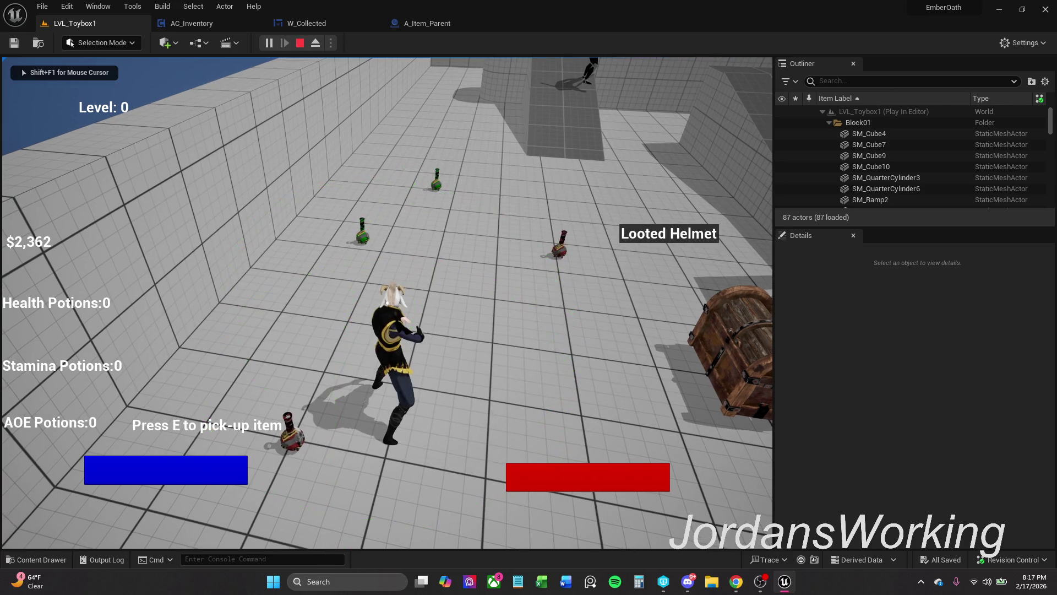
{"action": "key", "text": "i"}
{"action": "left_click", "coordinate": [579, 181]}
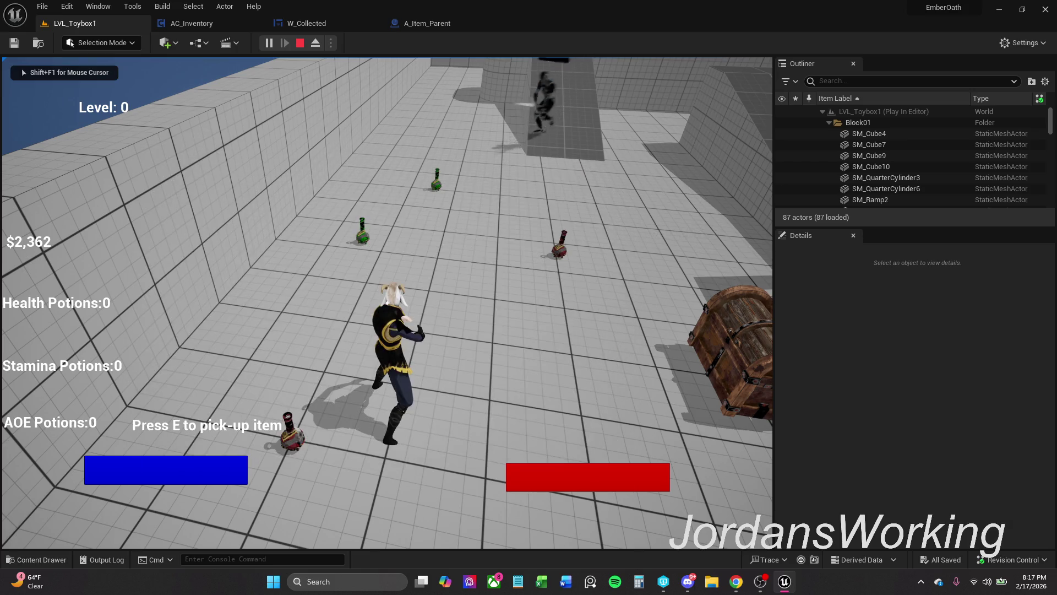
- Pick up the health potion and a stamina potion, checking the inventory after each pickup
{"action": "key", "text": "e"}
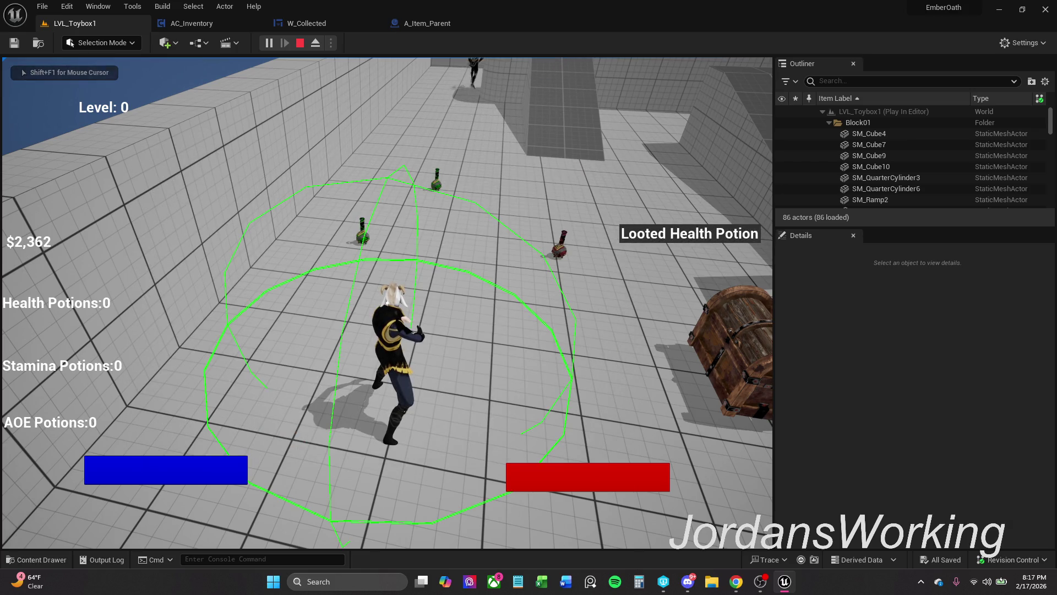
{"action": "key", "text": "i"}
{"action": "left_click", "coordinate": [563, 179]}
{"action": "key", "text": "w"}
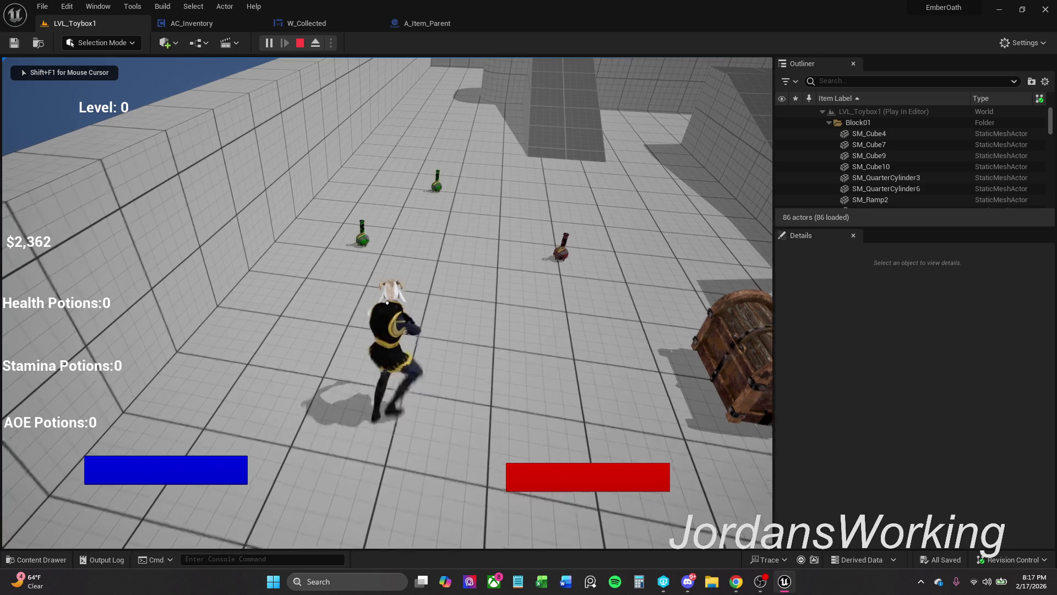
{"action": "key", "text": "e"}
{"action": "key", "text": "i"}
{"action": "left_click", "coordinate": [579, 177]}
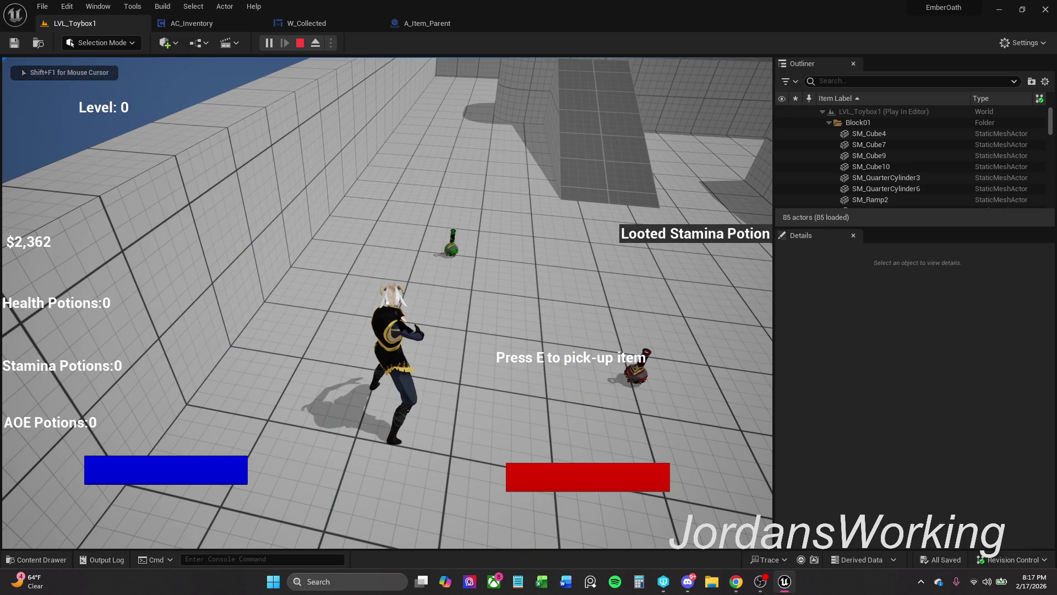
{"action": "key", "text": "i"}
{"action": "left_click", "coordinate": [579, 177]}
- Pick up the second stamina potion, stop the play session, and return to A_Item_Parent
{"action": "key", "text": "w"}
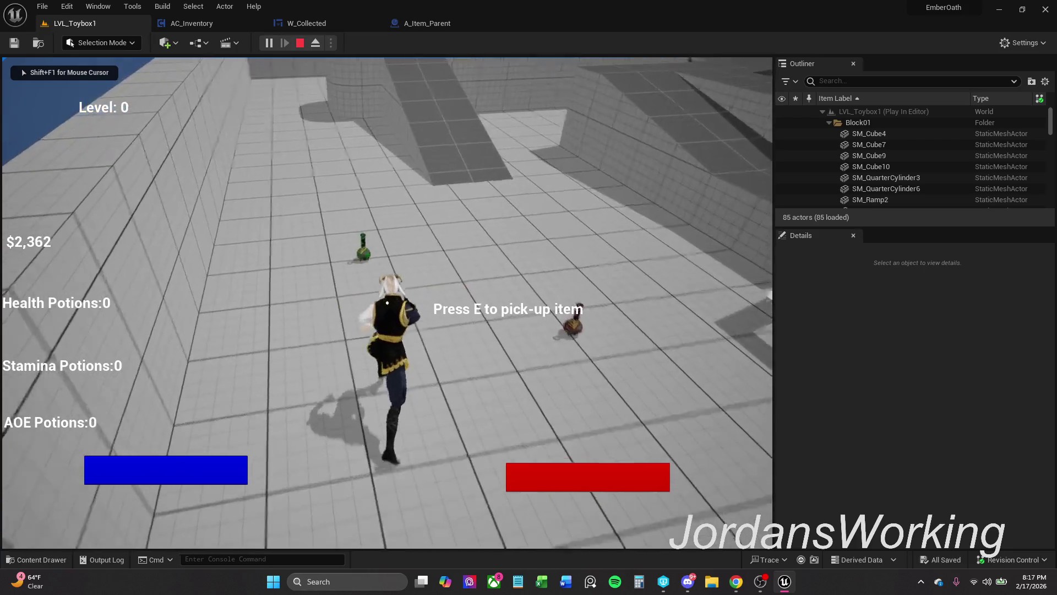
{"action": "key", "text": "e"}
{"action": "key", "text": "i"}
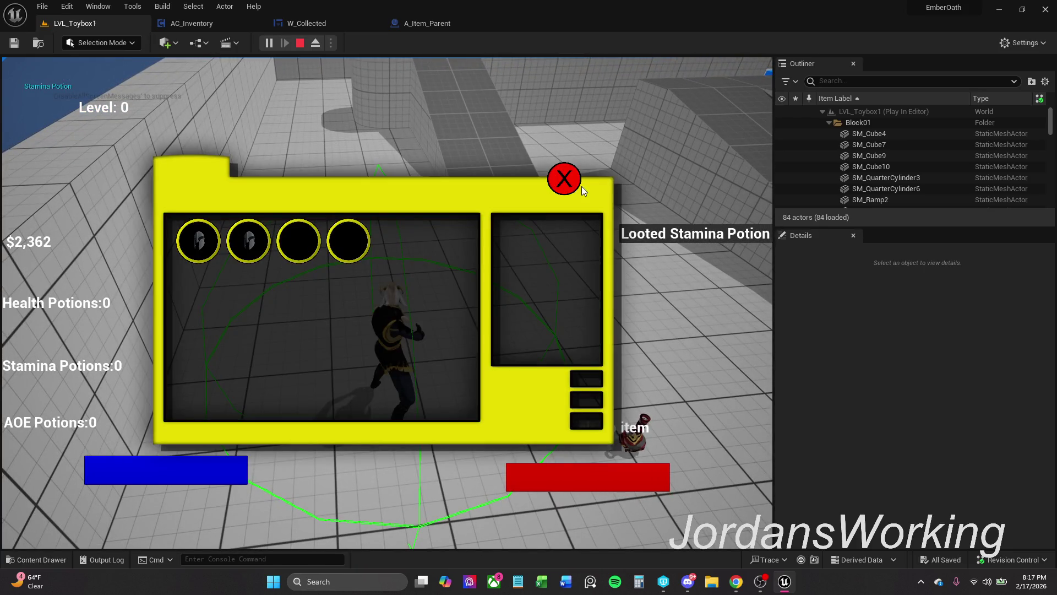
{"action": "left_click", "coordinate": [567, 182]}
{"action": "key", "text": "Escape"}
{"action": "left_click", "coordinate": [444, 27]}
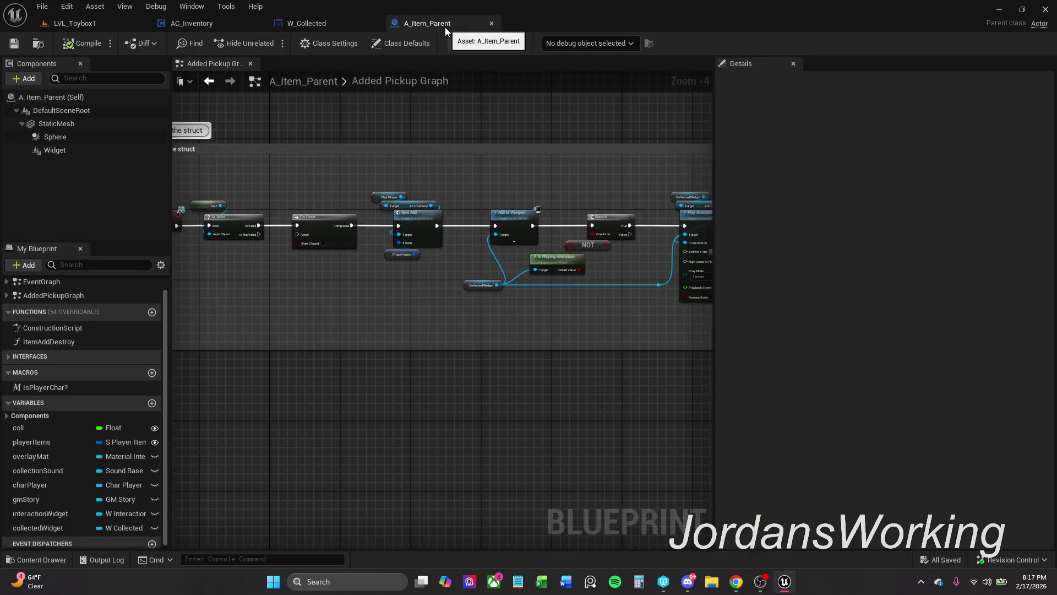
- Zoom out and reposition the Morrigans Inventory system comment group
{"action": "scroll", "coordinate": [413, 134], "scroll_direction": "down", "scroll_amount": 1}
{"action": "mouse_move", "coordinate": [432, 125]}
{"action": "left_mouse_down"}
{"action": "mouse_move", "coordinate": [344, 130]}
{"action": "mouse_move", "coordinate": [494, 223]}
{"action": "mouse_move", "coordinate": [534, 183]}
{"action": "mouse_move", "coordinate": [518, 288]}
{"action": "left_mouse_up"}
{"action": "scroll", "coordinate": [531, 188], "scroll_direction": "down", "scroll_amount": 2}
{"action": "mouse_move", "coordinate": [340, 335]}
{"action": "left_mouse_down"}
{"action": "mouse_move", "coordinate": [453, 297]}
{"action": "mouse_move", "coordinate": [447, 324]}
{"action": "left_mouse_up"}
{"action": "scroll", "coordinate": [354, 328], "scroll_direction": "up", "scroll_amount": 5}
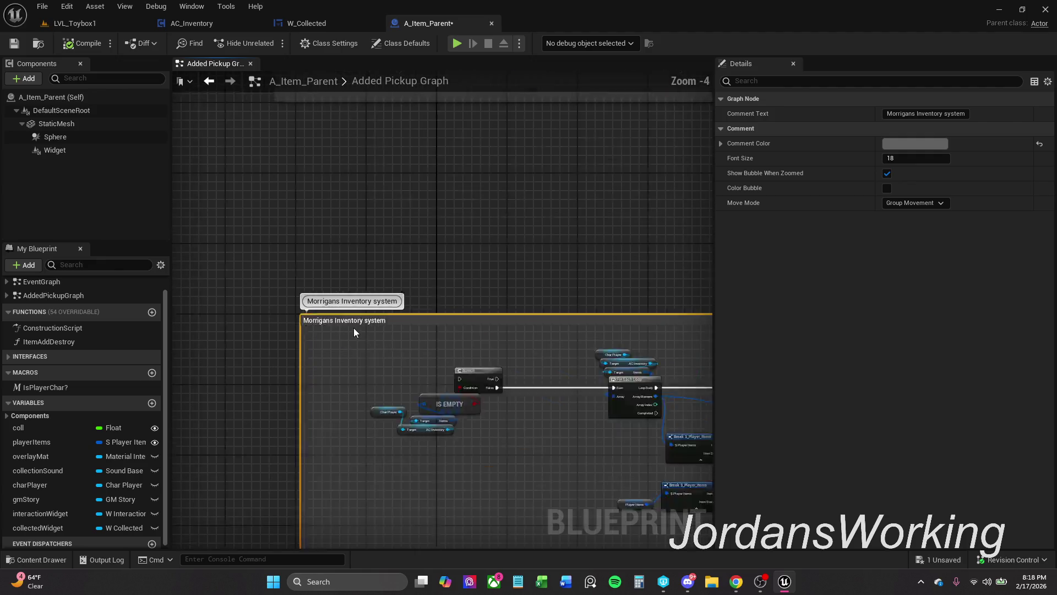
{"action": "key", "text": "ctrl+z"}
{"action": "key", "text": "ctrl+y"}
{"action": "key", "text": "ctrl+z"}
- Shift the Adding the item to the struct comment group into place and save A_Item_Parent
{"action": "mouse_move", "coordinate": [328, 271]}
{"action": "left_mouse_down"}
{"action": "mouse_move", "coordinate": [313, 542]}
{"action": "mouse_move", "coordinate": [355, 511]}
{"action": "left_mouse_up"}
{"action": "left_click_drag", "start_coordinate": [332, 160], "coordinate": [360, 154]}
{"action": "left_click_drag", "start_coordinate": [471, 225], "coordinate": [383, 248]}
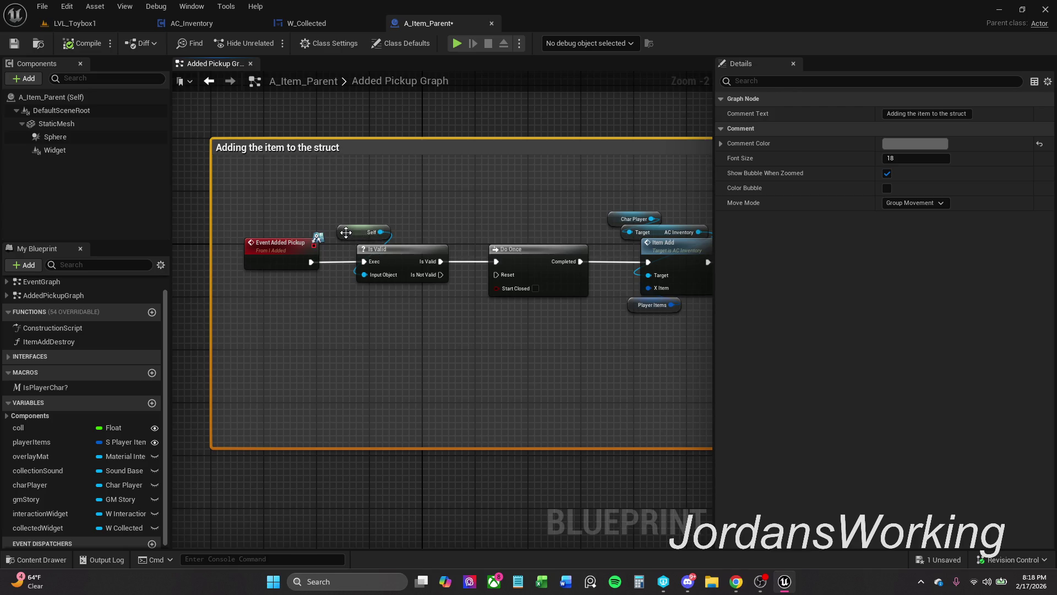
{"action": "scroll", "coordinate": [380, 245], "scroll_direction": "down", "scroll_amount": 1}
{"action": "mouse_move", "coordinate": [292, 199]}
{"action": "left_mouse_down"}
{"action": "mouse_move", "coordinate": [477, 299]}
{"action": "mouse_move", "coordinate": [731, 361]}
{"action": "mouse_move", "coordinate": [773, 396]}
{"action": "mouse_move", "coordinate": [539, 415]}
{"action": "mouse_move", "coordinate": [538, 371]}
{"action": "mouse_move", "coordinate": [560, 371]}
{"action": "left_mouse_up"}
{"action": "mouse_move", "coordinate": [341, 354]}
{"action": "left_mouse_down"}
{"action": "mouse_move", "coordinate": [308, 144]}
{"action": "mouse_move", "coordinate": [345, 403]}
{"action": "mouse_move", "coordinate": [304, 363]}
{"action": "mouse_move", "coordinate": [301, 299]}
{"action": "left_mouse_up"}
{"action": "left_click", "coordinate": [300, 290]}
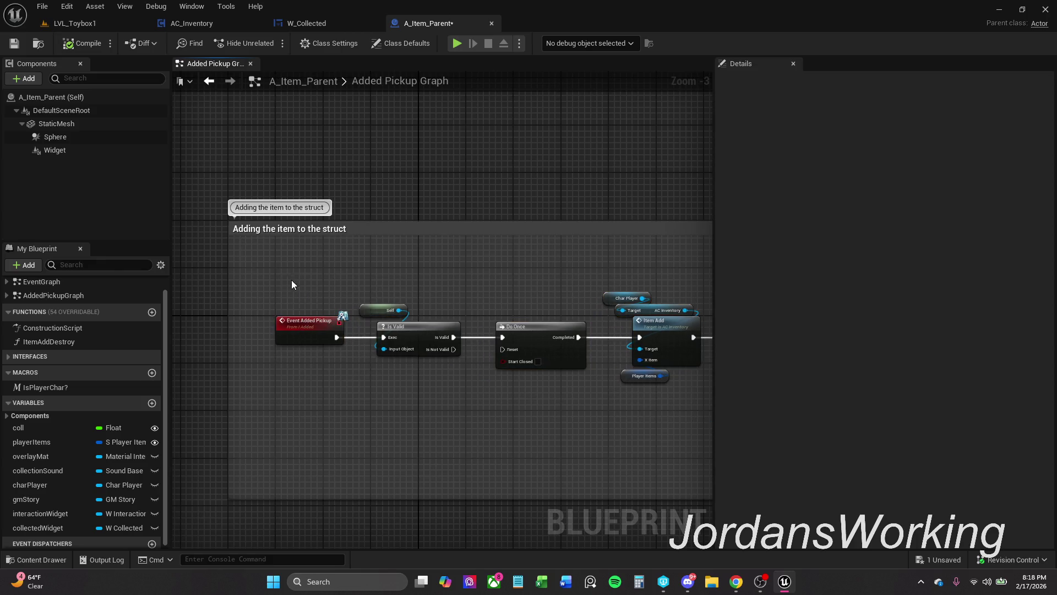
{"action": "left_click", "coordinate": [16, 47]}
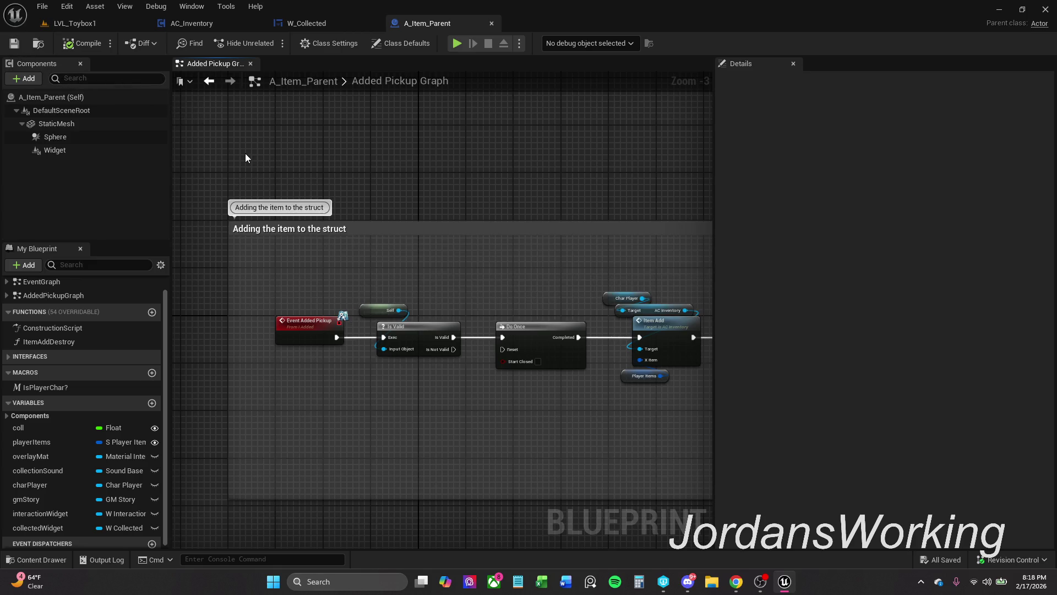
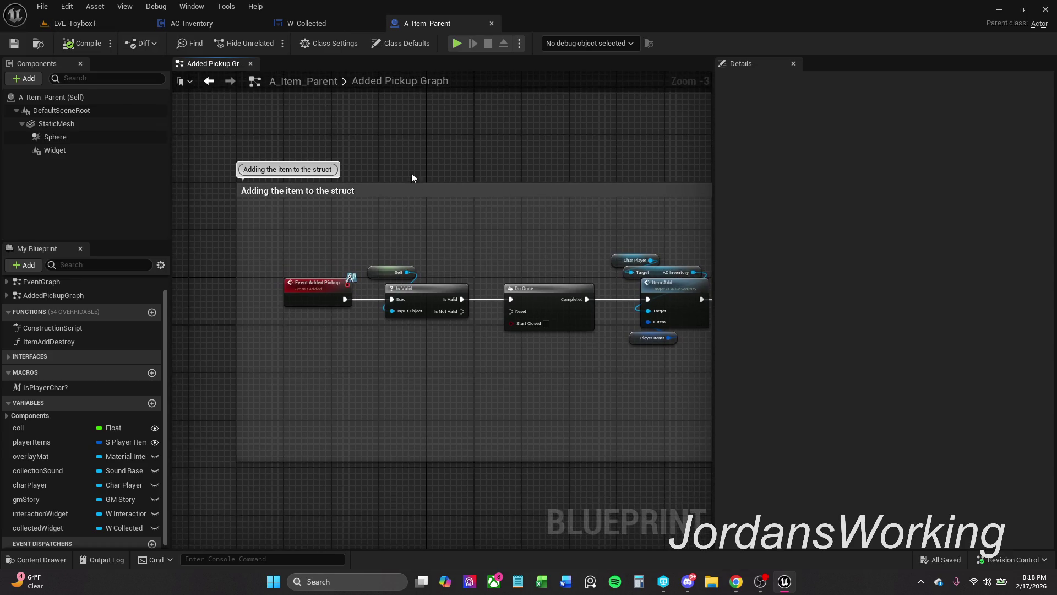
- Pan across the Added Pickup Graph's later nodes, then bring up the W_Collected widget Designer
{"action": "left_click_drag", "start_coordinate": [400, 169], "coordinate": [399, 145]}
{"action": "mouse_move", "coordinate": [462, 213]}
{"action": "left_mouse_down"}
{"action": "mouse_move", "coordinate": [416, 199]}
{"action": "mouse_move", "coordinate": [401, 169]}
{"action": "mouse_move", "coordinate": [434, 144]}
{"action": "mouse_move", "coordinate": [433, 179]}
{"action": "left_mouse_up"}
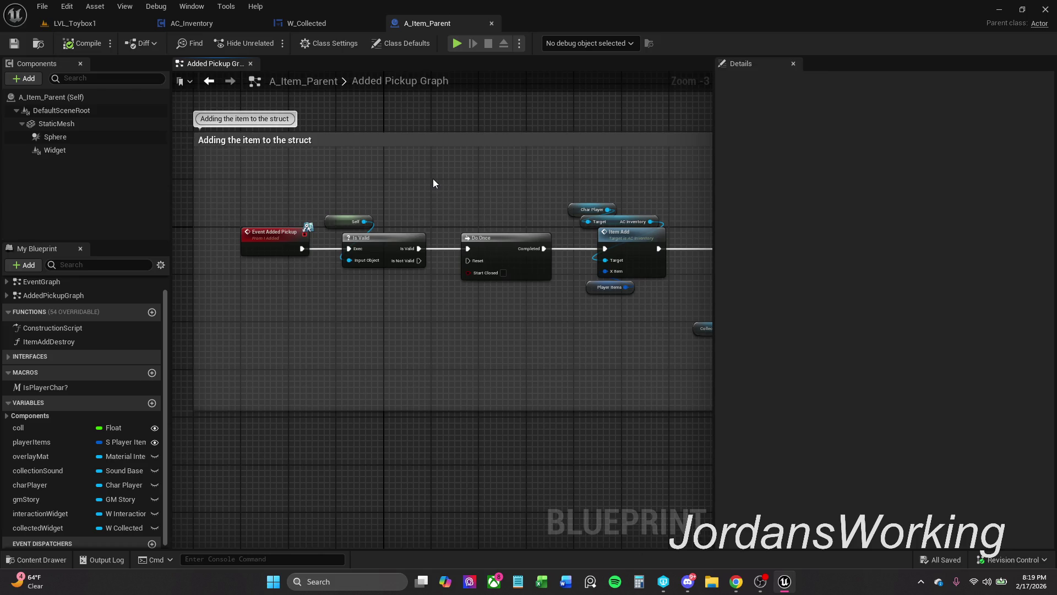
{"action": "mouse_move", "coordinate": [420, 203]}
{"action": "left_mouse_down"}
{"action": "mouse_move", "coordinate": [477, 182]}
{"action": "mouse_move", "coordinate": [383, 177]}
{"action": "left_mouse_up"}
{"action": "scroll", "coordinate": [477, 182], "scroll_direction": "down", "scroll_amount": 1}
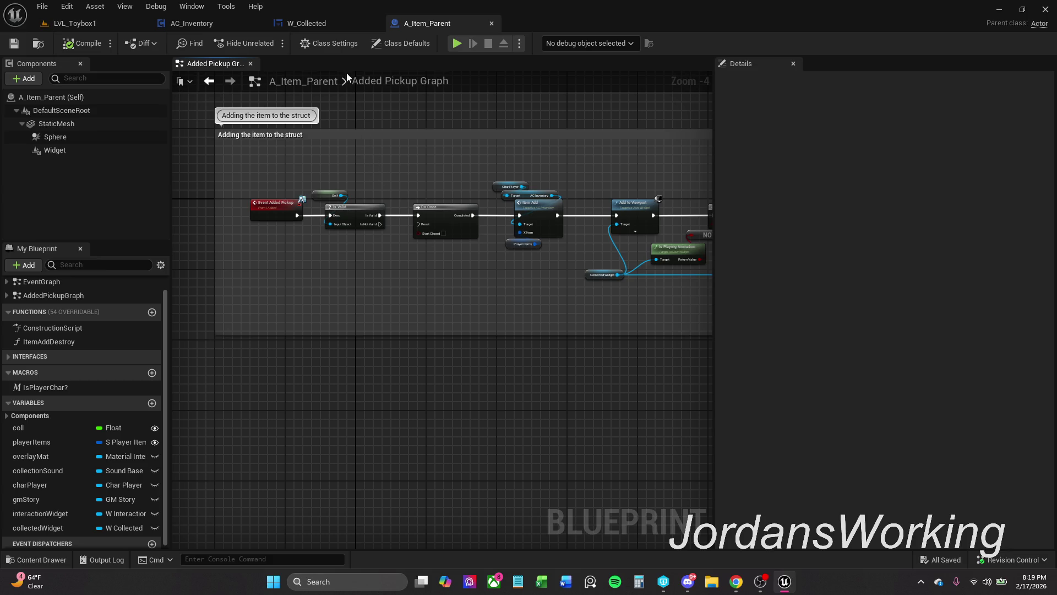
{"action": "left_click", "coordinate": [325, 25]}
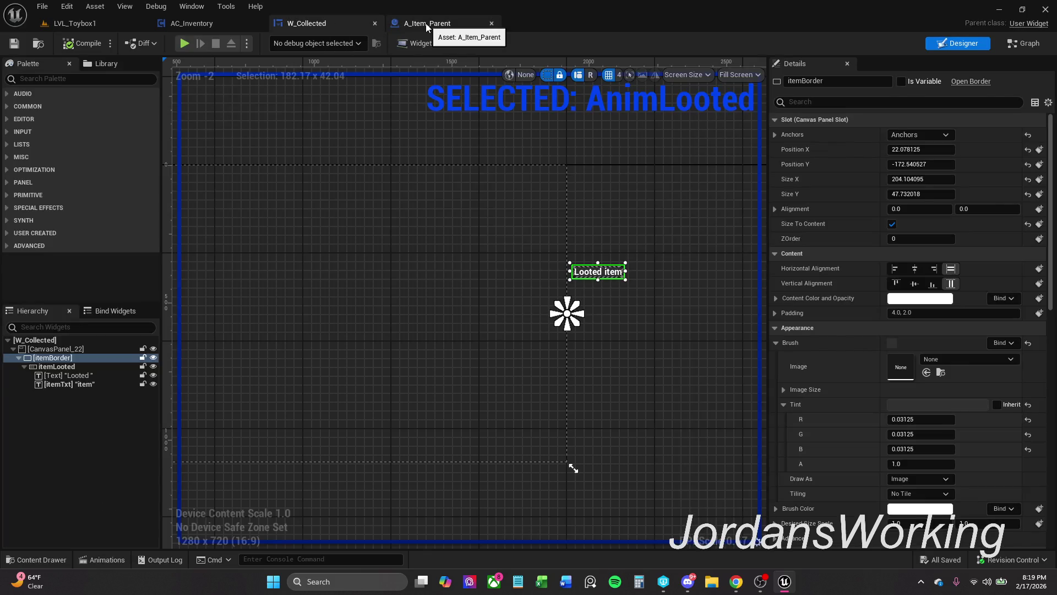
- Check the AC_Inventory Item Add nodes and W_Collected, then return to the LVL_Toybox1 level
{"action": "left_click", "coordinate": [425, 23]}
{"action": "left_click", "coordinate": [225, 24]}
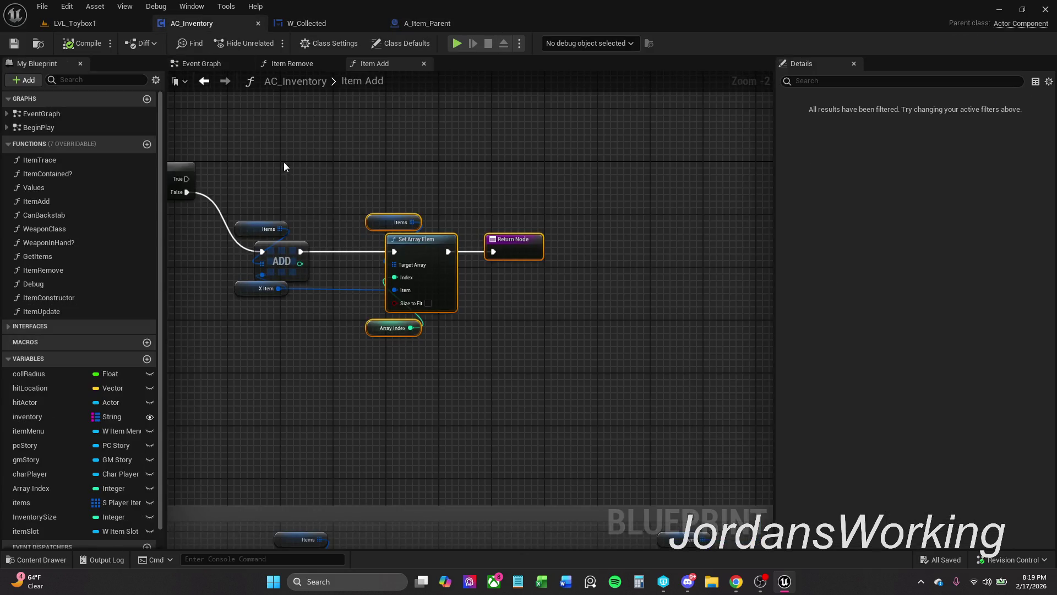
{"action": "left_click_drag", "start_coordinate": [284, 167], "coordinate": [322, 144]}
{"action": "left_click", "coordinate": [338, 159]}
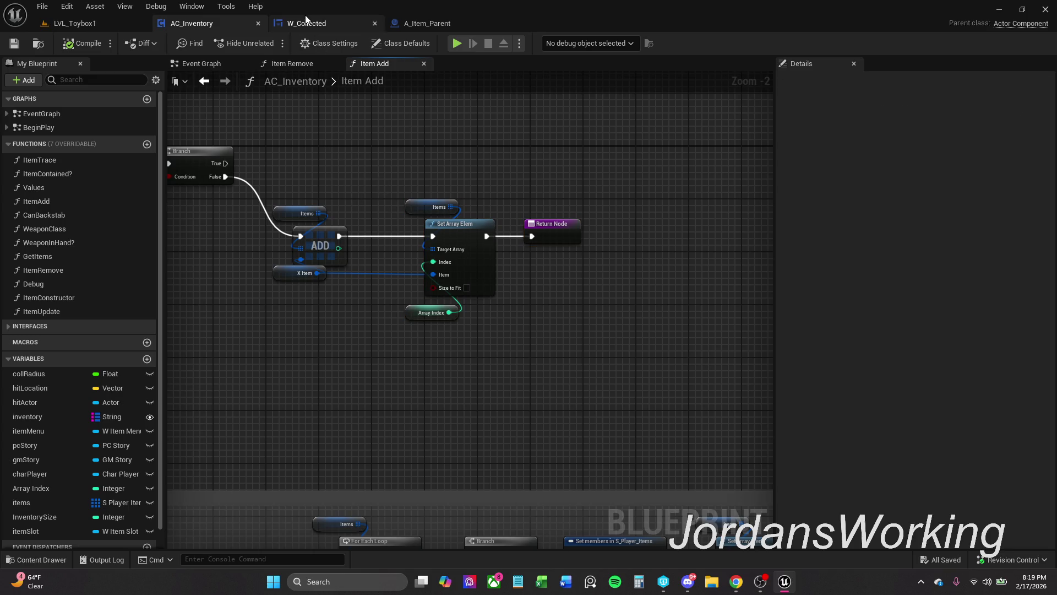
{"action": "left_click", "coordinate": [310, 23]}
{"action": "left_click", "coordinate": [140, 24]}
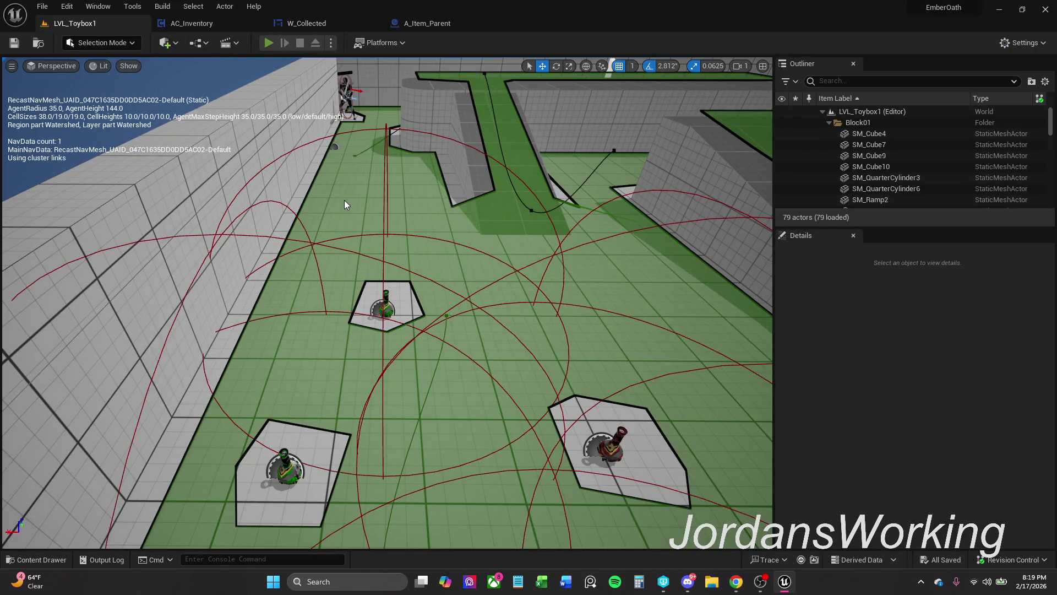
{"action": "key", "text": "alt+p"}
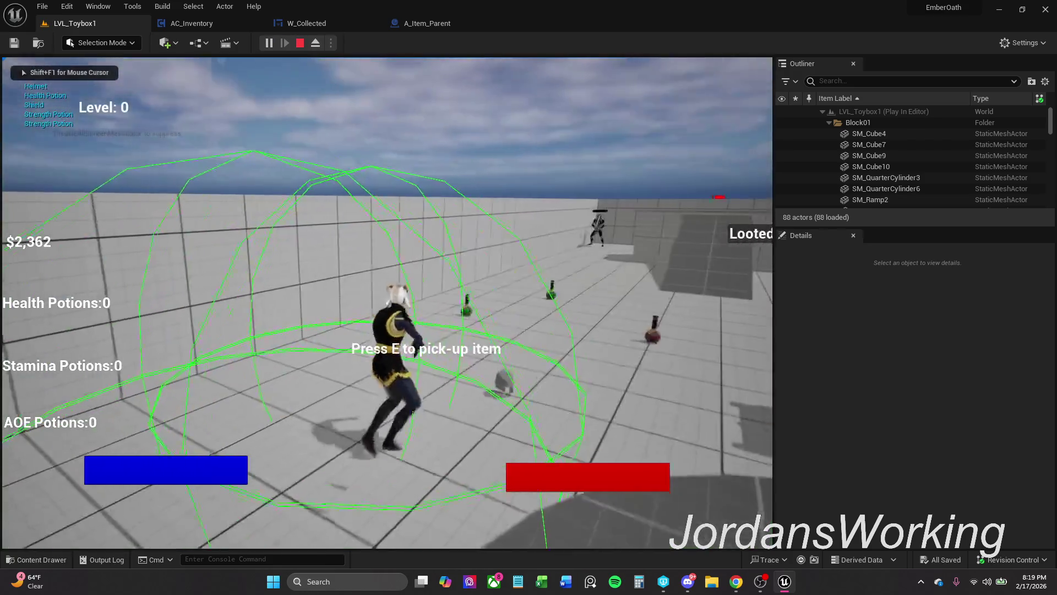
{"action": "key", "text": "w"}
{"action": "key", "text": "e"}
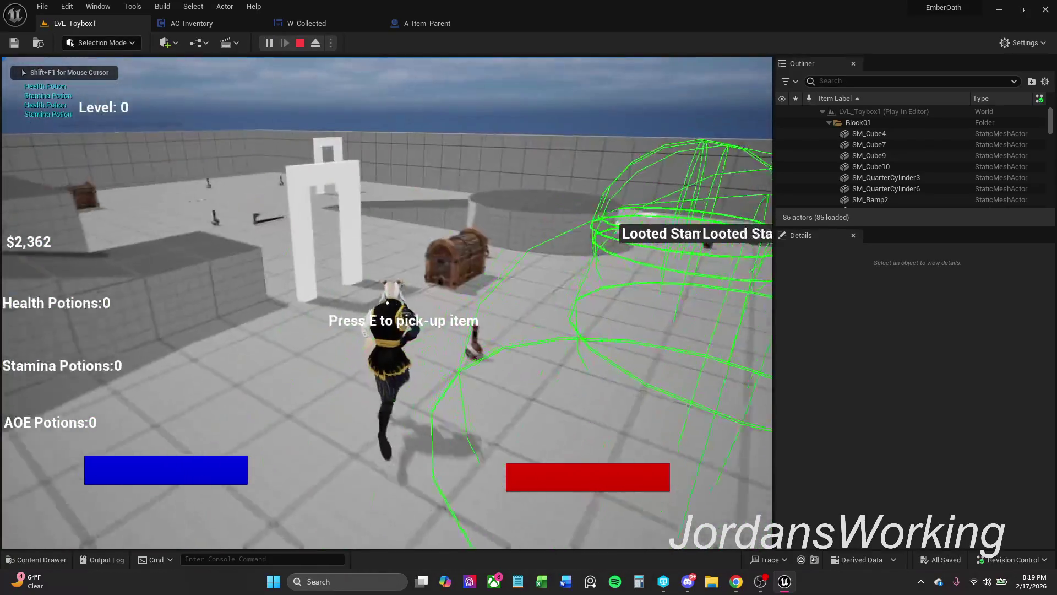
{"action": "key", "text": "e"}
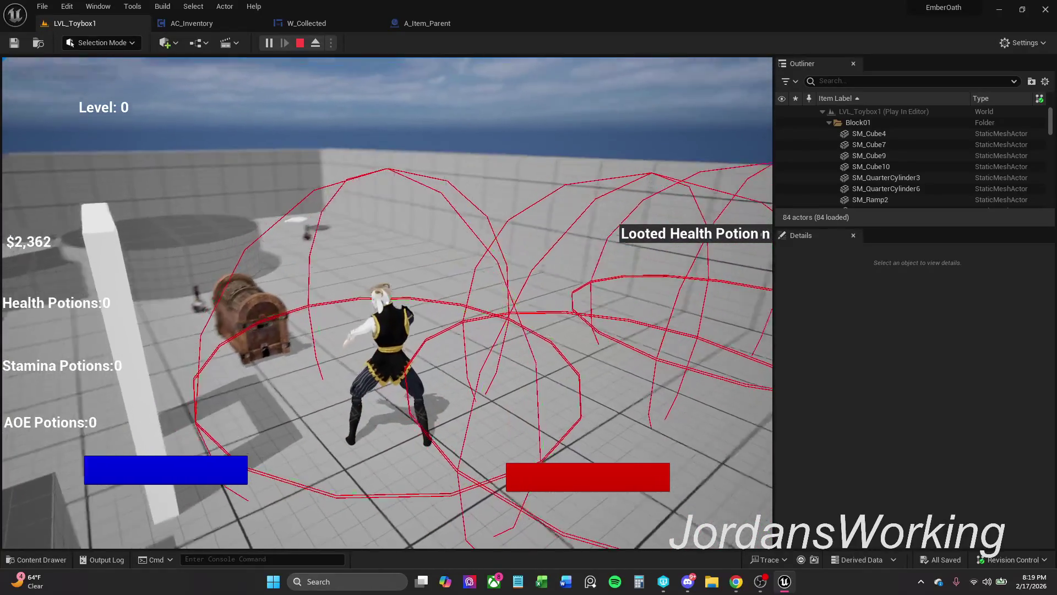
{"action": "key", "text": "Escape"}
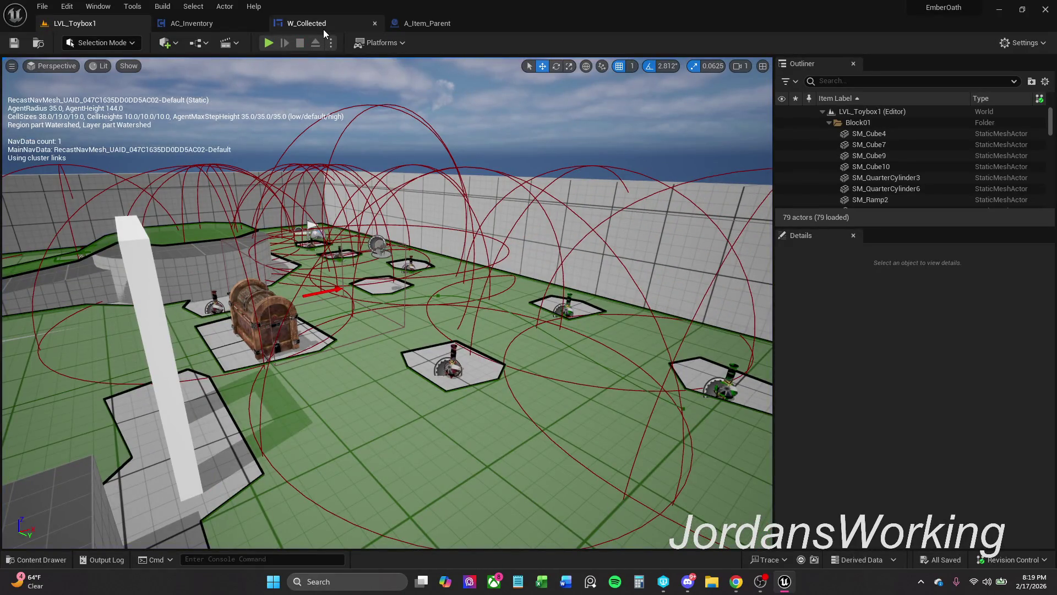
{"action": "left_click", "coordinate": [323, 28]}
{"action": "left_click", "coordinate": [1023, 43]}
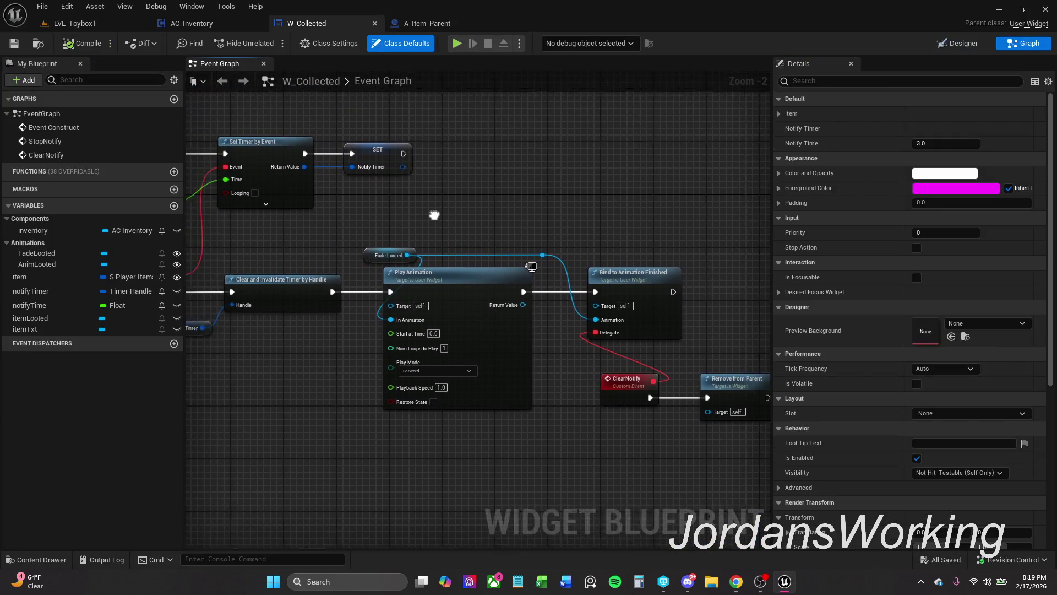
- Compare the W_Collected Event Graph with the A_Item_Parent pickup graph, switching back and forth
{"action": "scroll", "coordinate": [507, 217], "scroll_direction": "down", "scroll_amount": 1}
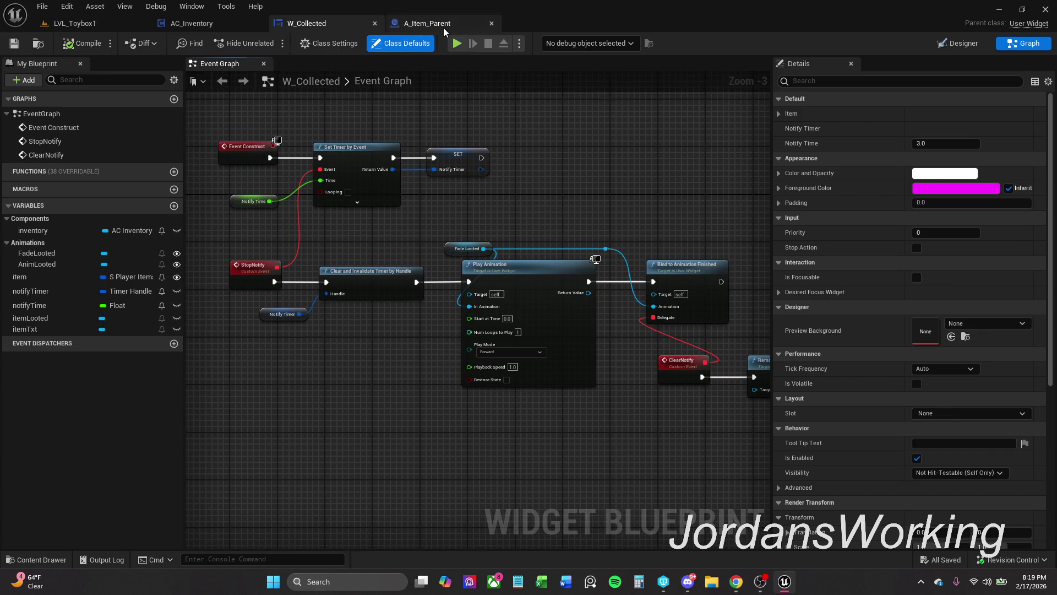
{"action": "left_click", "coordinate": [444, 26]}
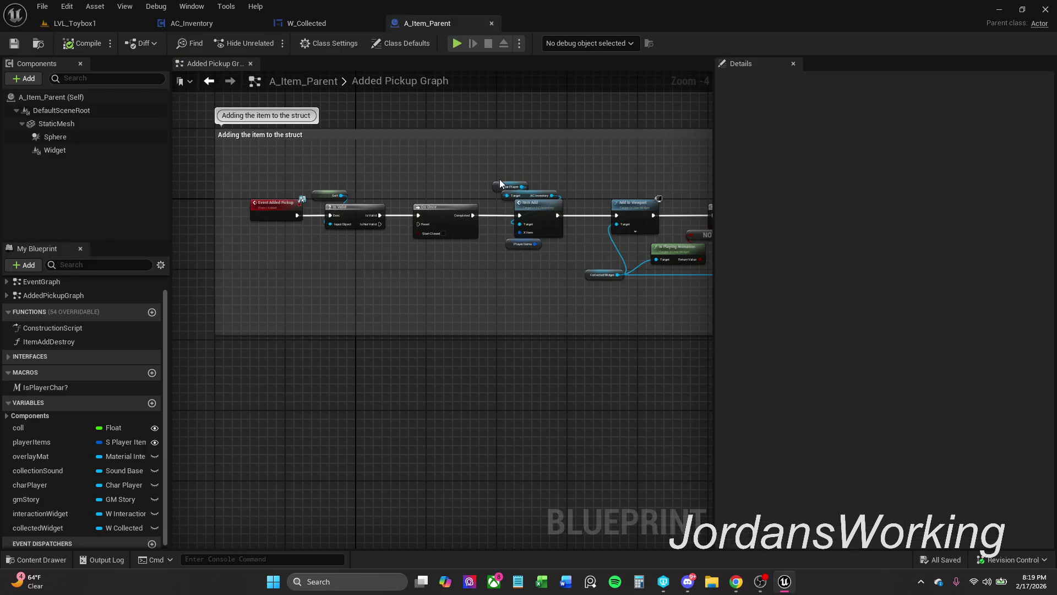
{"action": "left_click_drag", "start_coordinate": [511, 186], "coordinate": [445, 165]}
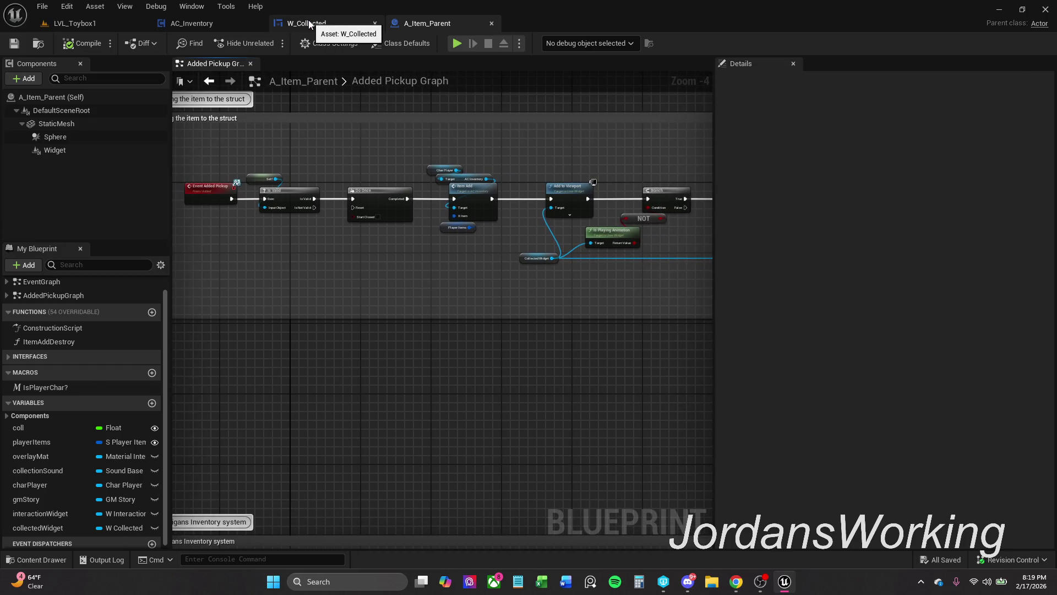
{"action": "left_click", "coordinate": [308, 23]}
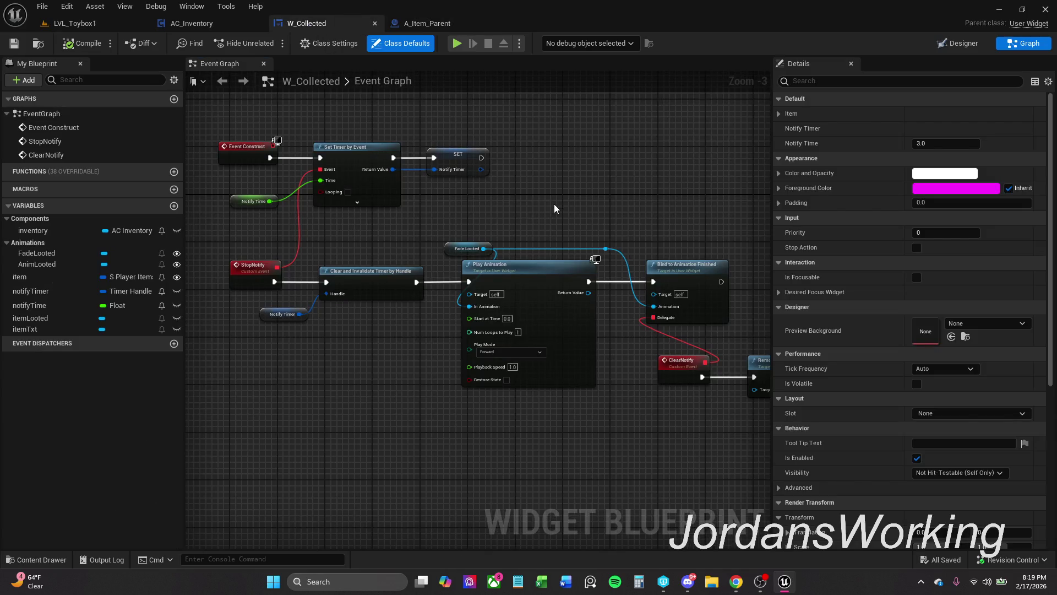
{"action": "left_click", "coordinate": [447, 24]}
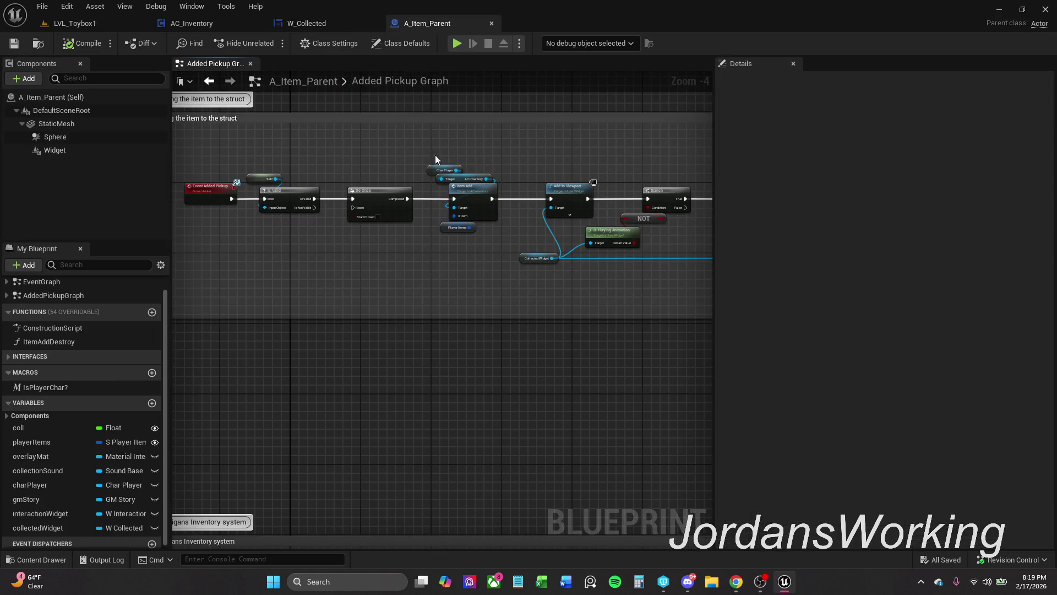
{"action": "left_click", "coordinate": [353, 23]}
{"action": "mouse_move", "coordinate": [498, 209]}
{"action": "left_mouse_down"}
{"action": "mouse_move", "coordinate": [465, 162]}
{"action": "mouse_move", "coordinate": [532, 216]}
{"action": "left_mouse_up"}
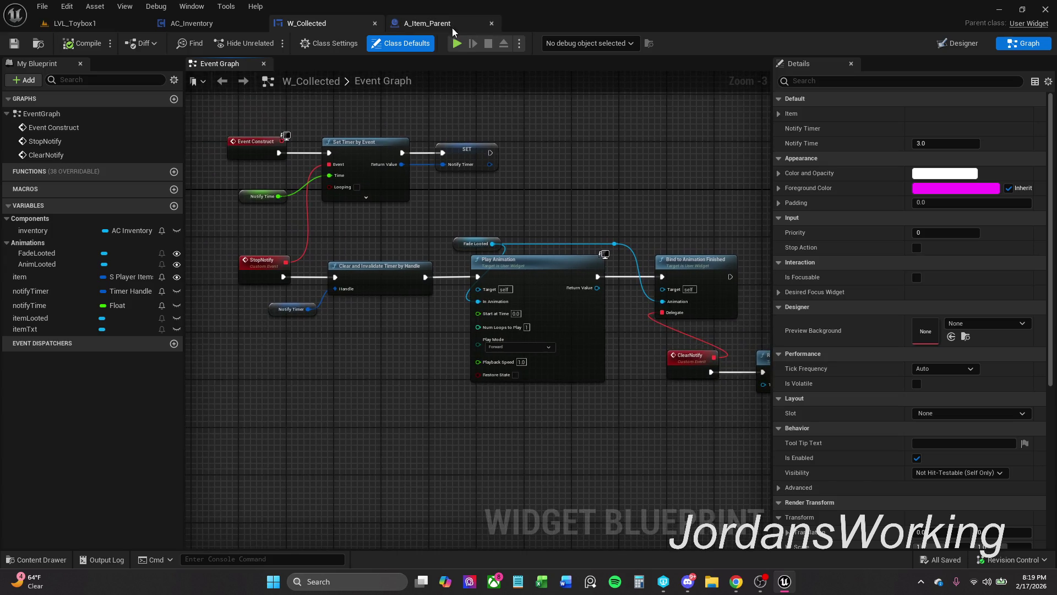
{"action": "left_click", "coordinate": [435, 23]}
- Inspect the Play Animation nodes and inventory comment block, then show W_Collected's Designer layout
{"action": "left_click_drag", "start_coordinate": [374, 160], "coordinate": [313, 155]}
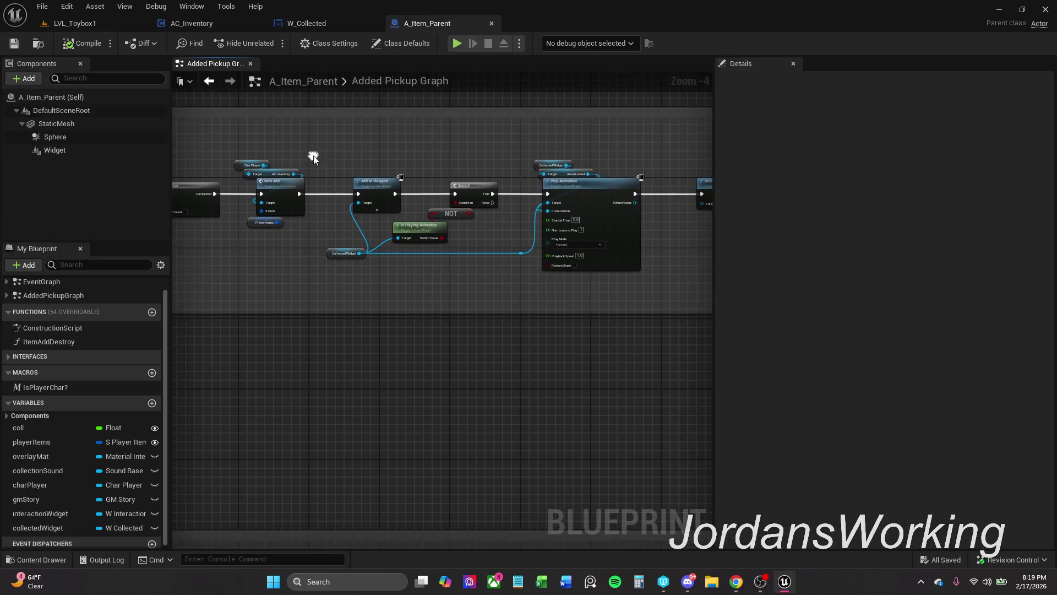
{"action": "scroll", "coordinate": [540, 170], "scroll_direction": "down", "scroll_amount": 2}
{"action": "mouse_move", "coordinate": [540, 170]}
{"action": "left_mouse_down"}
{"action": "mouse_move", "coordinate": [458, 130]}
{"action": "mouse_move", "coordinate": [390, 79]}
{"action": "mouse_move", "coordinate": [479, 220]}
{"action": "mouse_move", "coordinate": [496, 217]}
{"action": "mouse_move", "coordinate": [323, 217]}
{"action": "mouse_move", "coordinate": [590, 212]}
{"action": "mouse_move", "coordinate": [406, 195]}
{"action": "left_mouse_up"}
{"action": "scroll", "coordinate": [479, 220], "scroll_direction": "up", "scroll_amount": 2}
{"action": "scroll", "coordinate": [405, 195], "scroll_direction": "up", "scroll_amount": 1}
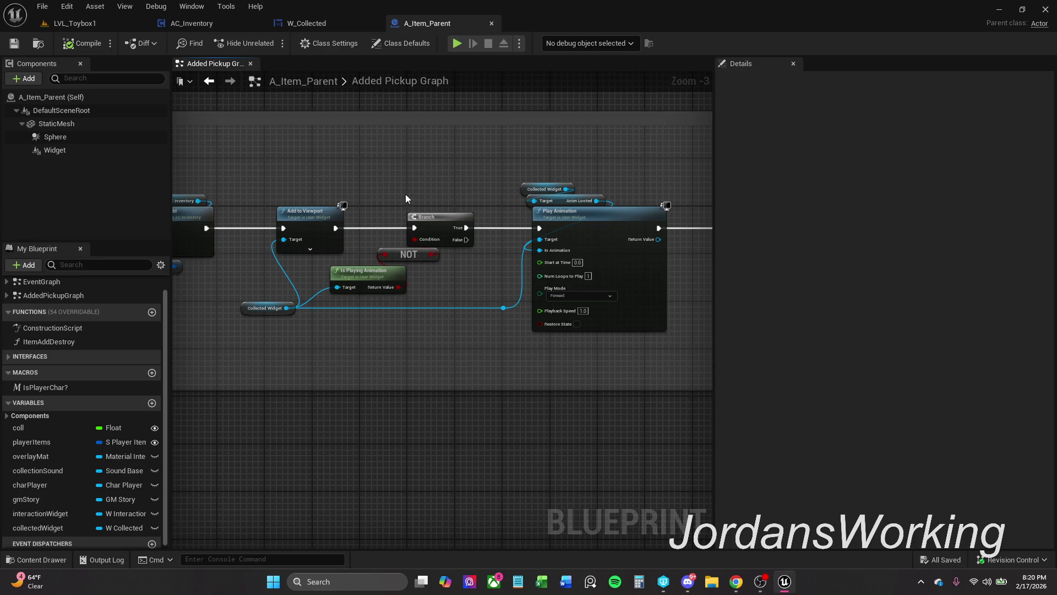
{"action": "left_click", "coordinate": [331, 23]}
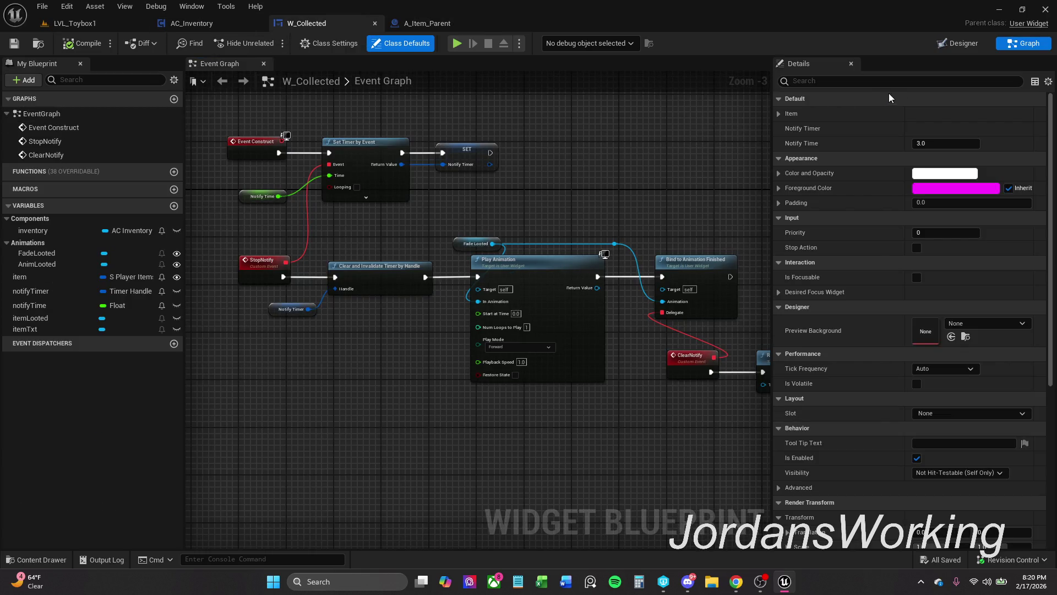
{"action": "left_click", "coordinate": [957, 43]}
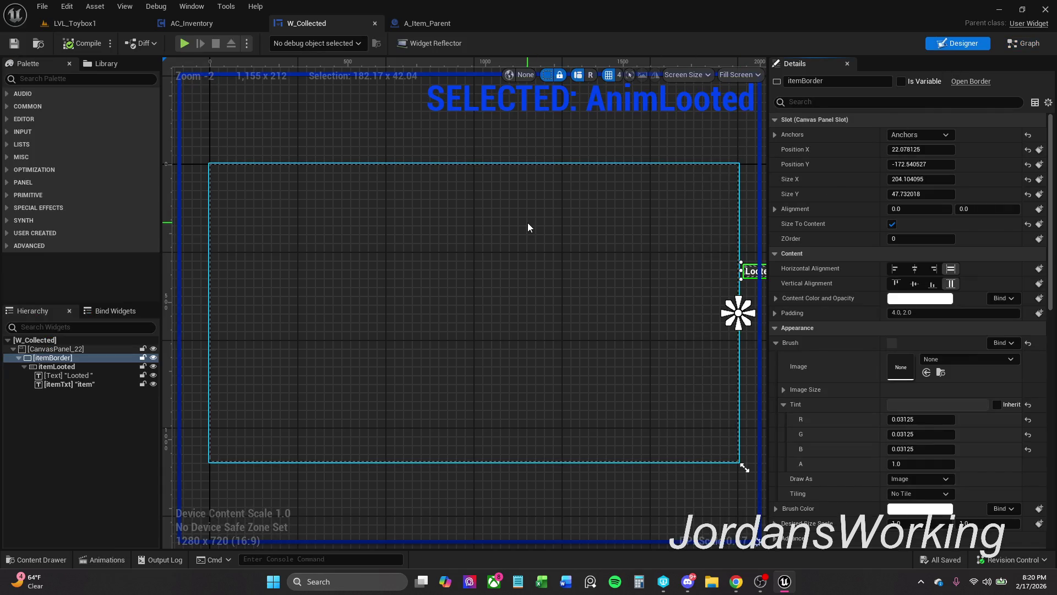
- Select the itemTxt text block beside 'Looted' and check its Text binding to item.itemName
{"action": "left_click_drag", "start_coordinate": [528, 223], "coordinate": [473, 216]}
{"action": "left_click", "coordinate": [729, 266]}
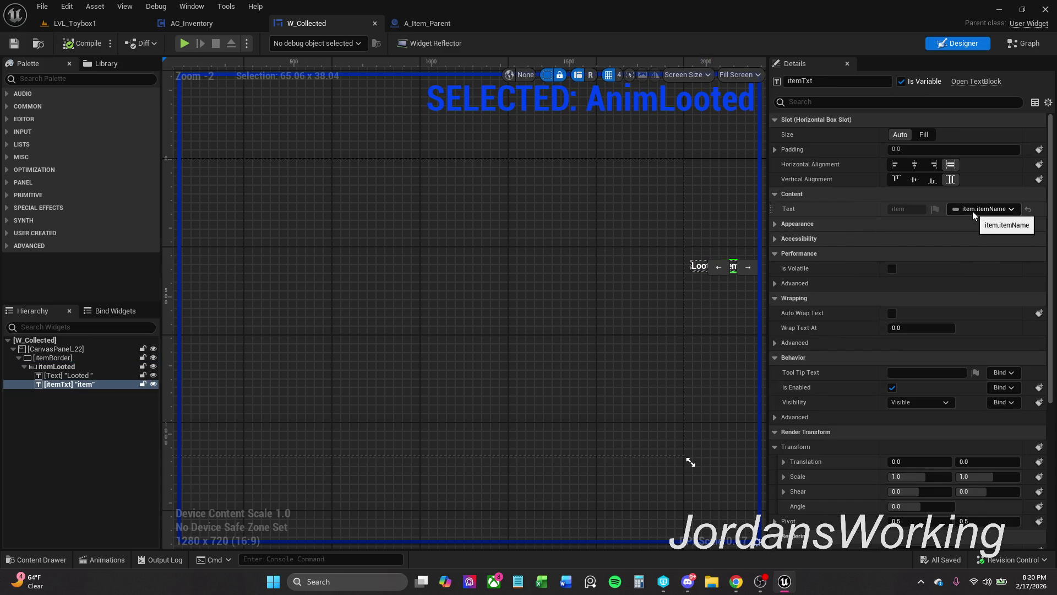
{"action": "left_click_drag", "start_coordinate": [701, 217], "coordinate": [682, 215]}
{"action": "left_click", "coordinate": [680, 217]}
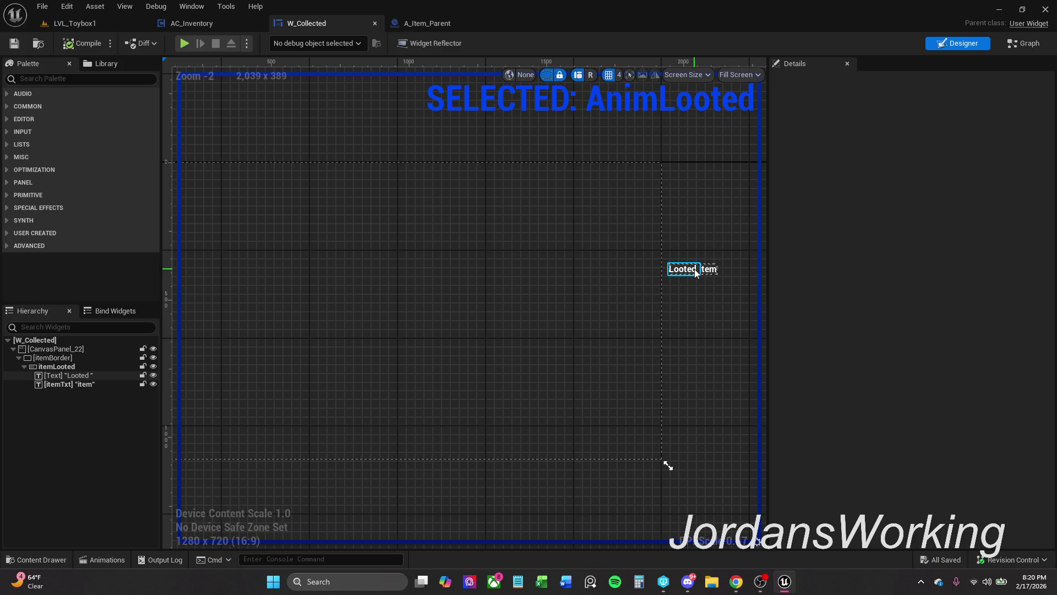
{"action": "left_click", "coordinate": [710, 270]}
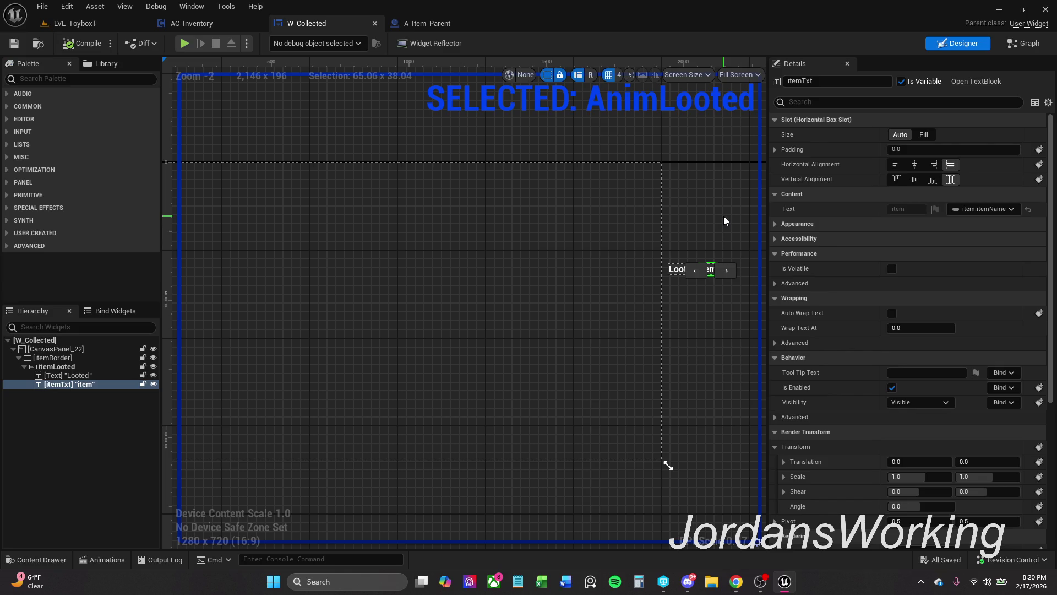
{"action": "scroll", "coordinate": [707, 224], "scroll_direction": "down", "scroll_amount": 1}
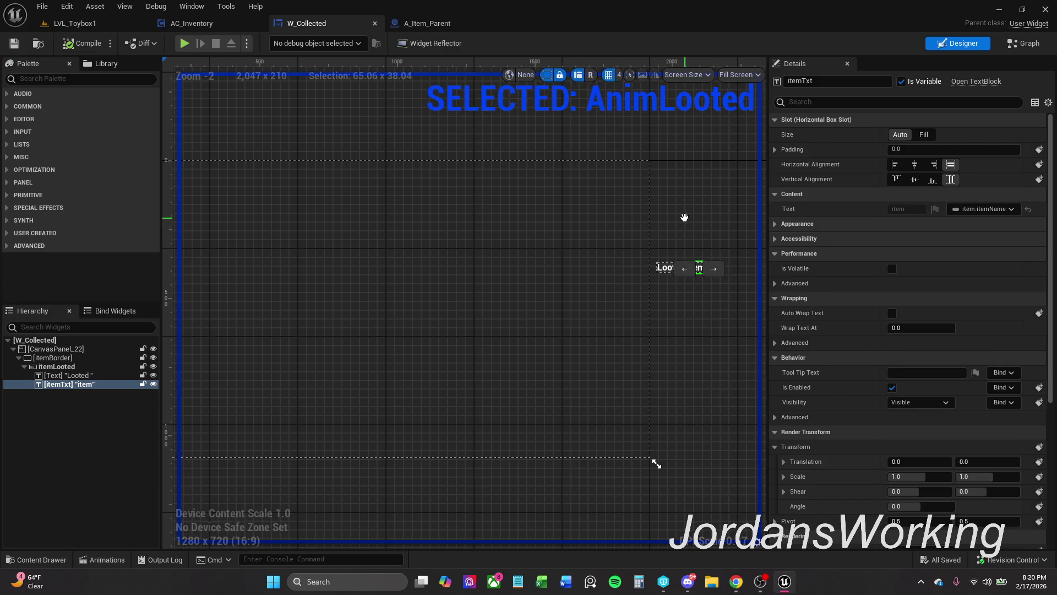
{"action": "left_click_drag", "start_coordinate": [705, 219], "coordinate": [712, 220]}
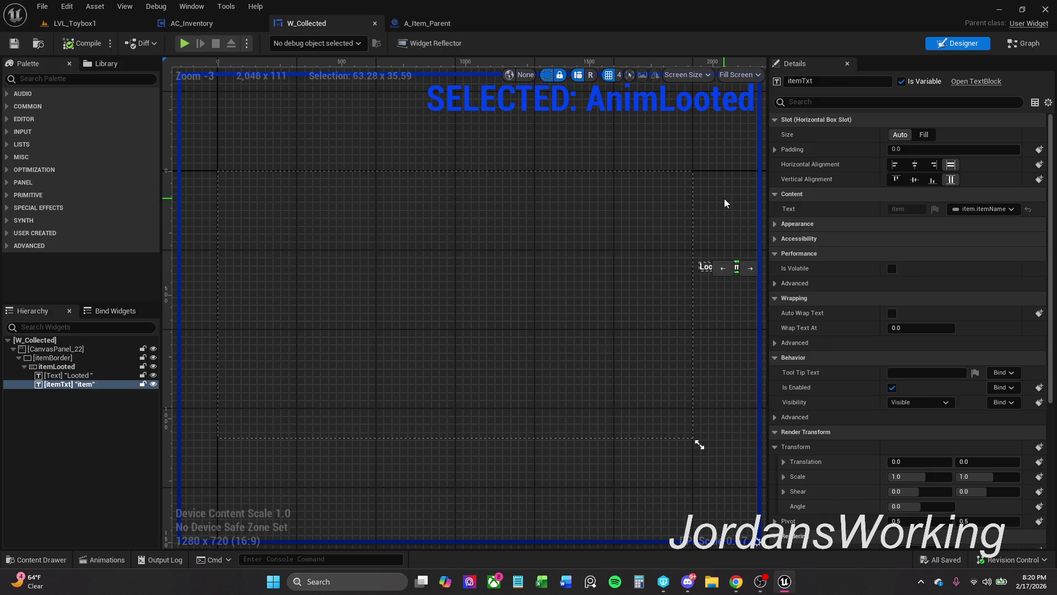
{"action": "left_click", "coordinate": [714, 233]}
{"action": "left_click", "coordinate": [723, 264]}
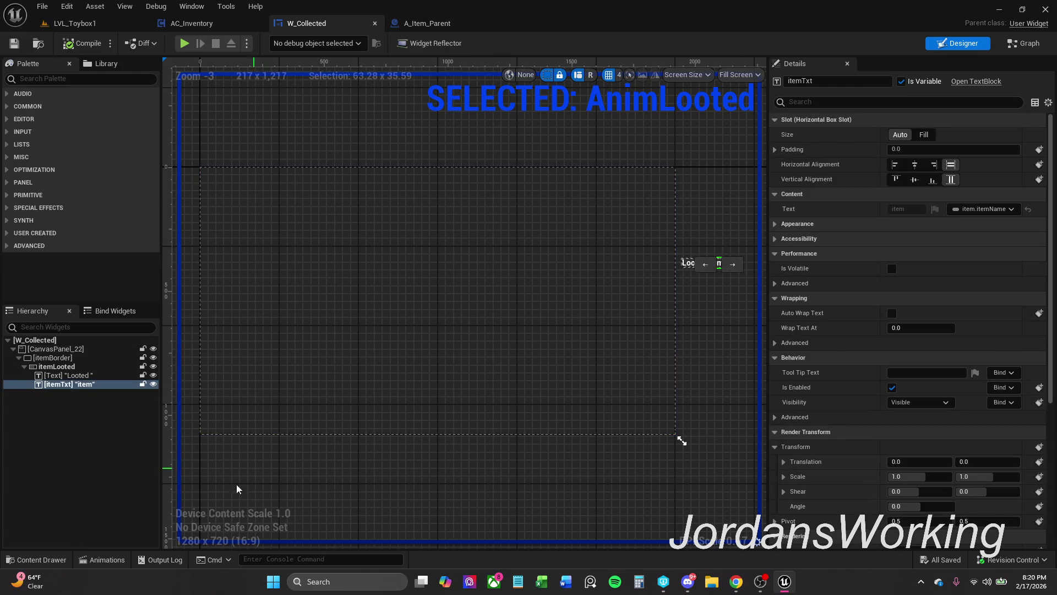
- Browse _MyContent > Art > Widgets > InGameWidgets > Inventory and open W_Interaction
{"action": "left_click", "coordinate": [48, 561]}
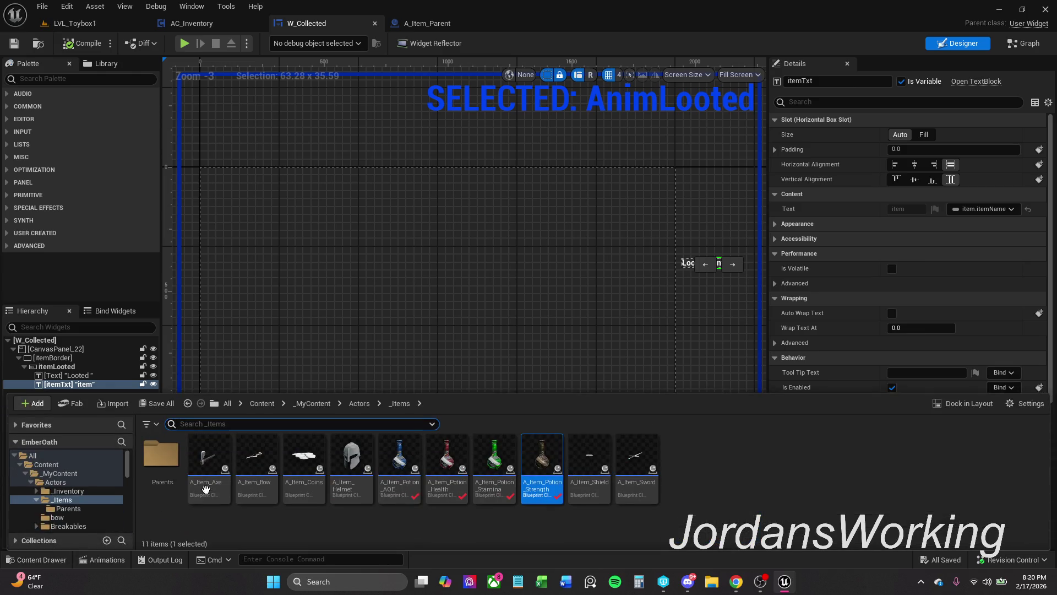
{"action": "left_click", "coordinate": [311, 403]}
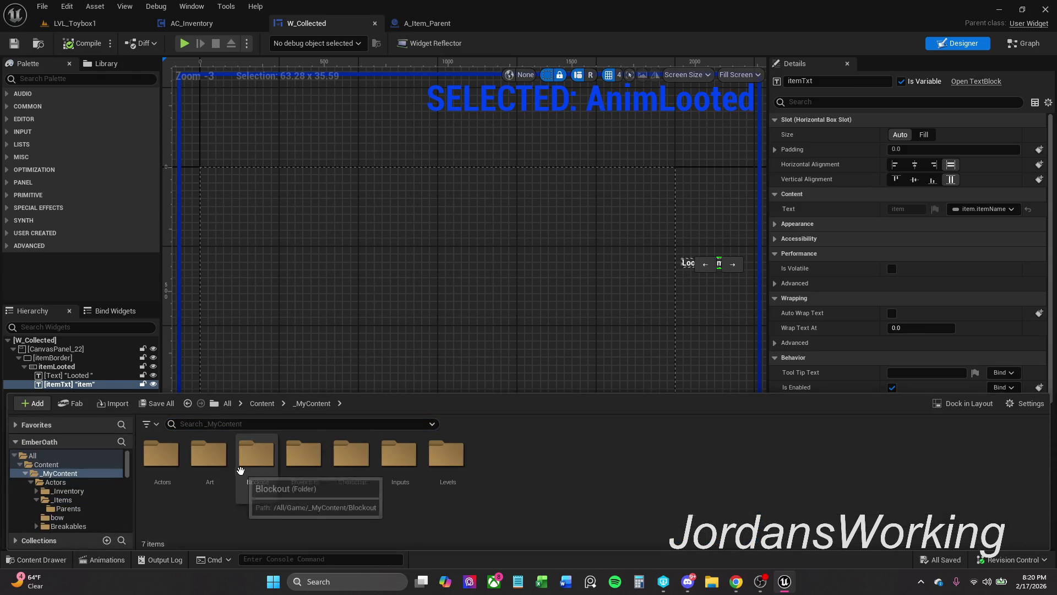
{"action": "double_click", "coordinate": [209, 457]}
{"action": "double_click", "coordinate": [732, 457]}
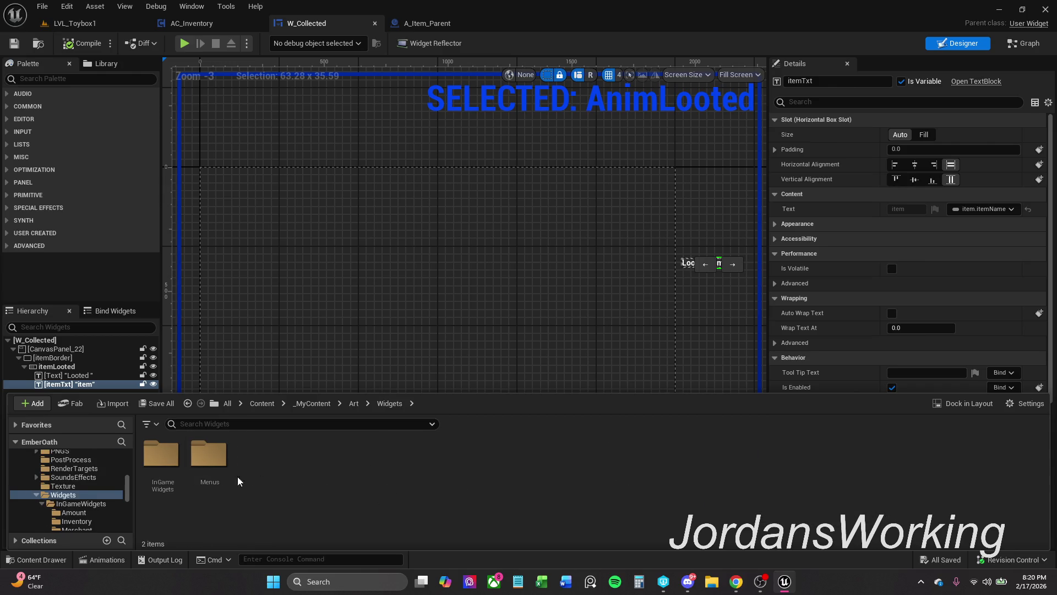
{"action": "left_click", "coordinate": [175, 478]}
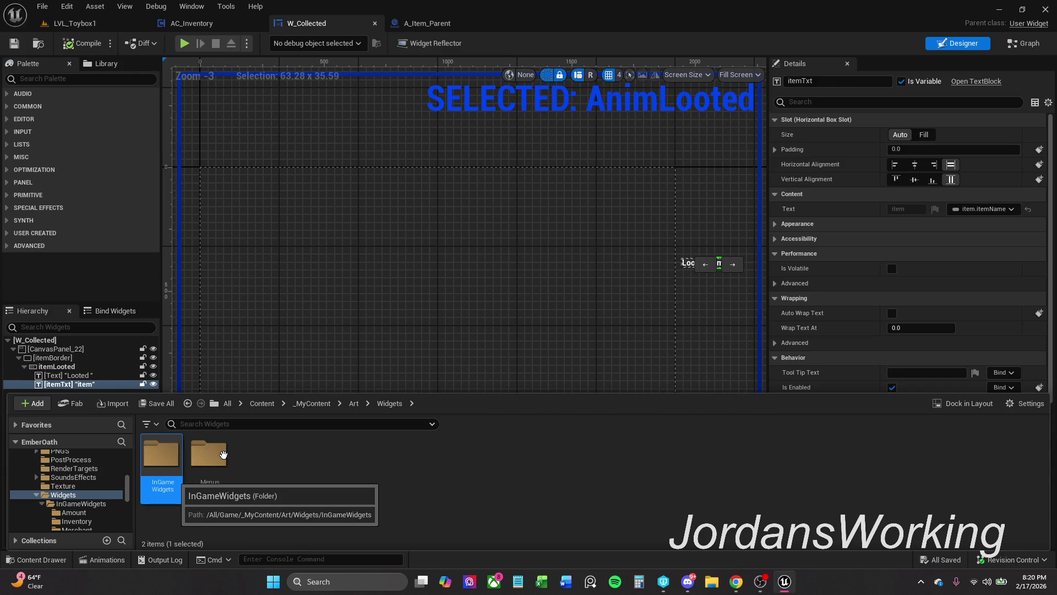
{"action": "key", "text": "Return"}
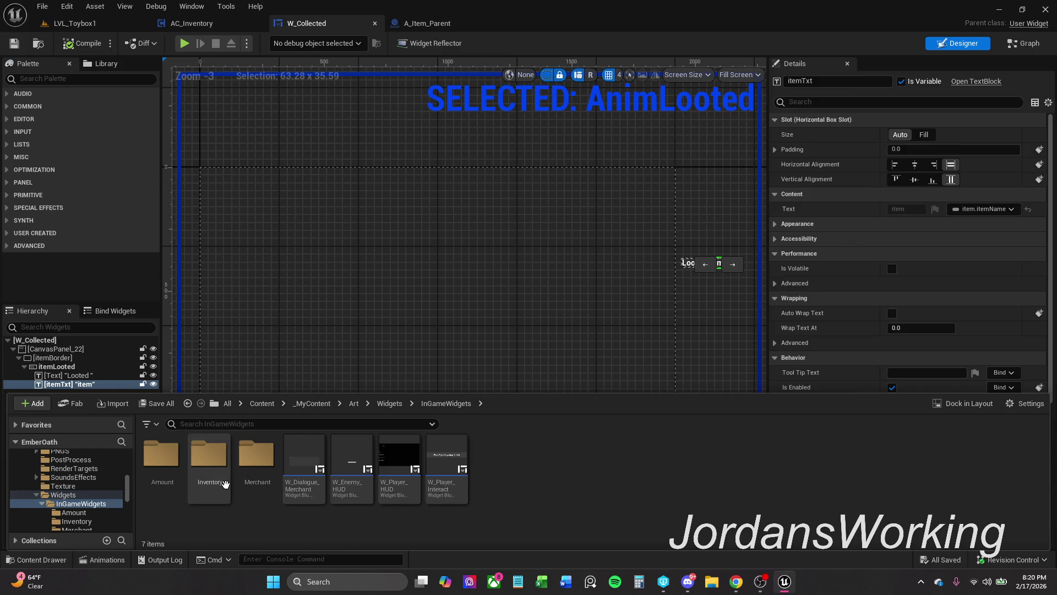
{"action": "double_click", "coordinate": [225, 484]}
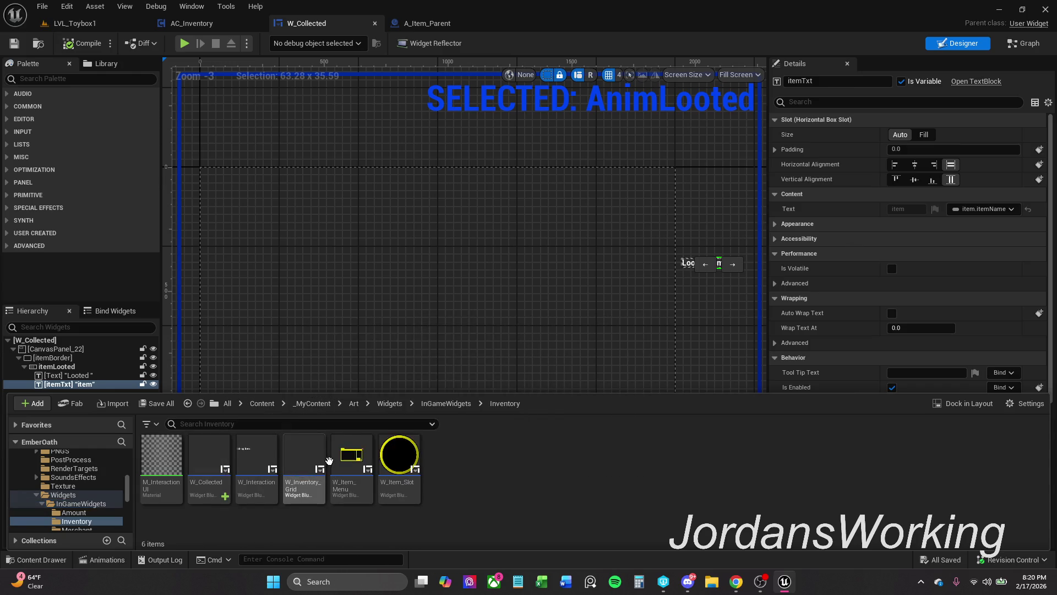
{"action": "mouse_move", "coordinate": [329, 460]}
{"action": "double_click", "coordinate": [256, 460]}
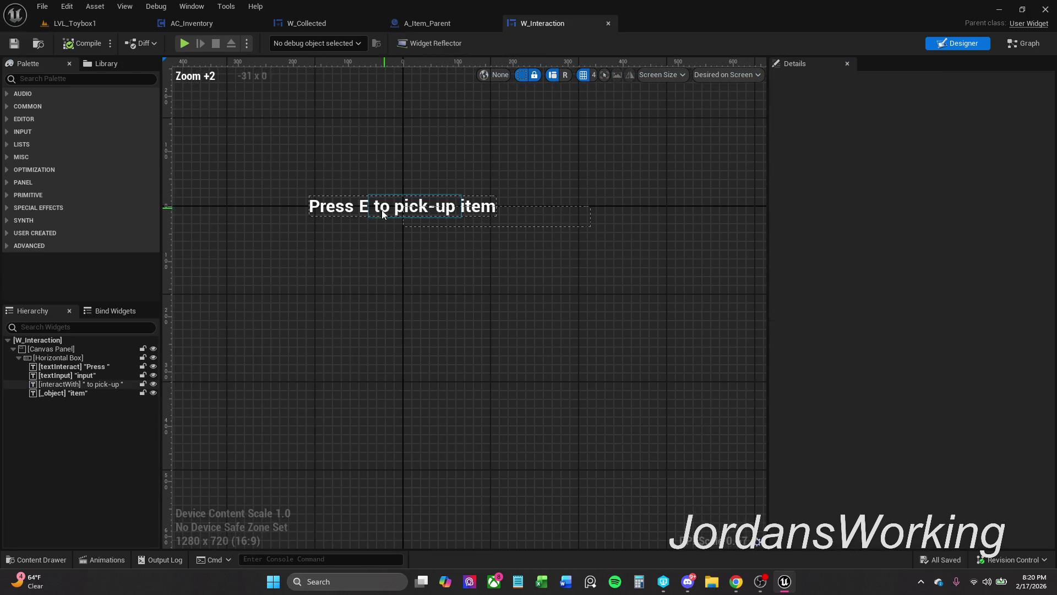
- Select the prompt's item text and look over its binding options without changing them
{"action": "left_click", "coordinate": [480, 206]}
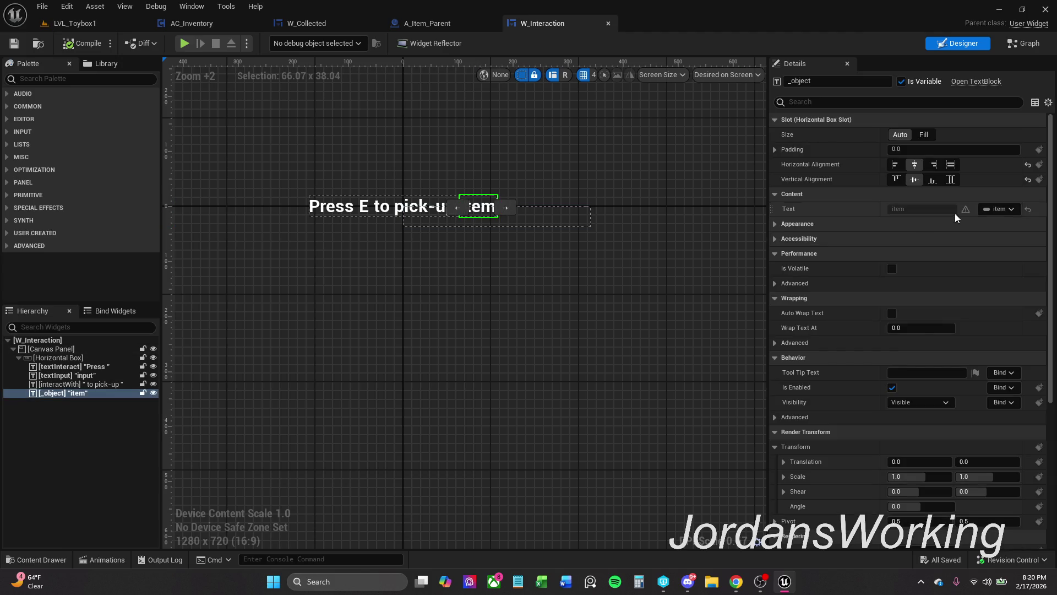
{"action": "left_click", "coordinate": [1010, 209]}
{"action": "mouse_move", "coordinate": [1039, 291]}
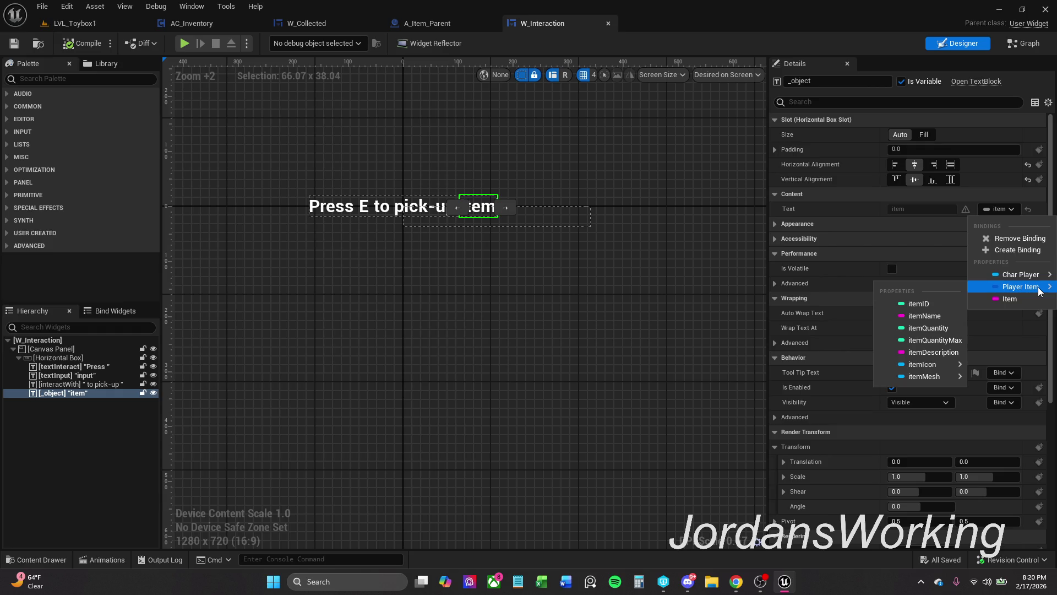
{"action": "left_click", "coordinate": [357, 23]}
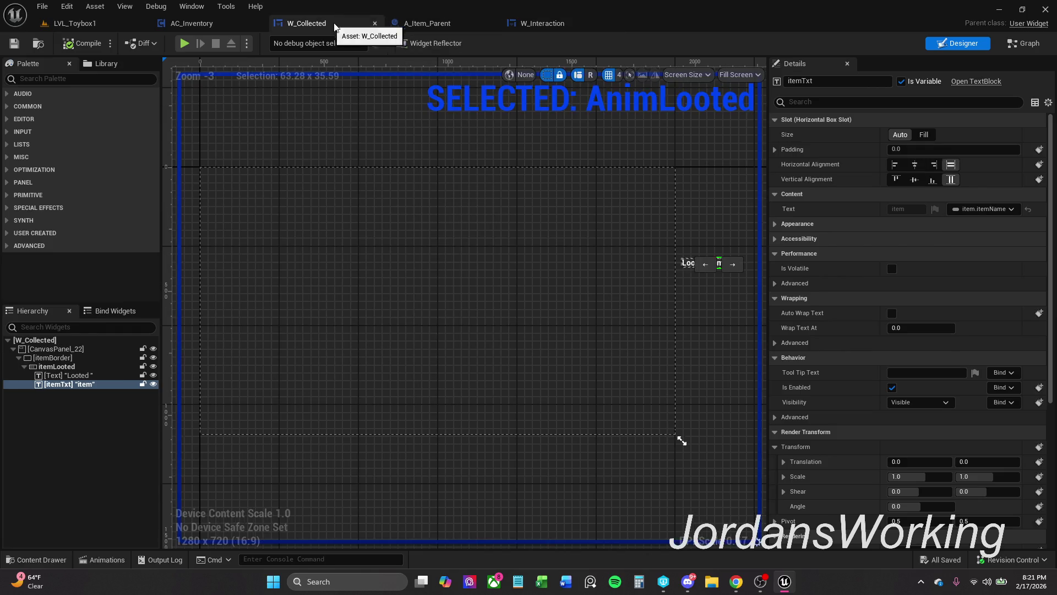
- Move the A_Item_Parent tab to the end and review W_Collected's Designer and Event Graph
{"action": "left_click", "coordinate": [424, 22]}
{"action": "left_click_drag", "start_coordinate": [425, 22], "coordinate": [553, 26]}
{"action": "left_click", "coordinate": [344, 18]}
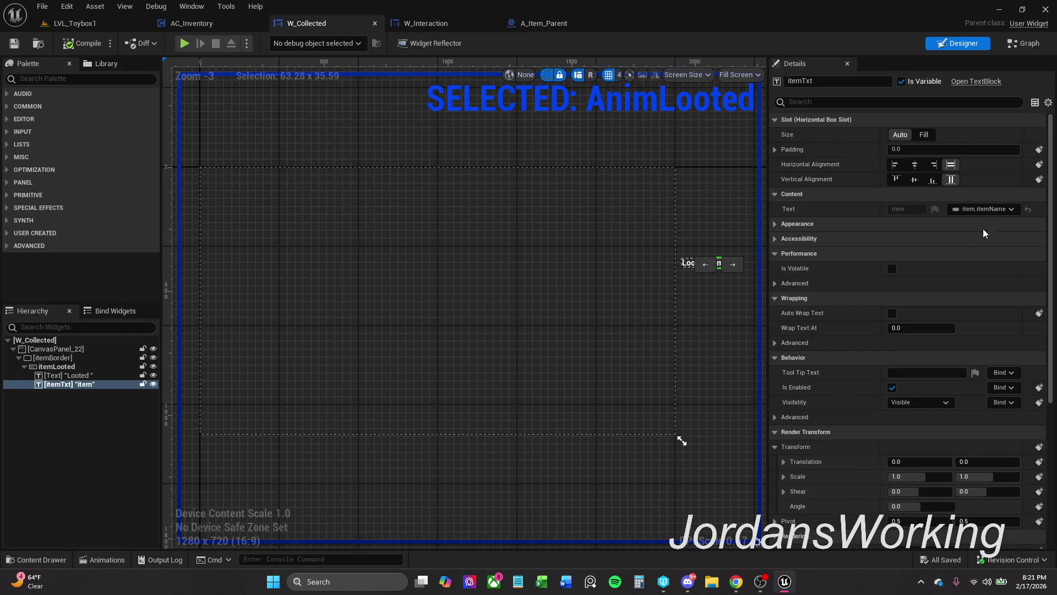
{"action": "left_click", "coordinate": [1023, 43]}
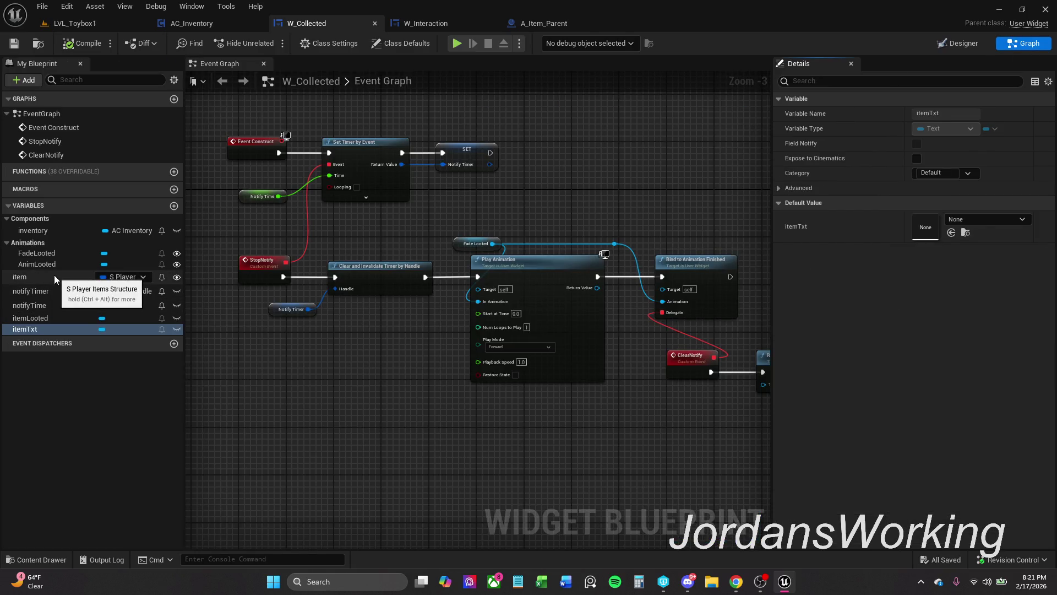
{"action": "left_click", "coordinate": [461, 25]}
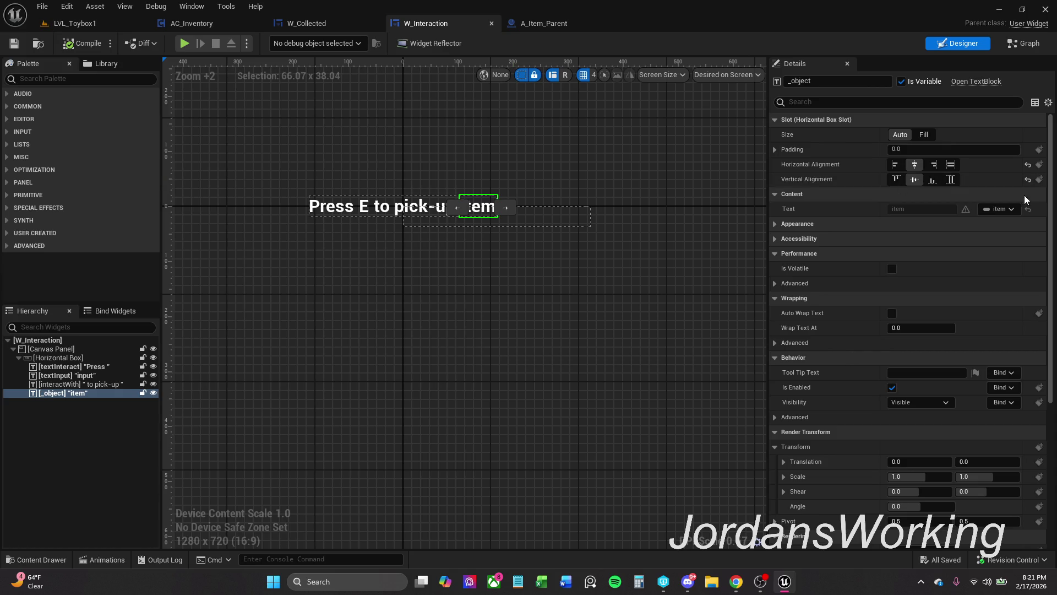
- Bind the item text to Player Item > itemName, compile, and save W_Interaction with check-out
{"action": "left_click", "coordinate": [999, 209]}
{"action": "mouse_move", "coordinate": [1024, 289]}
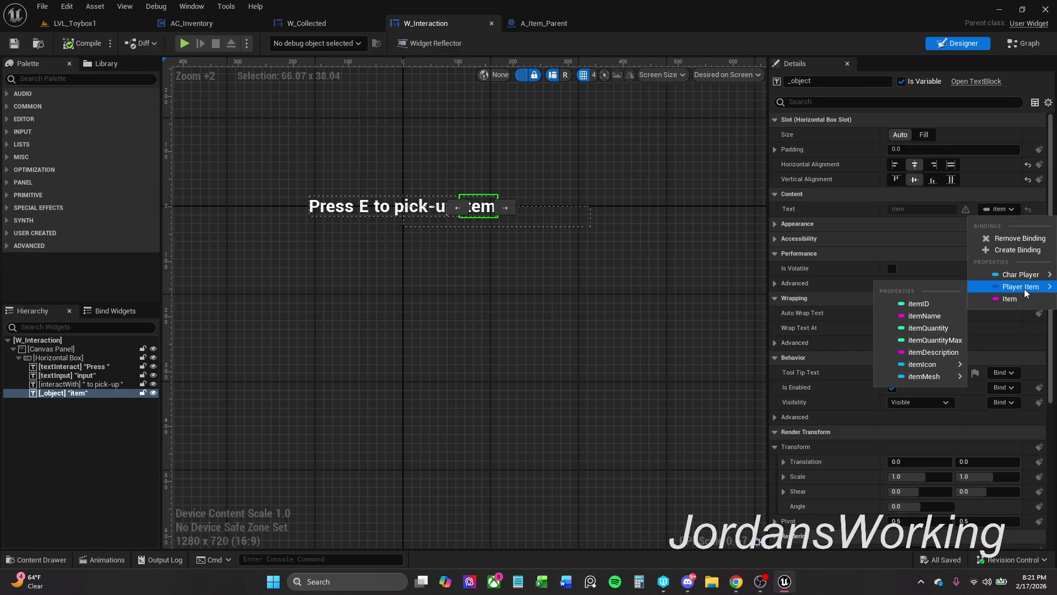
{"action": "left_click", "coordinate": [938, 318]}
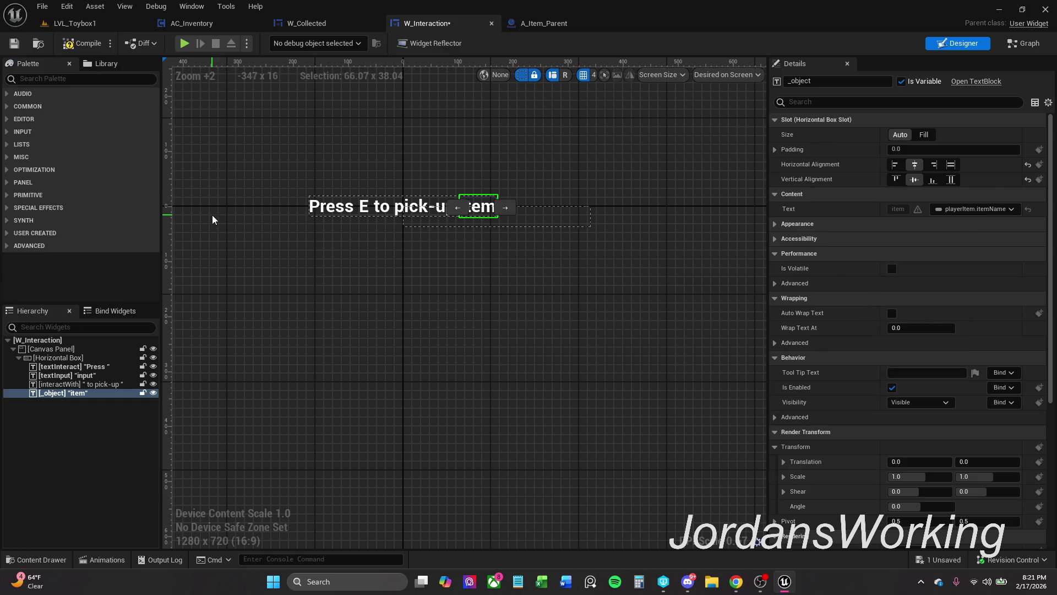
{"action": "left_click", "coordinate": [76, 48]}
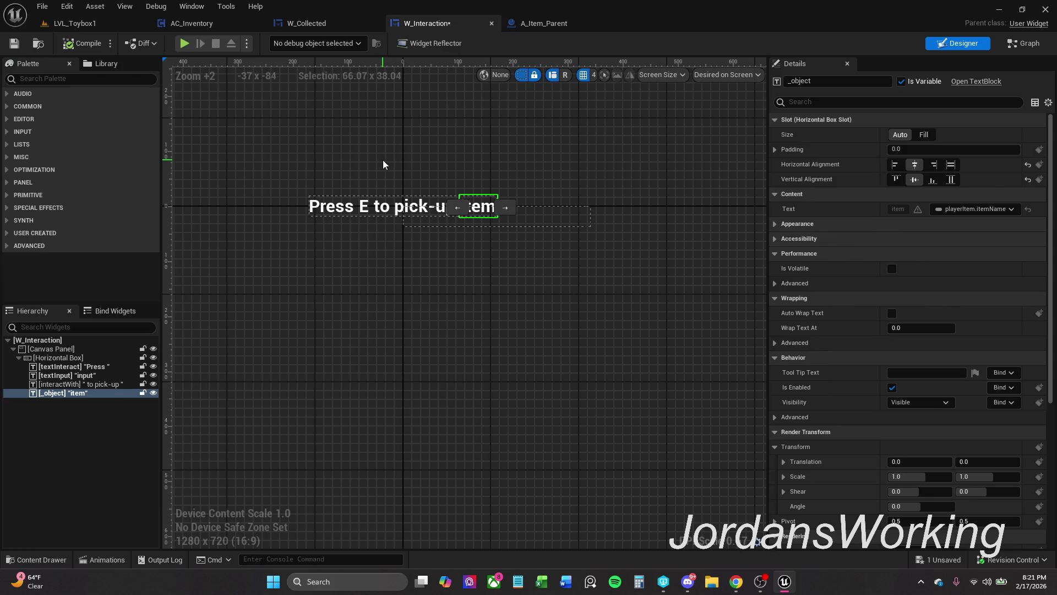
{"action": "key", "text": "ctrl+s"}
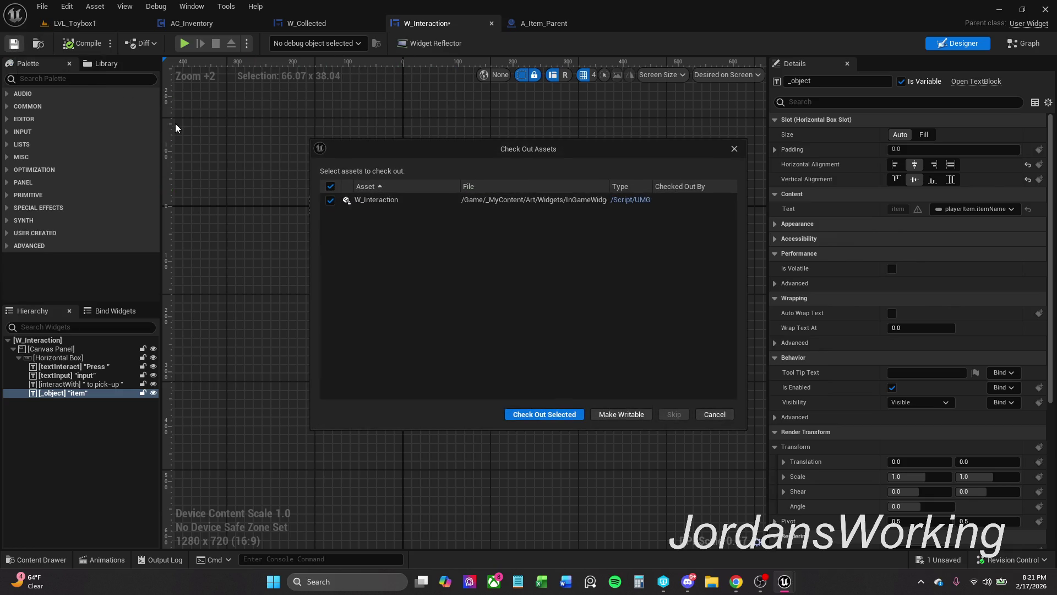
{"action": "left_click", "coordinate": [550, 414]}
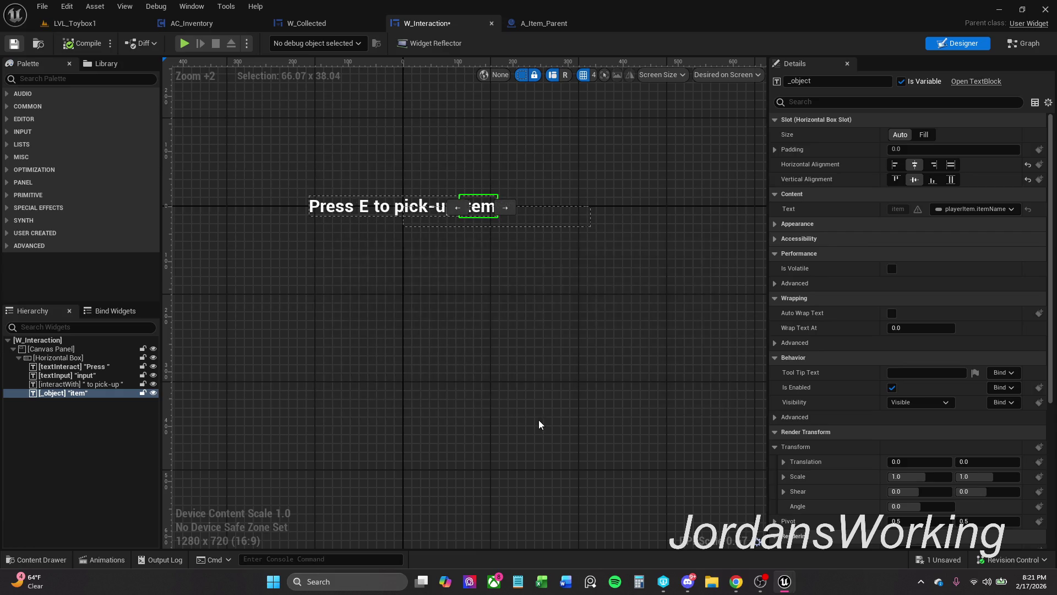
{"action": "left_click", "coordinate": [467, 312]}
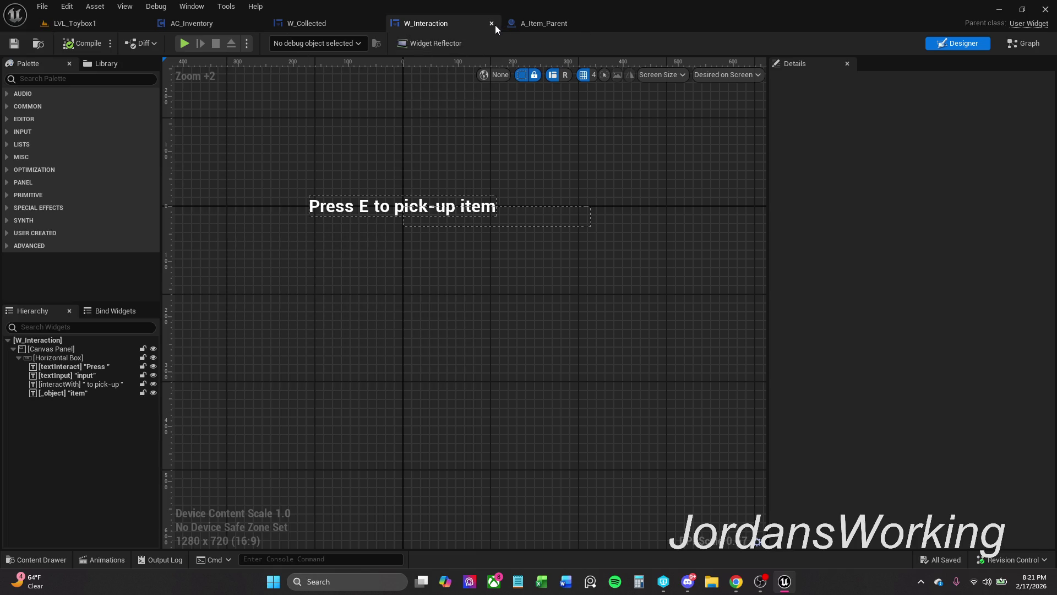
{"action": "left_click", "coordinate": [566, 25]}
- View both comment boxes in the pickup graph, then open A_Item_Parent's Event Graph
{"action": "scroll", "coordinate": [454, 302], "scroll_direction": "down", "scroll_amount": 5}
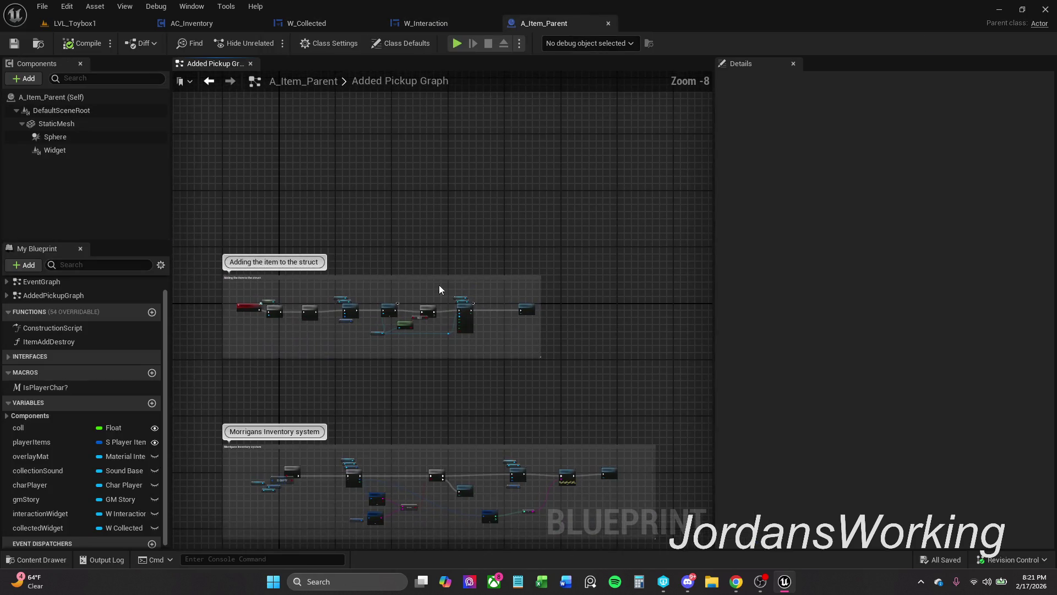
{"action": "left_click_drag", "start_coordinate": [361, 412], "coordinate": [431, 266]}
{"action": "scroll", "coordinate": [431, 266], "scroll_direction": "down", "scroll_amount": 2}
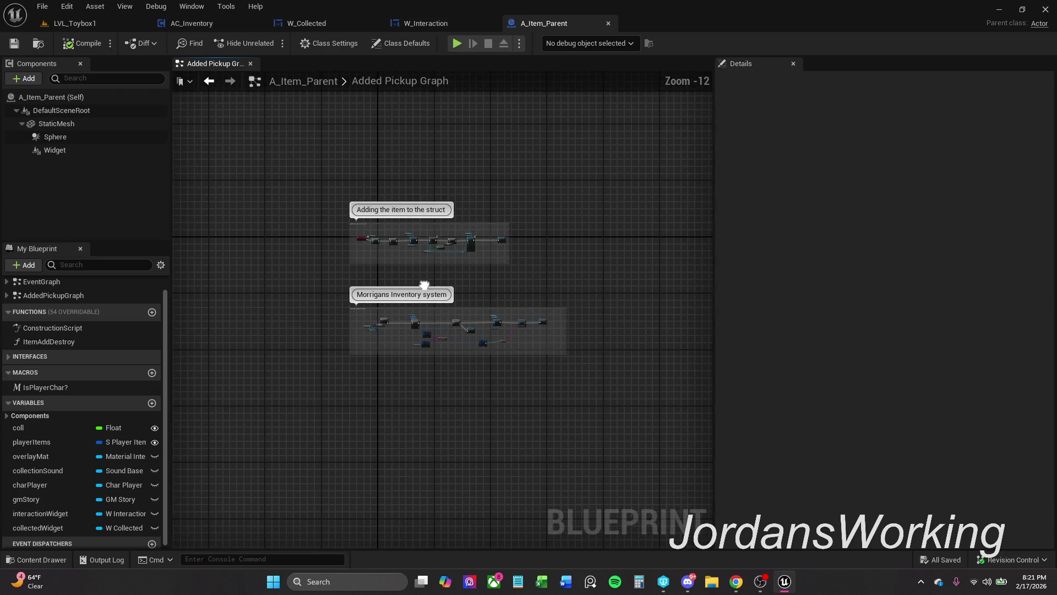
{"action": "scroll", "coordinate": [424, 283], "scroll_direction": "up", "scroll_amount": 2}
{"action": "left_click_drag", "start_coordinate": [446, 224], "coordinate": [446, 244]}
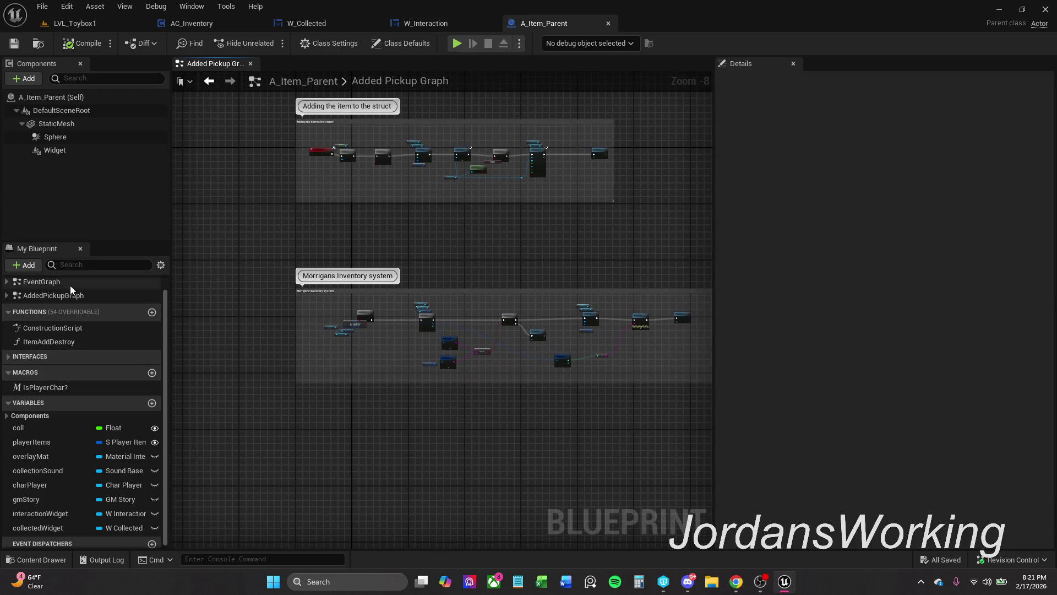
{"action": "double_click", "coordinate": [71, 282]}
- Select the Break S_Player_Items, Player Items, Create Widget and SET widget-creation nodes
{"action": "scroll", "coordinate": [367, 244], "scroll_direction": "up", "scroll_amount": 5}
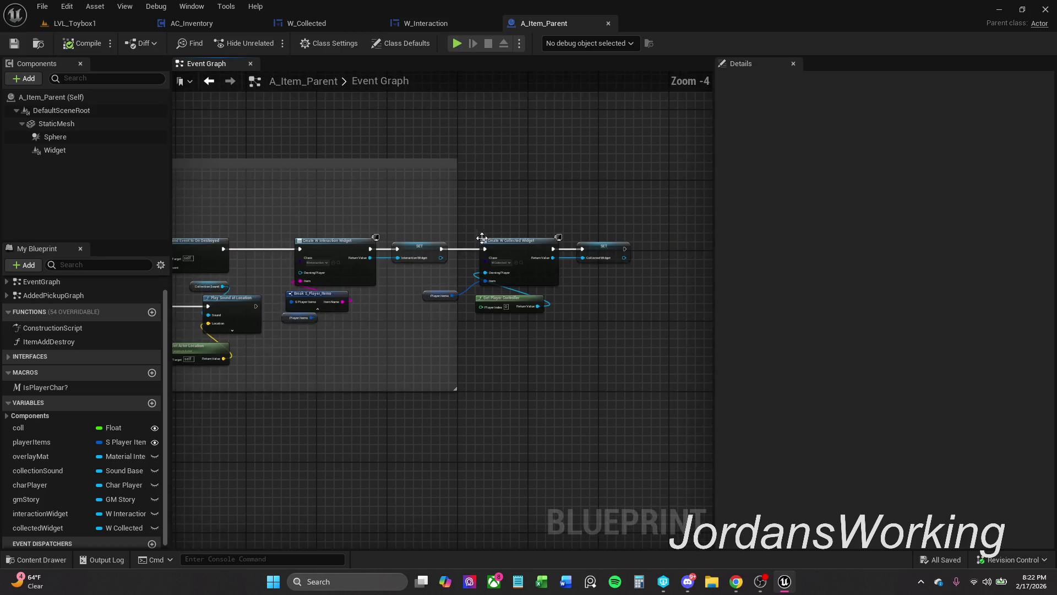
{"action": "mouse_move", "coordinate": [454, 225]}
{"action": "left_mouse_down"}
{"action": "mouse_move", "coordinate": [443, 230]}
{"action": "mouse_move", "coordinate": [650, 232]}
{"action": "left_mouse_up"}
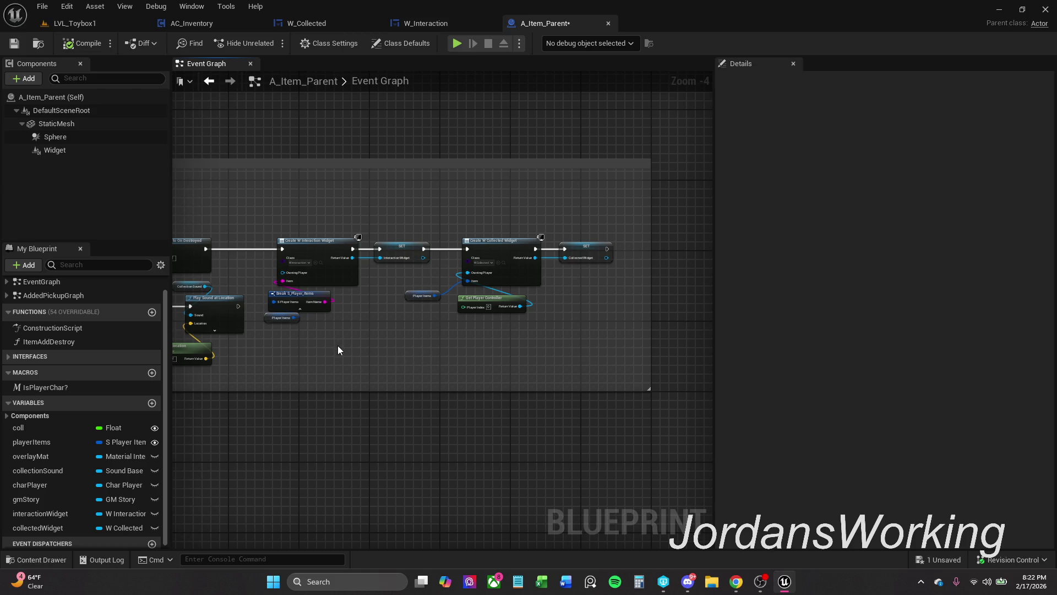
{"action": "mouse_move", "coordinate": [287, 218]}
{"action": "left_mouse_down"}
{"action": "mouse_move", "coordinate": [312, 263]}
{"action": "mouse_move", "coordinate": [638, 371]}
{"action": "left_mouse_up"}
{"action": "left_click_drag", "start_coordinate": [330, 263], "coordinate": [352, 263]}
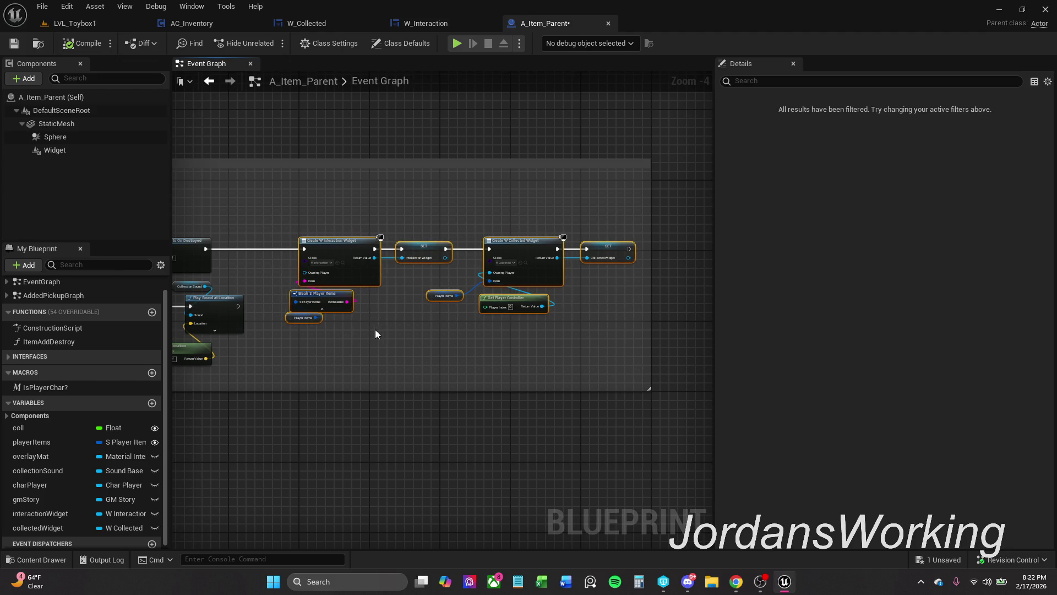
{"action": "scroll", "coordinate": [324, 324], "scroll_direction": "up", "scroll_amount": 3}
{"action": "left_click_drag", "start_coordinate": [316, 344], "coordinate": [298, 266]}
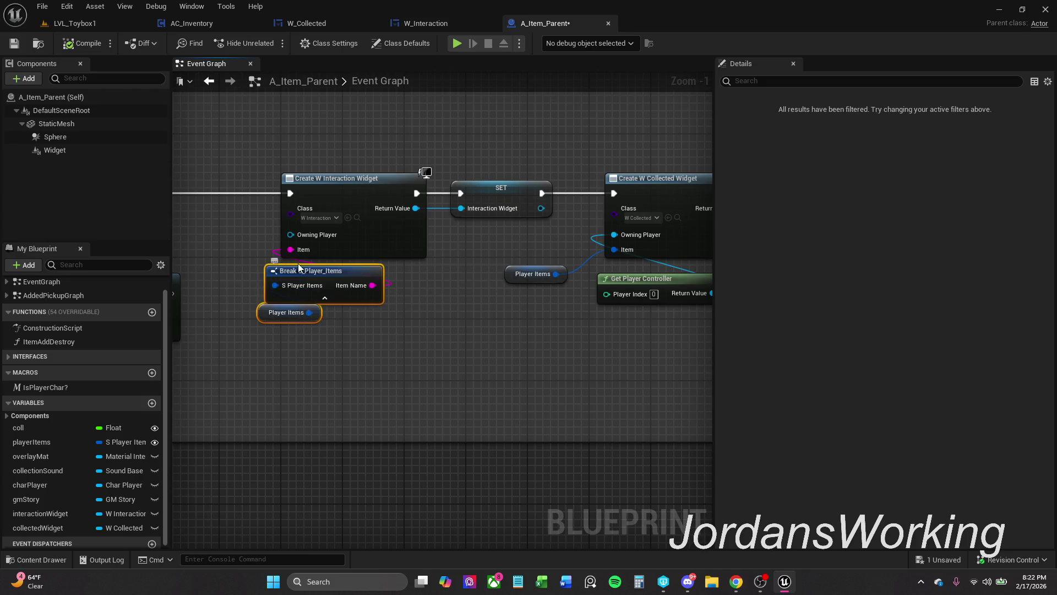
{"action": "scroll", "coordinate": [338, 203], "scroll_direction": "down", "scroll_amount": 4}
{"action": "left_click_drag", "start_coordinate": [338, 202], "coordinate": [587, 302]}
- Run Refresh Nodes on the selected Create Widget and SET nodes and save A_Item_Parent
{"action": "right_click", "coordinate": [366, 224]}
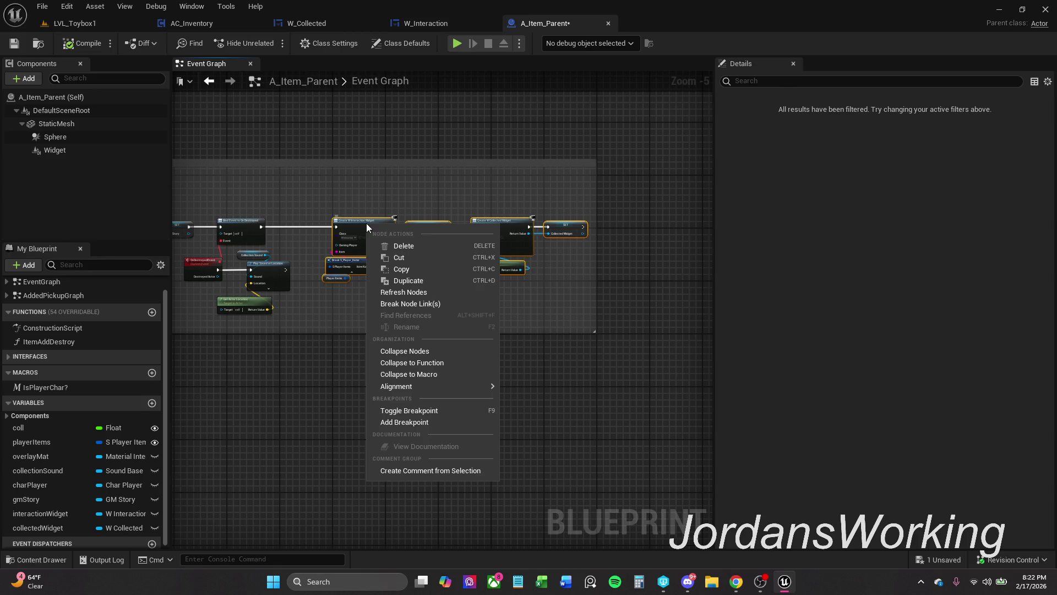
{"action": "left_click", "coordinate": [427, 293]}
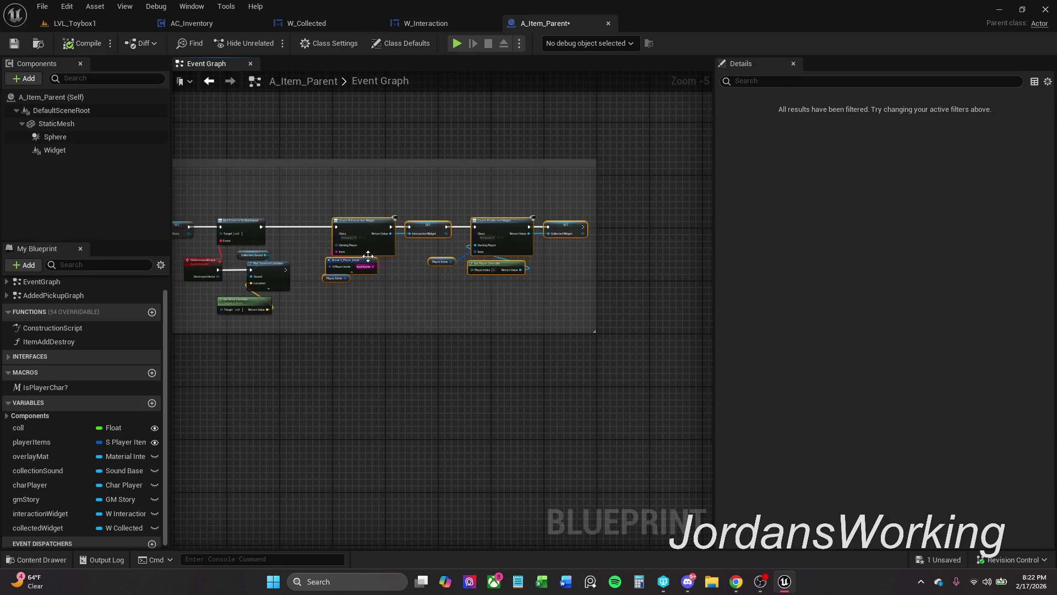
{"action": "left_click", "coordinate": [13, 43]}
{"action": "scroll", "coordinate": [316, 248], "scroll_direction": "up", "scroll_amount": 3}
{"action": "left_click", "coordinate": [401, 296]}
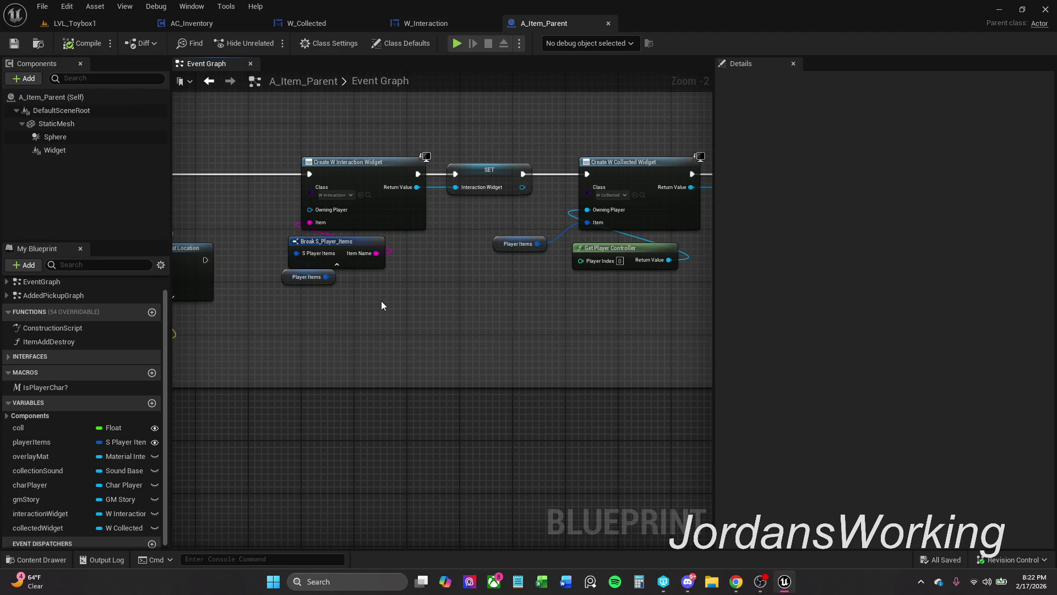
{"action": "mouse_move", "coordinate": [382, 301]}
{"action": "left_mouse_down"}
{"action": "mouse_move", "coordinate": [399, 279]}
{"action": "mouse_move", "coordinate": [422, 297]}
{"action": "mouse_move", "coordinate": [400, 332]}
{"action": "left_mouse_up"}
{"action": "scroll", "coordinate": [413, 326], "scroll_direction": "down", "scroll_amount": 1}
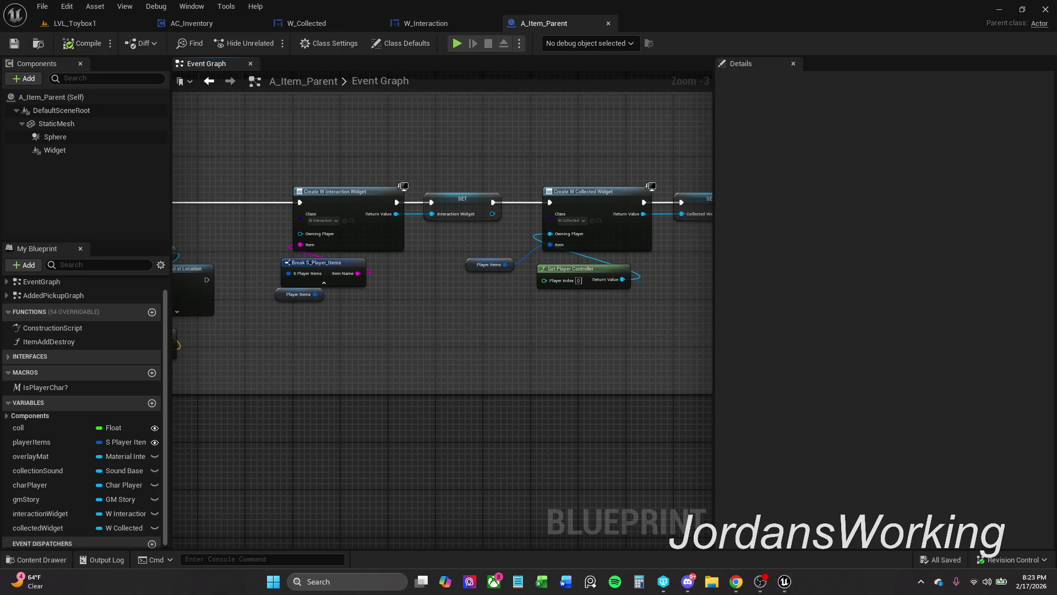
{"action": "left_click", "coordinate": [761, 581]}
{"action": "key", "text": "alt+Tab"}
{"action": "left_click_drag", "start_coordinate": [464, 314], "coordinate": [463, 347]}
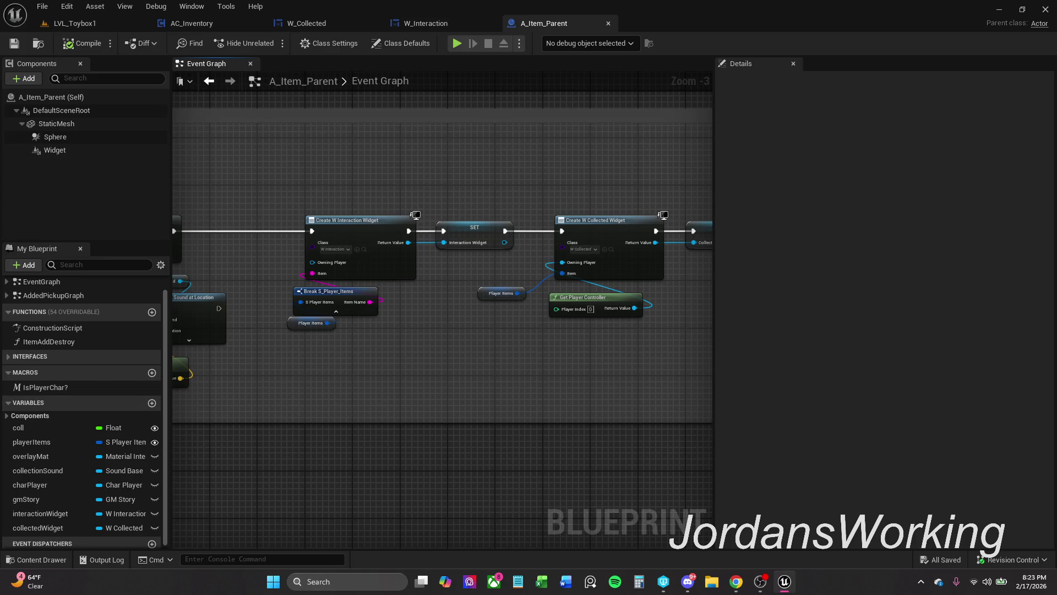
{"action": "key", "text": "alt+Tab"}
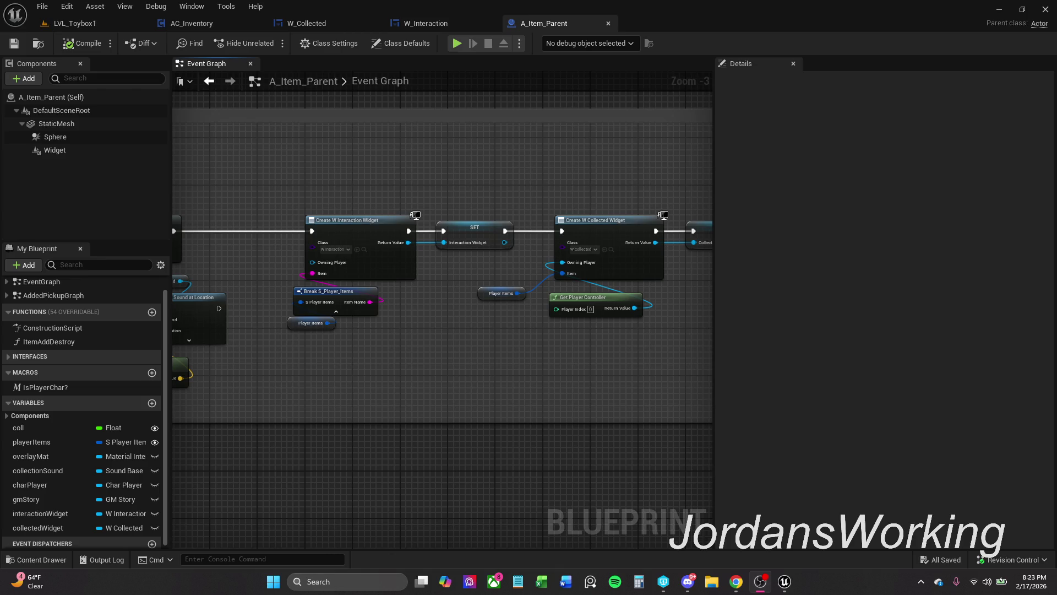
{"action": "key", "text": "alt+Tab"}
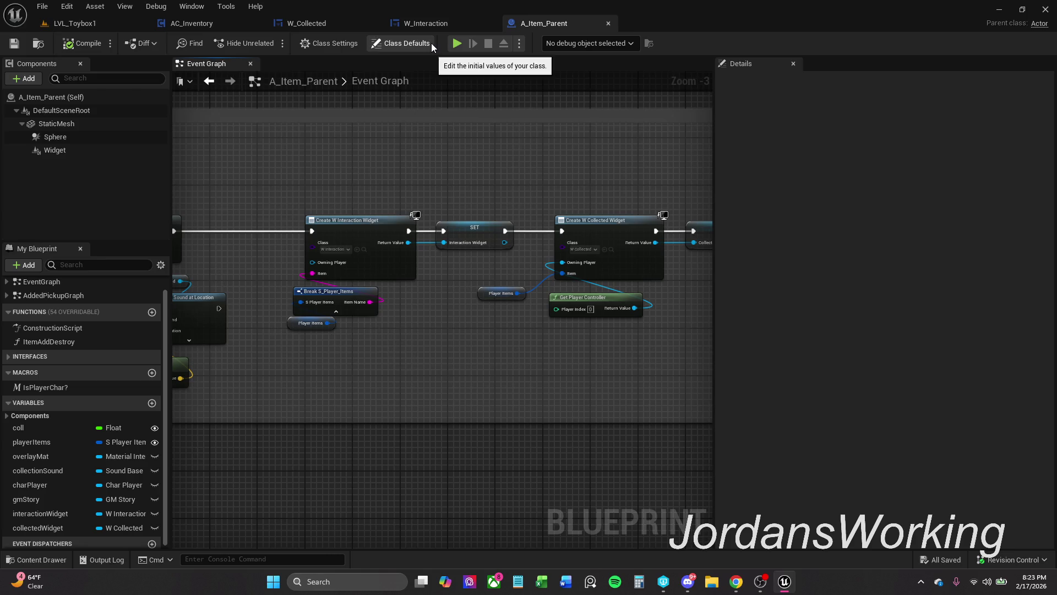
{"action": "left_click", "coordinate": [431, 26]}
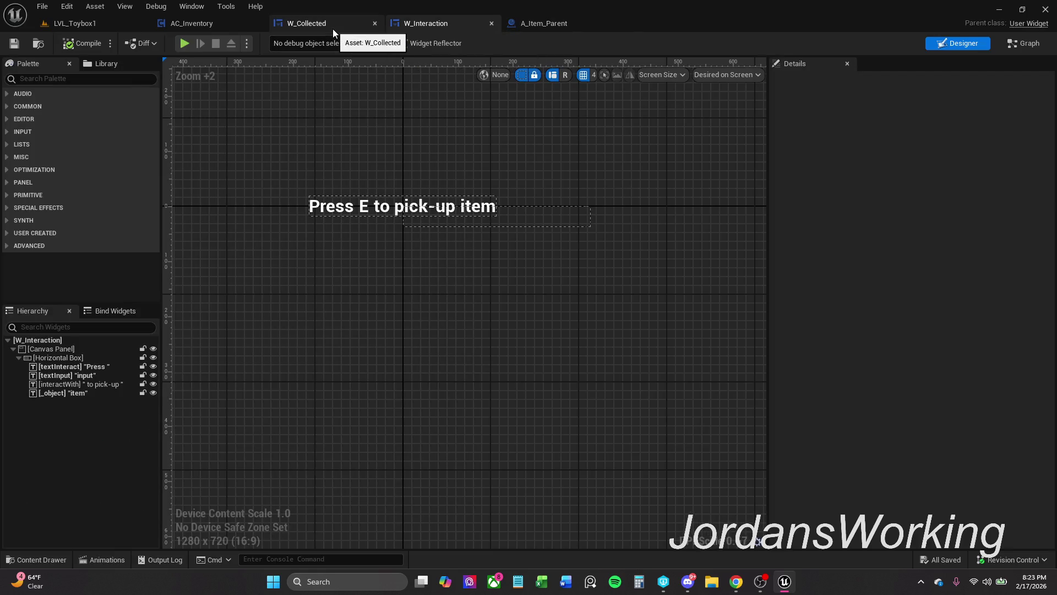
- Look over W_Interaction's prompt text and Event Graph, centring the Event Item to Interact chain
{"action": "left_click", "coordinate": [1025, 44]}
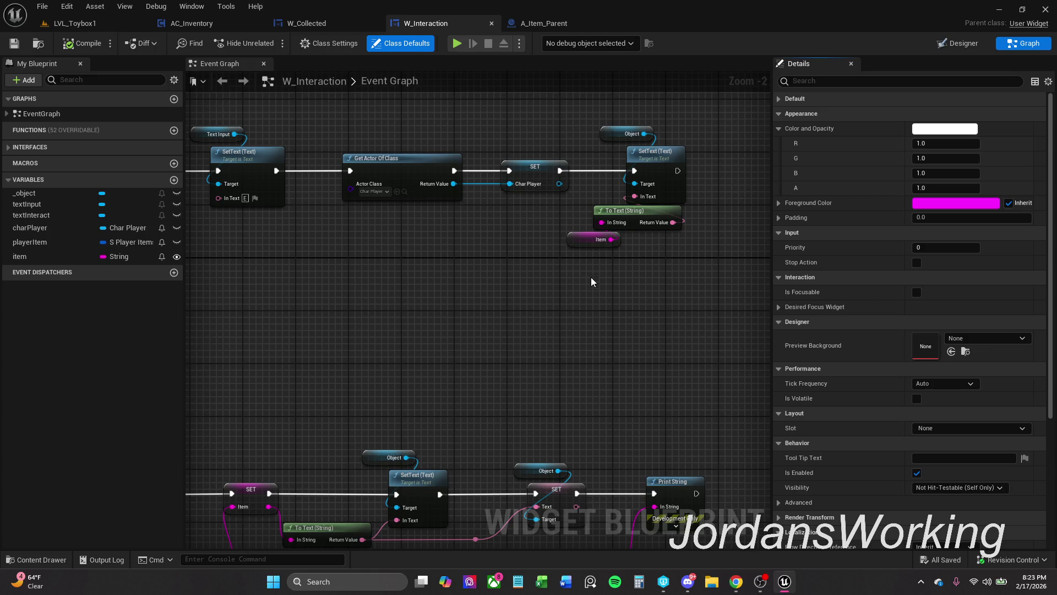
{"action": "left_click_drag", "start_coordinate": [560, 145], "coordinate": [620, 154]}
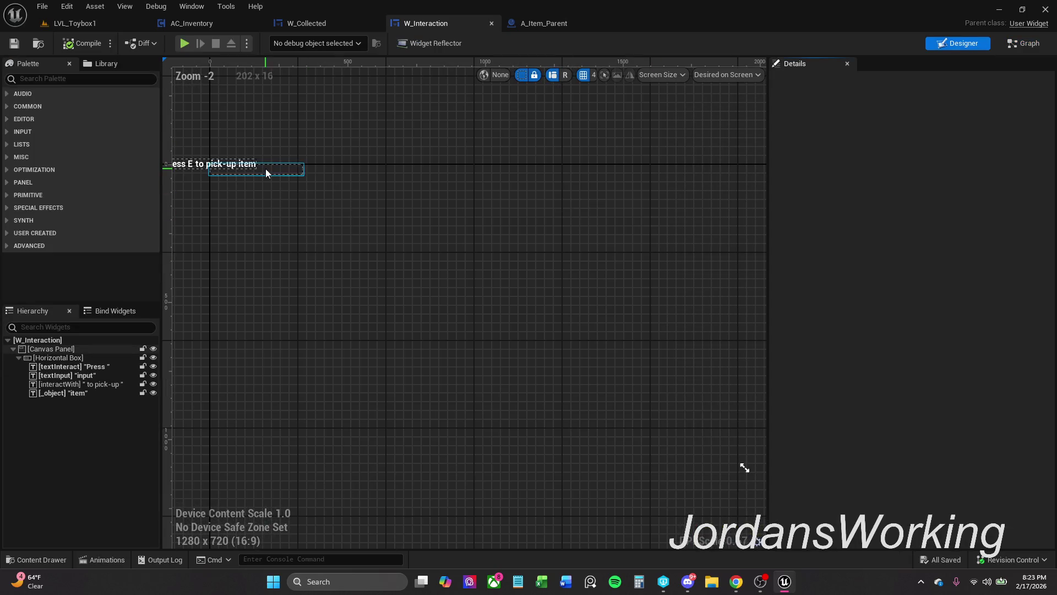
{"action": "left_click_drag", "start_coordinate": [265, 169], "coordinate": [326, 180]}
{"action": "scroll", "coordinate": [326, 181], "scroll_direction": "up", "scroll_amount": 1}
{"action": "left_click", "coordinate": [319, 177]}
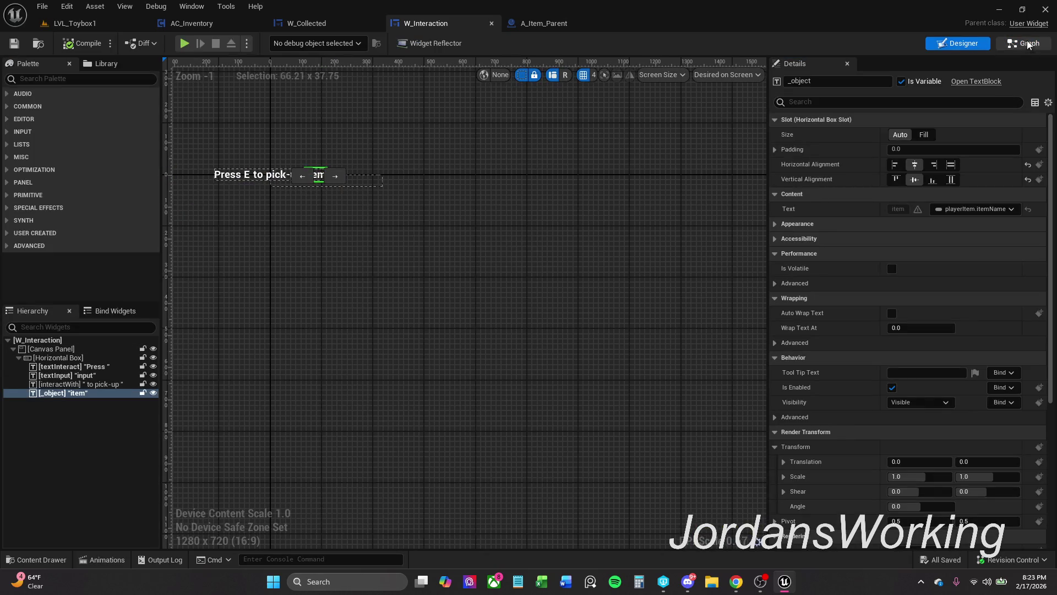
{"action": "left_click", "coordinate": [1027, 45]}
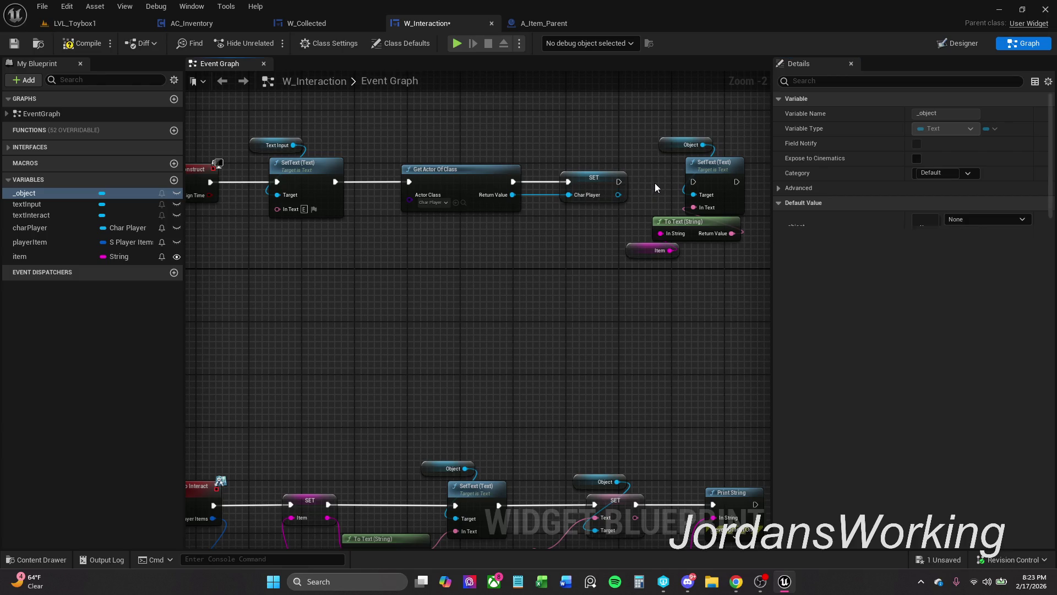
{"action": "left_click_drag", "start_coordinate": [621, 197], "coordinate": [748, 181]}
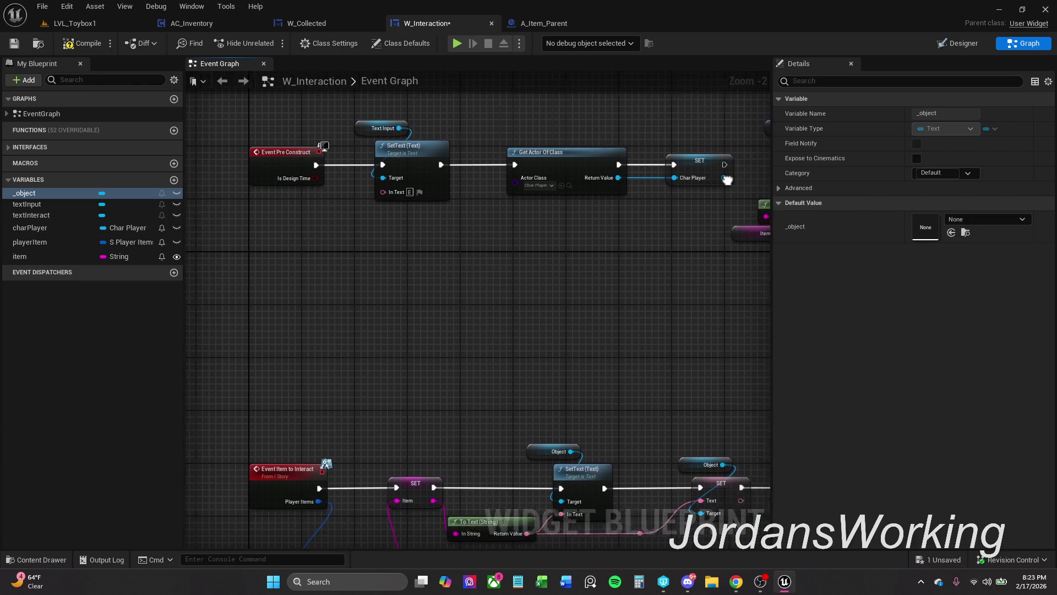
{"action": "scroll", "coordinate": [732, 178], "scroll_direction": "down", "scroll_amount": 1}
{"action": "left_click_drag", "start_coordinate": [613, 160], "coordinate": [654, 111]}
{"action": "mouse_move", "coordinate": [530, 251]}
{"action": "left_mouse_down"}
{"action": "mouse_move", "coordinate": [490, 272]}
{"action": "mouse_move", "coordinate": [419, 263]}
{"action": "left_mouse_up"}
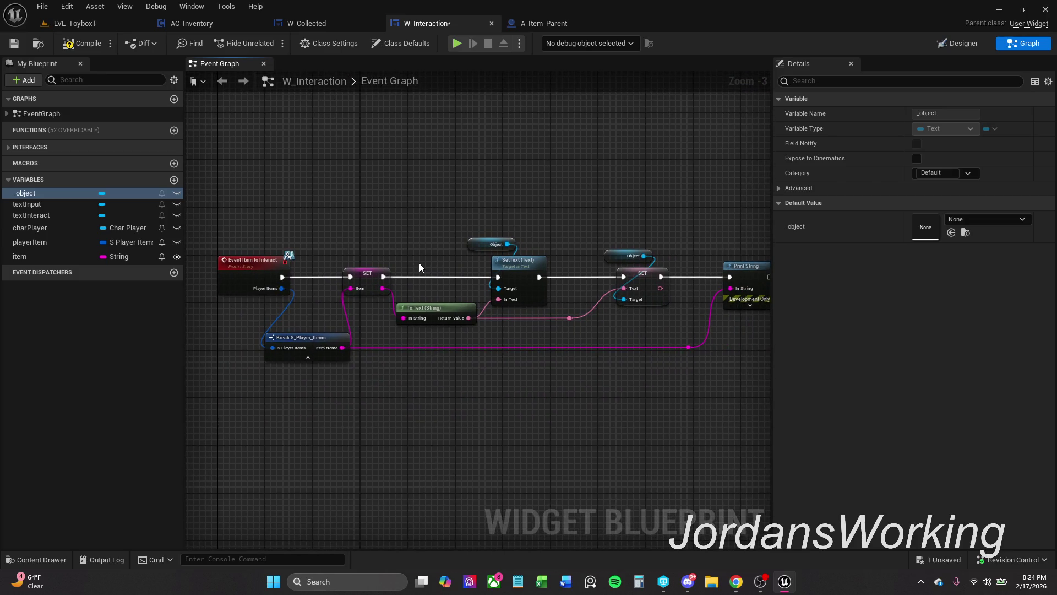
- Compile, break the wire from Event Item to Interact to its SET node, and save W_Interaction
{"action": "left_click", "coordinate": [83, 44]}
{"action": "left_click", "coordinate": [14, 42]}
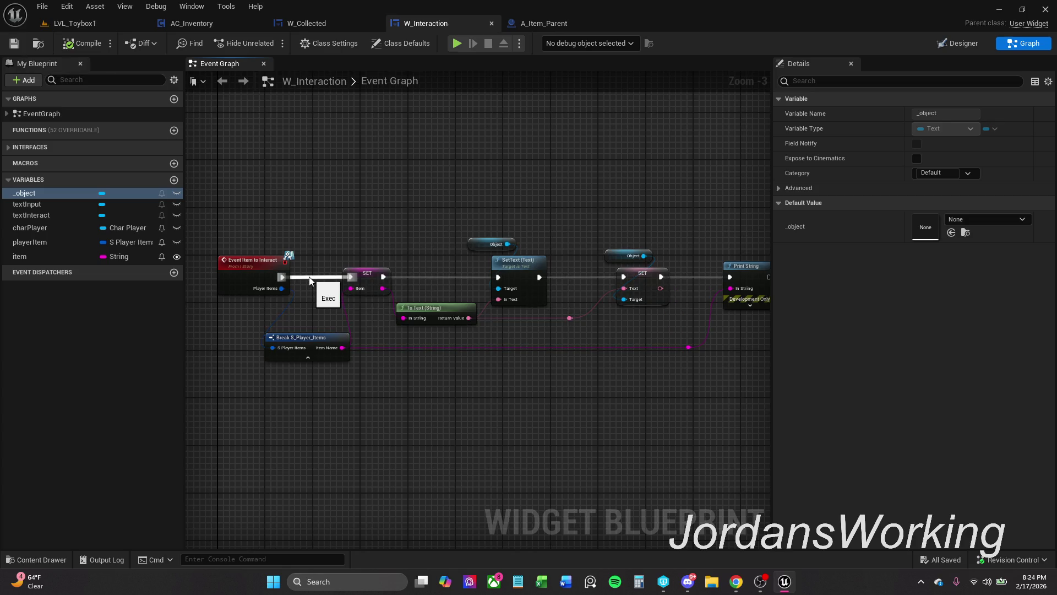
{"action": "left_click", "coordinate": [310, 281], "text": "alt"}
{"action": "key", "text": "ctrl+s"}
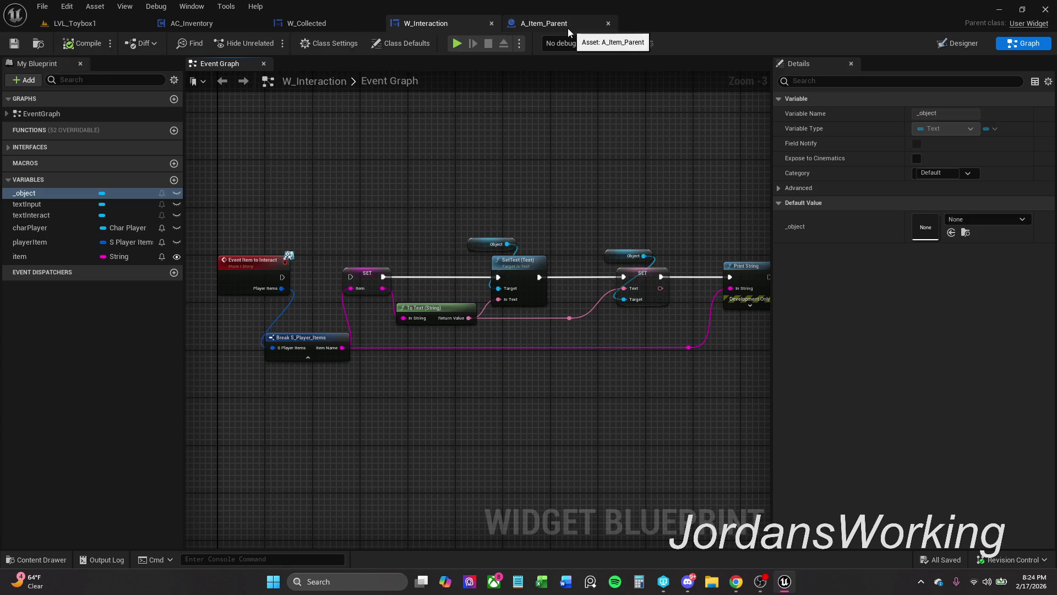
{"action": "left_click", "coordinate": [566, 27]}
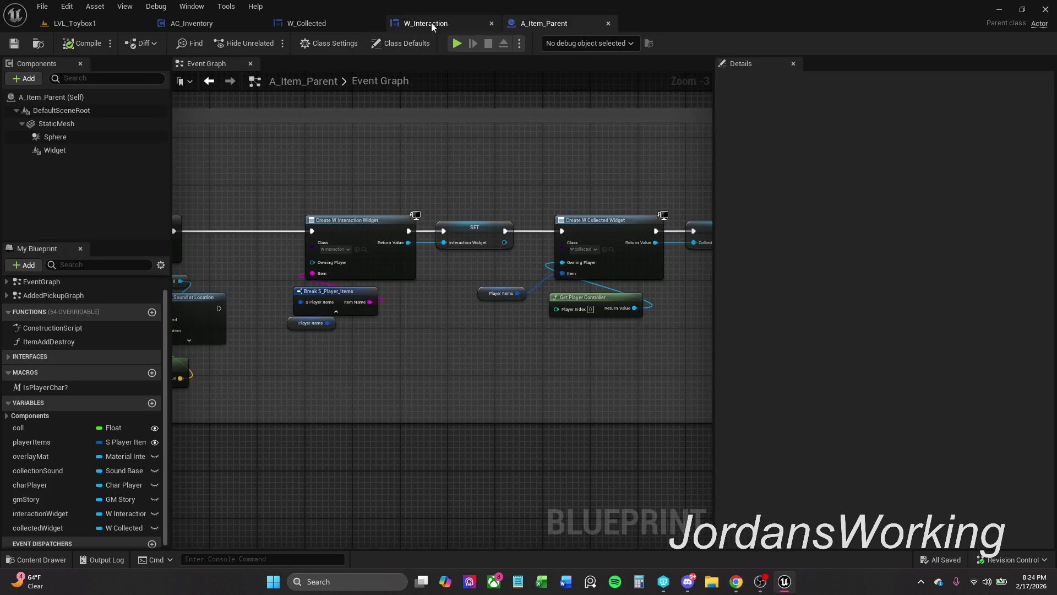
- Drag A_Item_Parent's Collected Widget getter up and right, then switch to W_Collected's Event Graph
{"action": "scroll", "coordinate": [444, 144], "scroll_direction": "down", "scroll_amount": 5}
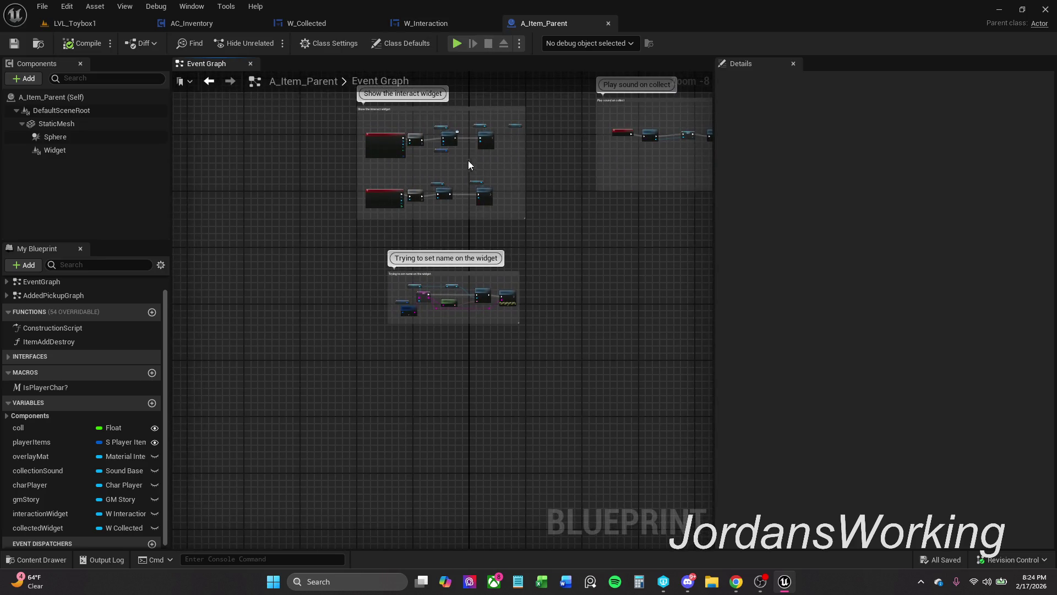
{"action": "scroll", "coordinate": [464, 214], "scroll_direction": "up", "scroll_amount": 5}
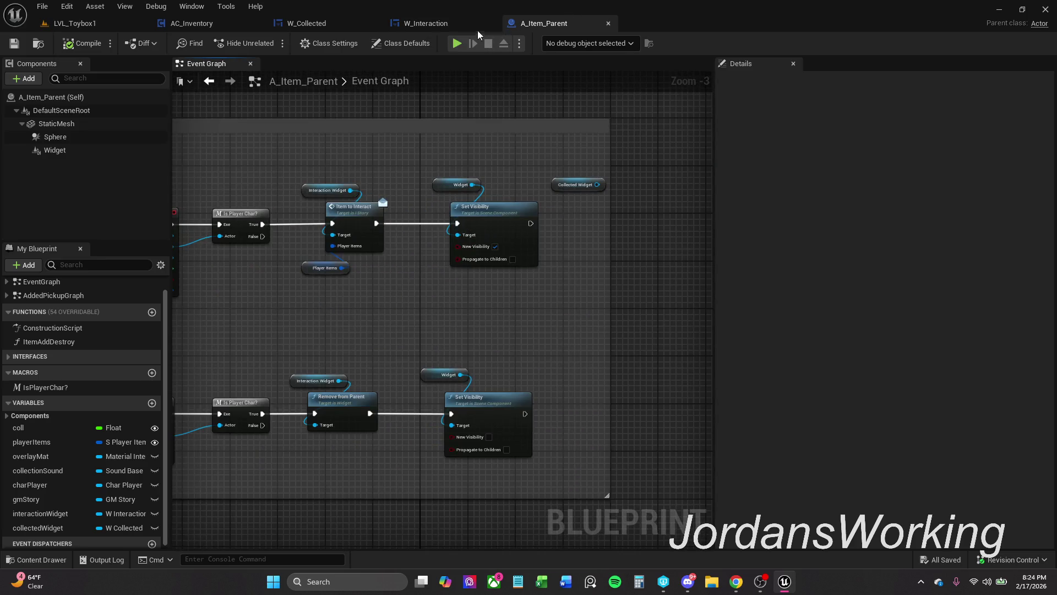
{"action": "left_click", "coordinate": [444, 25]}
{"action": "left_click", "coordinate": [539, 23]}
{"action": "left_click_drag", "start_coordinate": [551, 183], "coordinate": [563, 177]}
{"action": "left_click", "coordinate": [578, 164]}
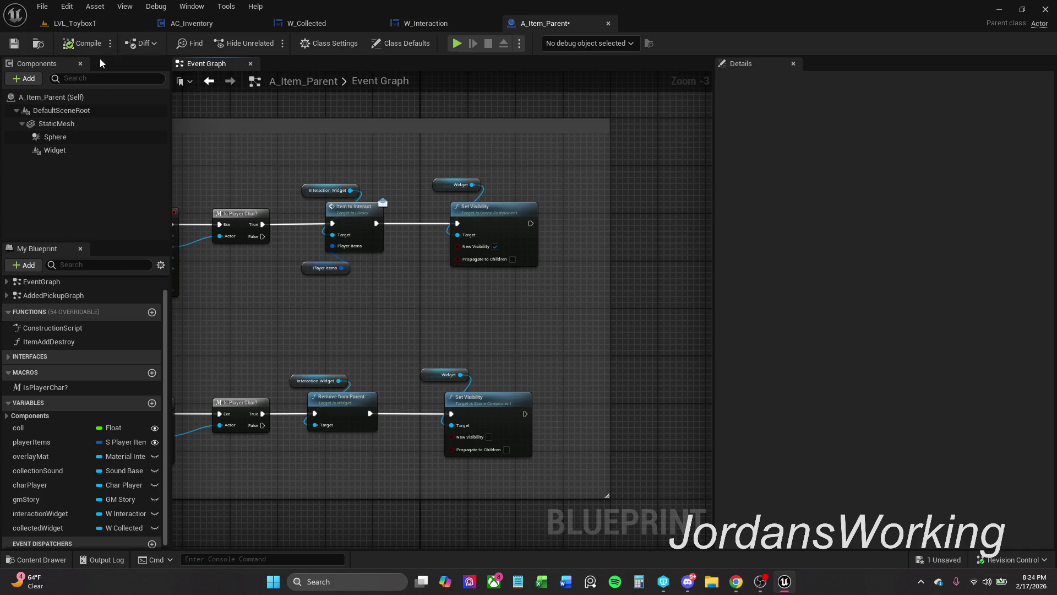
{"action": "left_click", "coordinate": [307, 23]}
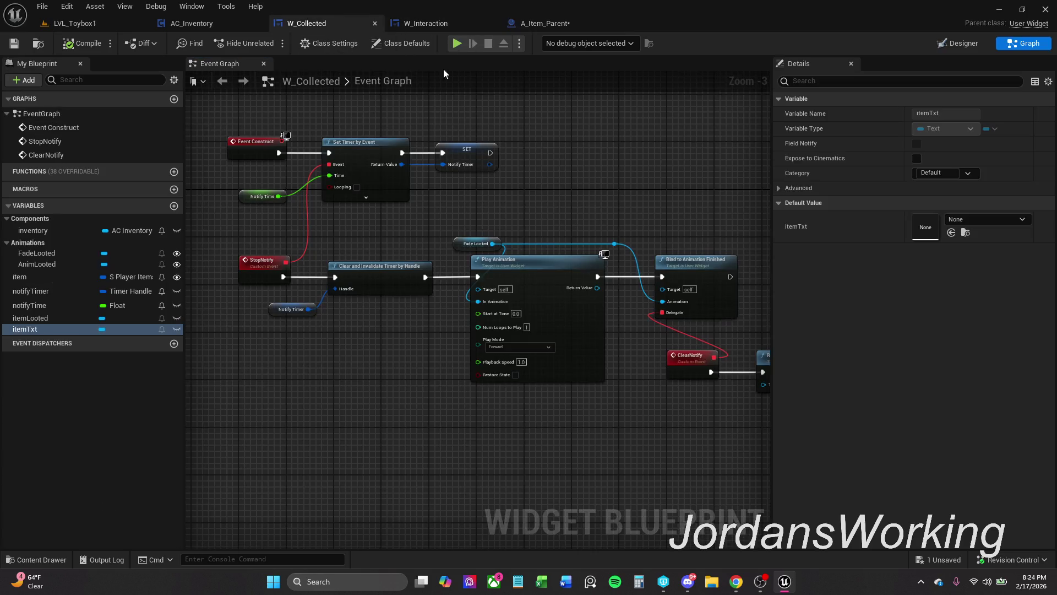
- Preview W_Collected's AnimLooted animation at frame 18 in the Designer, then close the animations drawer
{"action": "left_click", "coordinate": [951, 42]}
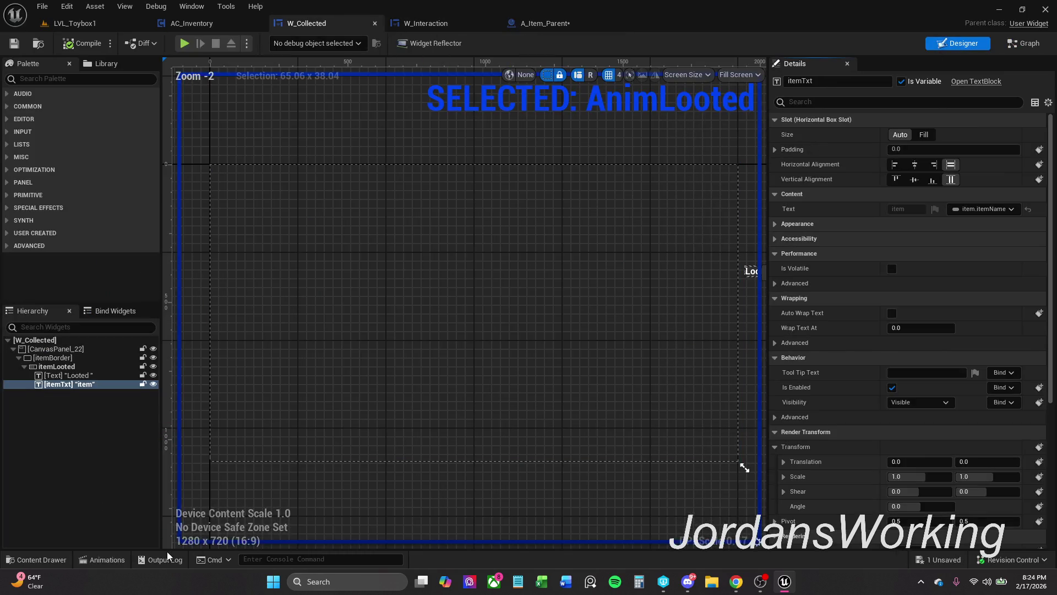
{"action": "left_click", "coordinate": [102, 560]}
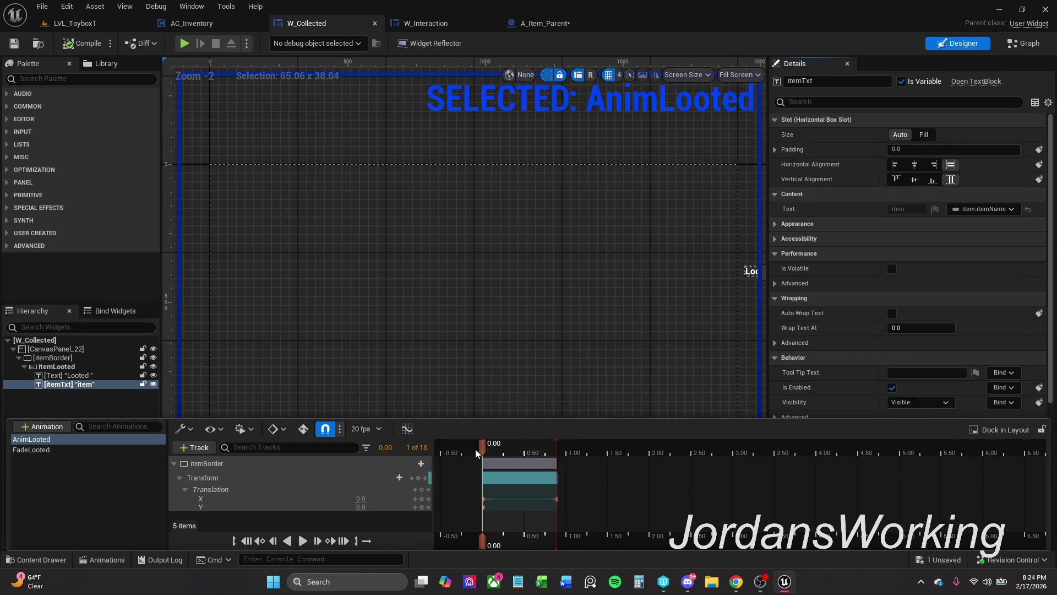
{"action": "left_click_drag", "start_coordinate": [480, 450], "coordinate": [555, 450]}
{"action": "left_click", "coordinate": [682, 145]}
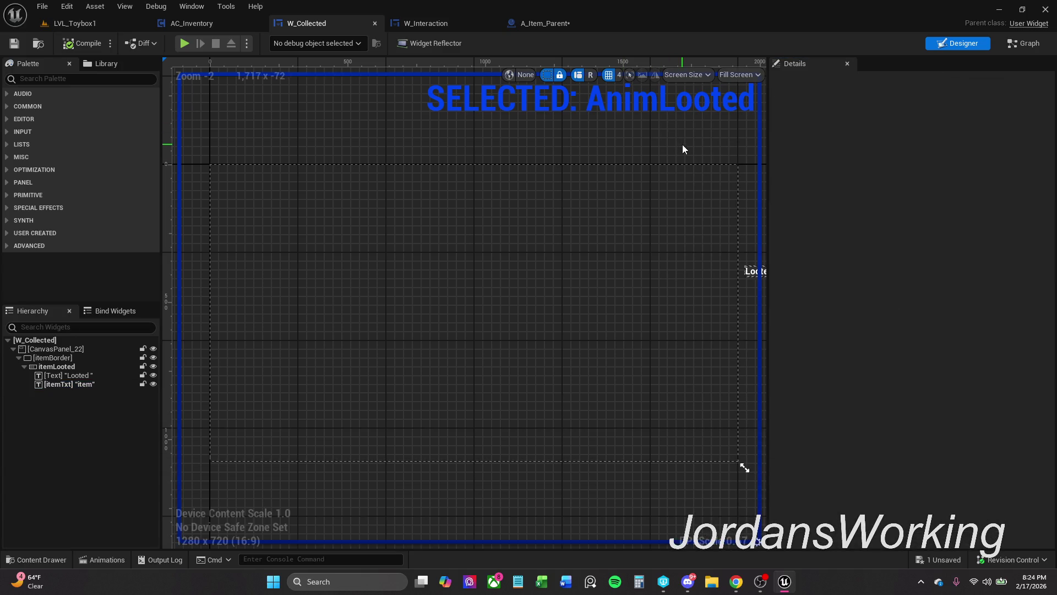
{"action": "left_click", "coordinate": [421, 23]}
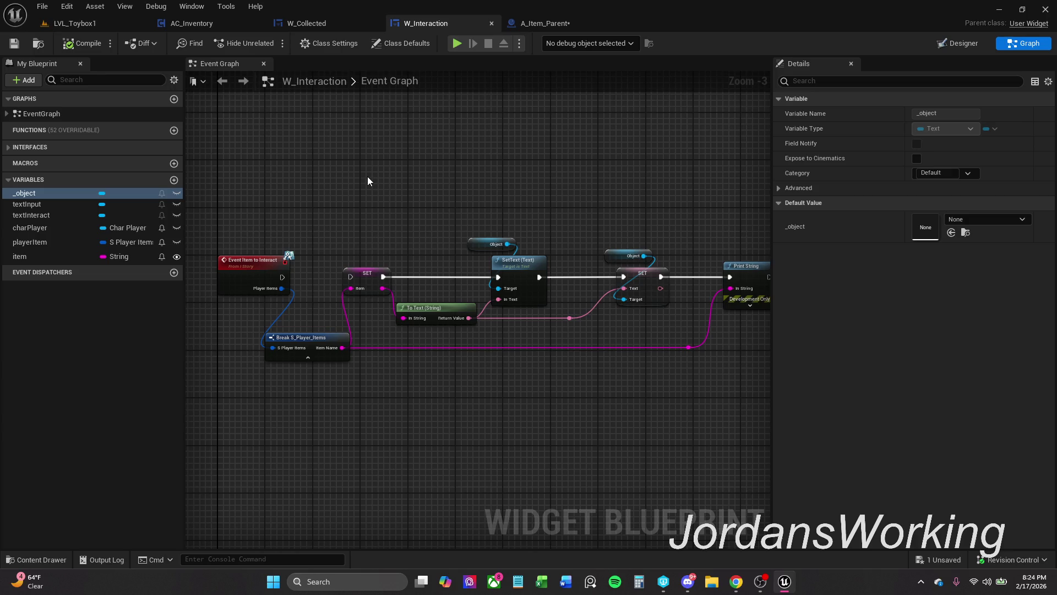
- Review W_Interaction's Designer layout and event graph, then return to the A_Item_Parent blueprint
{"action": "left_click", "coordinate": [962, 46]}
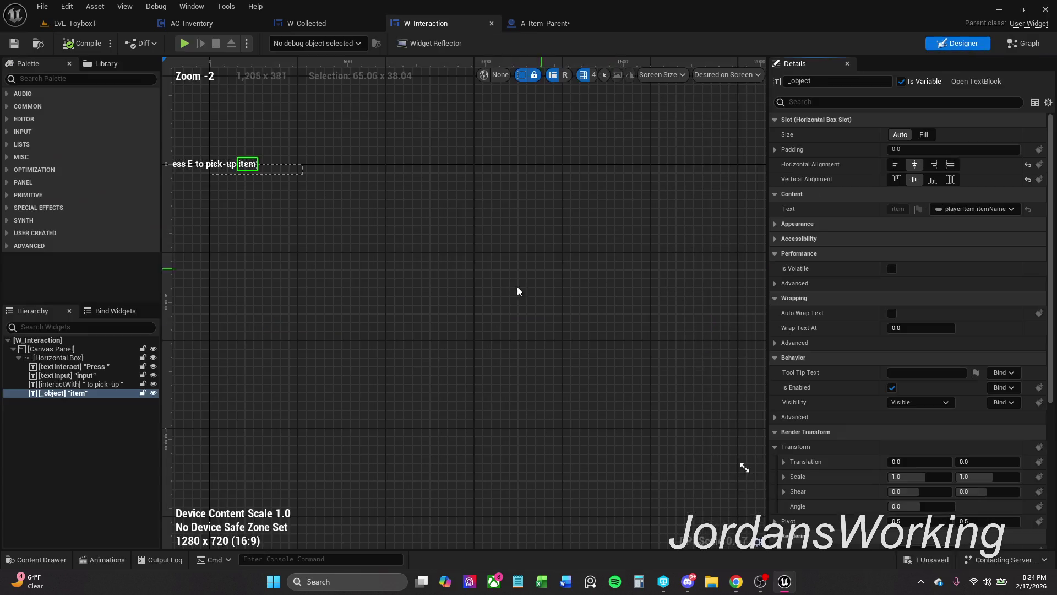
{"action": "scroll", "coordinate": [443, 204], "scroll_direction": "up", "scroll_amount": 2}
{"action": "left_click", "coordinate": [522, 150]}
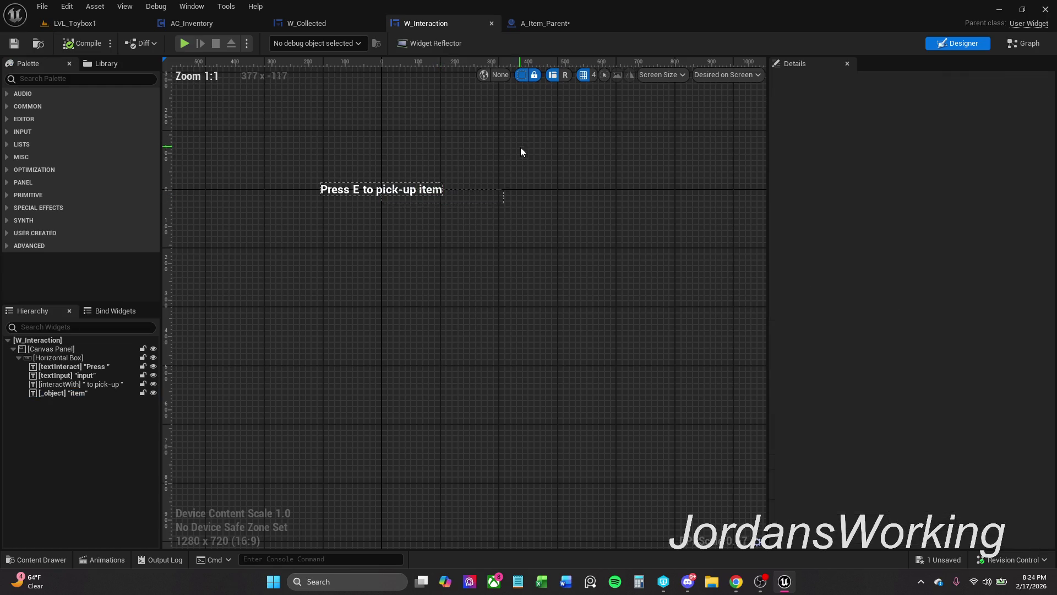
{"action": "left_click", "coordinate": [1024, 44]}
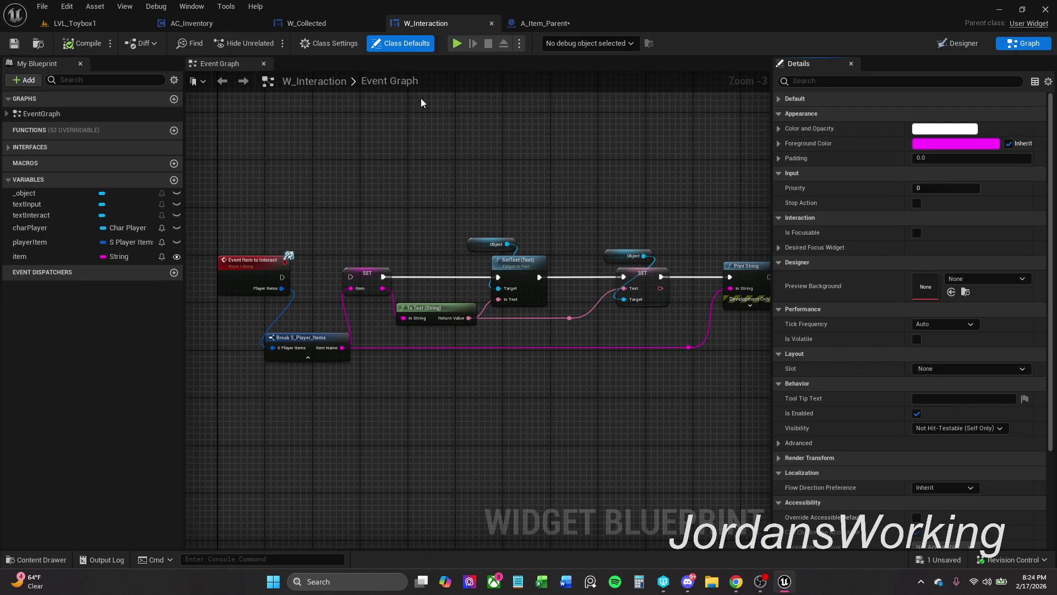
{"action": "left_click", "coordinate": [553, 28]}
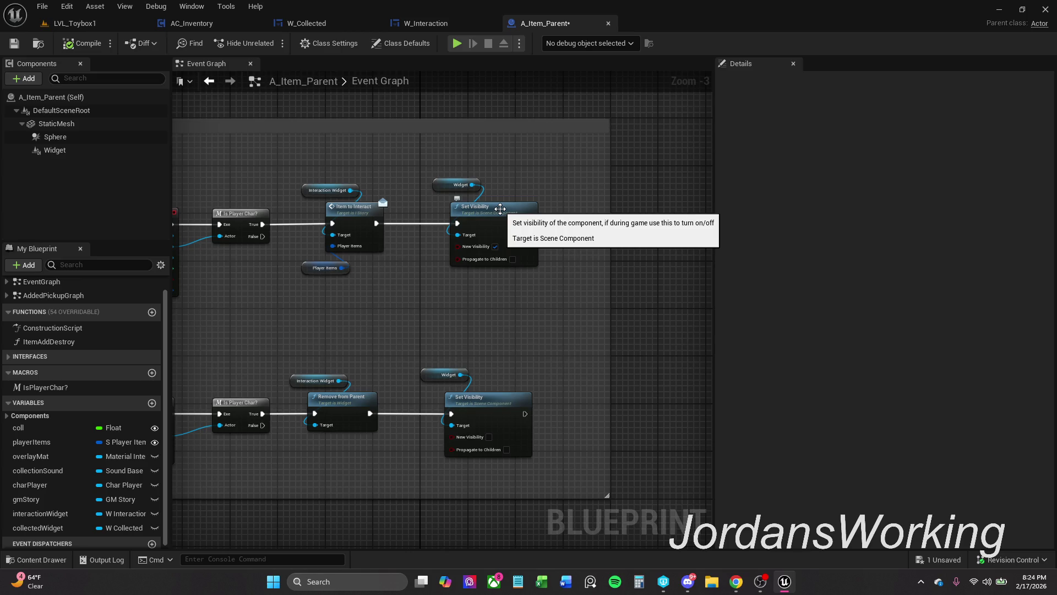
- Adjust the view of the overlap event nodes and save A_Item_Parent
{"action": "left_click_drag", "start_coordinate": [556, 207], "coordinate": [604, 193]}
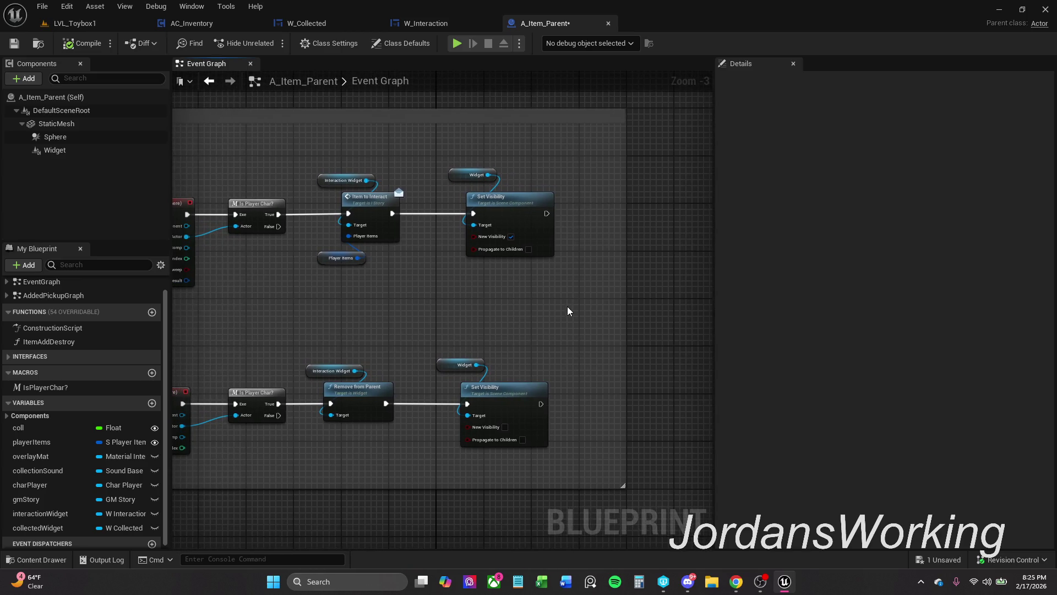
{"action": "scroll", "coordinate": [560, 309], "scroll_direction": "down", "scroll_amount": 1}
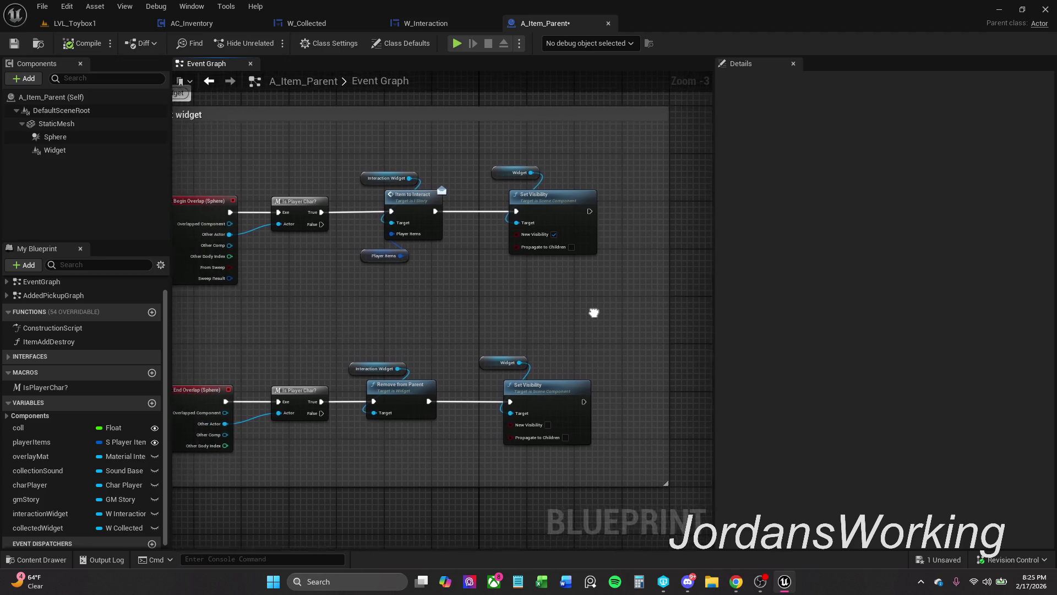
{"action": "scroll", "coordinate": [562, 304], "scroll_direction": "up", "scroll_amount": 1}
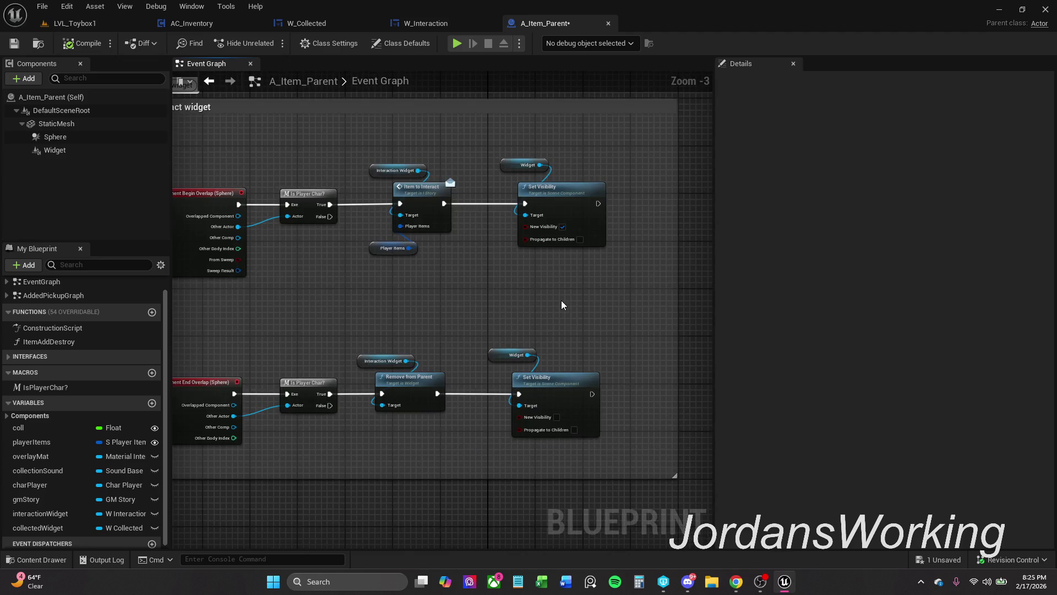
{"action": "left_click", "coordinate": [15, 44]}
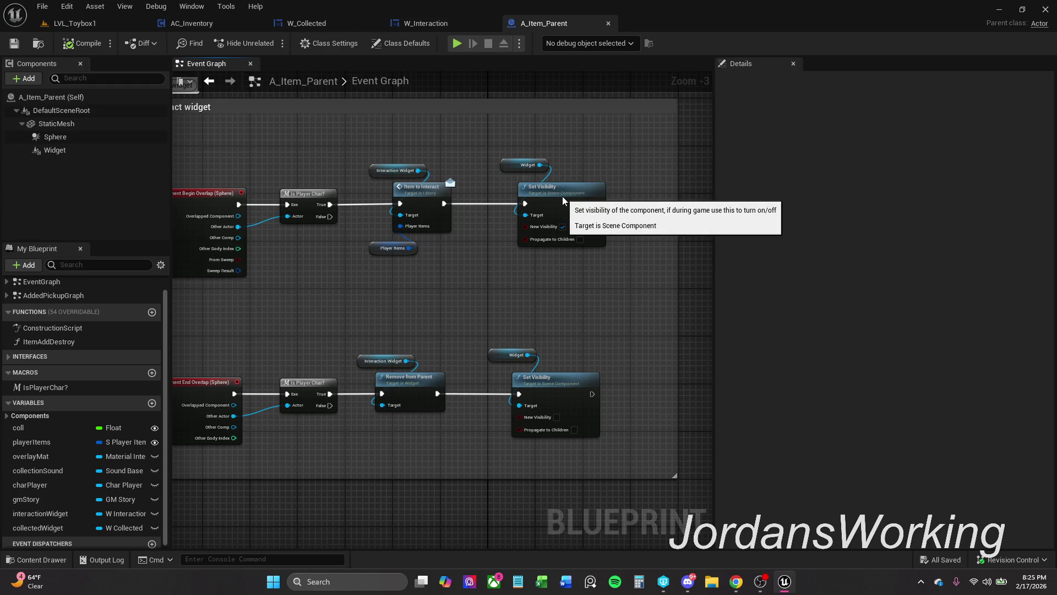
- Tidy the Set Visibility and upper and lower Widget getter nodes, then save the blueprint again
{"action": "left_click_drag", "start_coordinate": [565, 196], "coordinate": [559, 197]}
{"action": "left_click", "coordinate": [559, 298]}
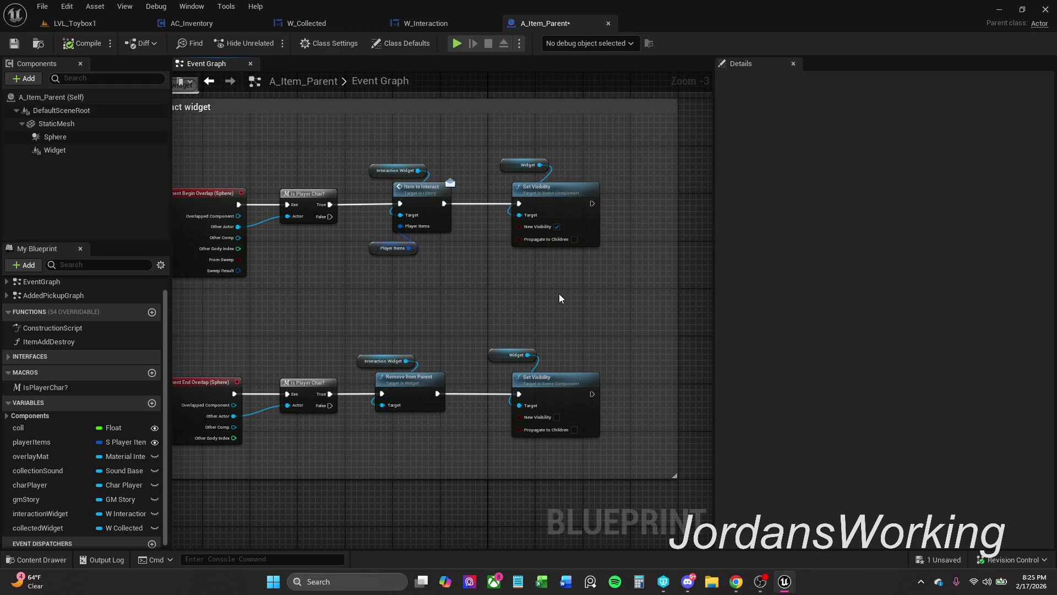
{"action": "left_click_drag", "start_coordinate": [499, 352], "coordinate": [510, 362]}
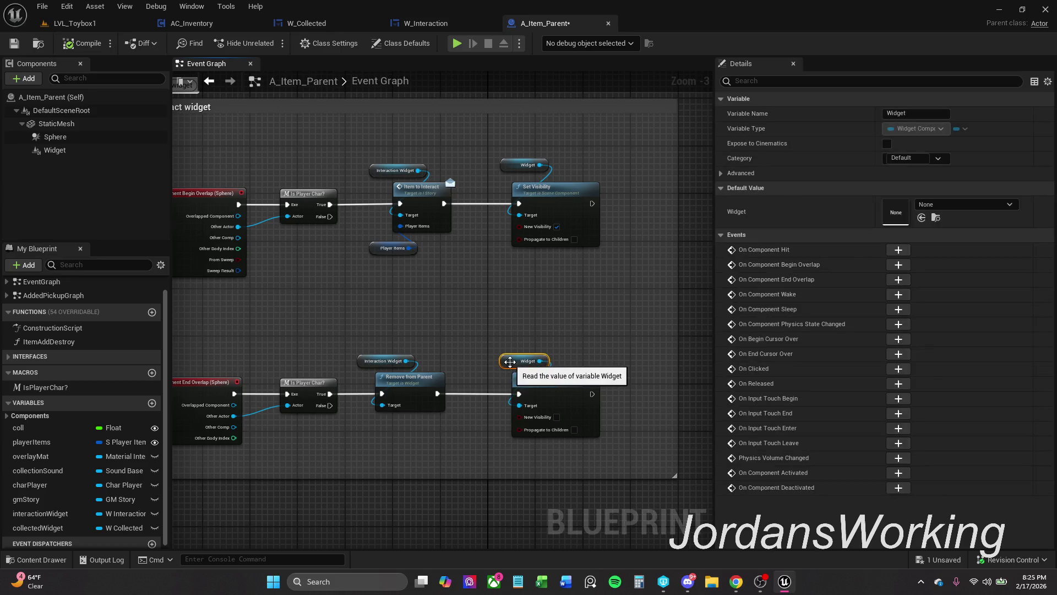
{"action": "left_click", "coordinate": [520, 295]}
{"action": "mouse_move", "coordinate": [522, 175]}
{"action": "left_mouse_down"}
{"action": "mouse_move", "coordinate": [522, 186]}
{"action": "mouse_move", "coordinate": [510, 173]}
{"action": "left_mouse_up"}
{"action": "left_click", "coordinate": [516, 163]}
{"action": "left_click", "coordinate": [503, 149]}
{"action": "left_click", "coordinate": [14, 43]}
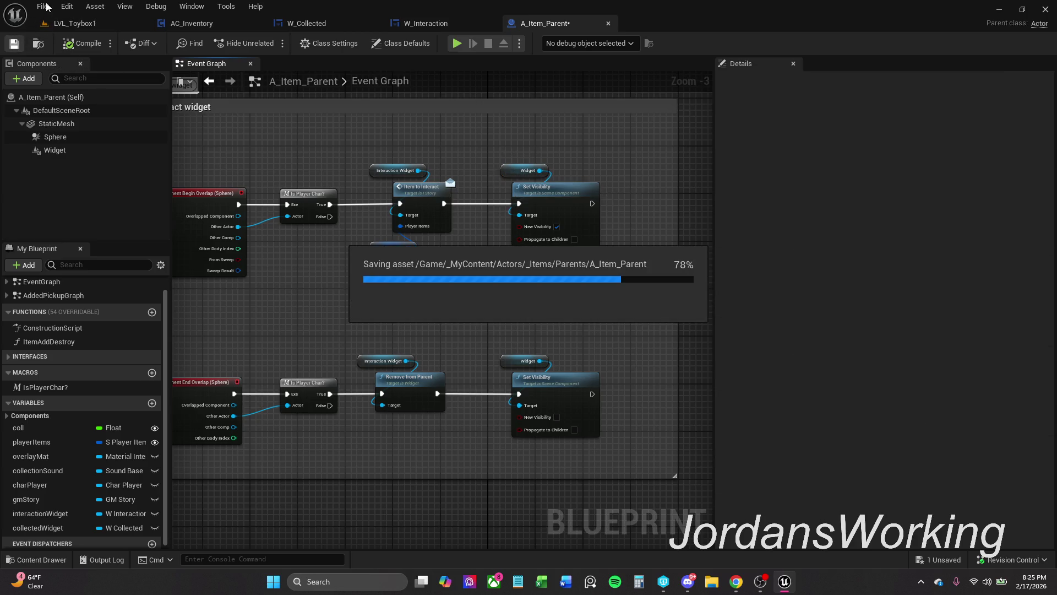
- Start a play-test of the LVL_Toybox1 level
{"action": "left_click", "coordinate": [42, 6]}
{"action": "left_click", "coordinate": [164, 67]}
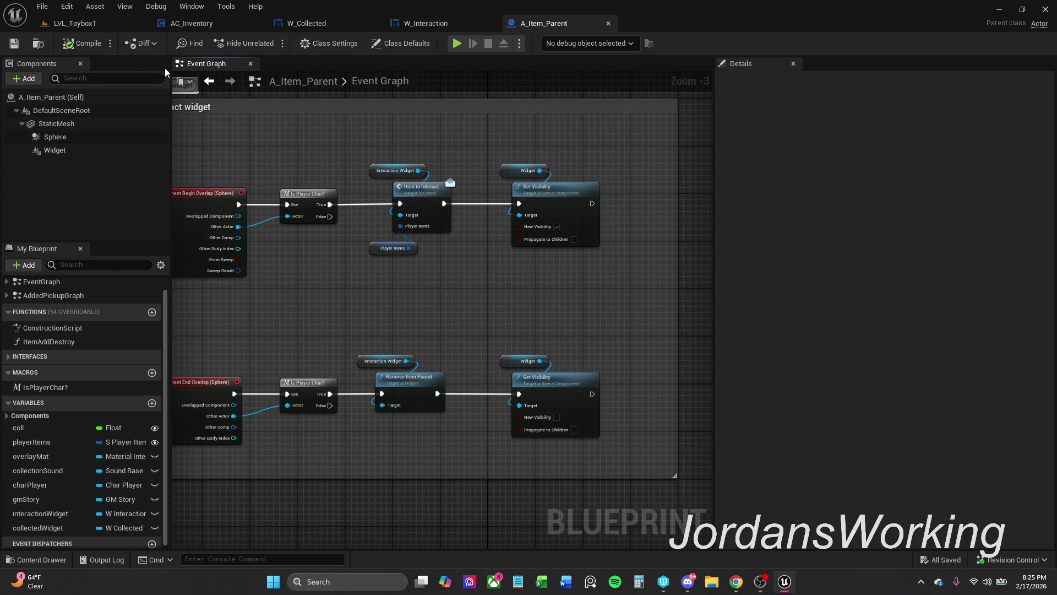
{"action": "left_click", "coordinate": [101, 17]}
{"action": "left_click", "coordinate": [267, 43]}
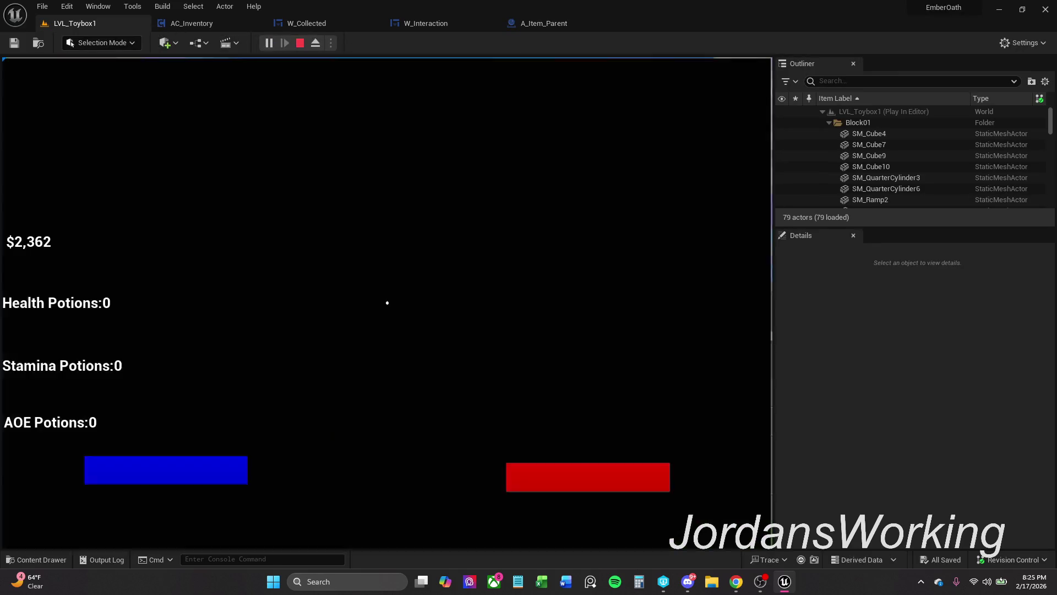
- Pick up nearby potions to see the Looted message, check the inventory, and stop the play-test
{"action": "key", "text": "e"}
{"action": "key", "text": "e"}
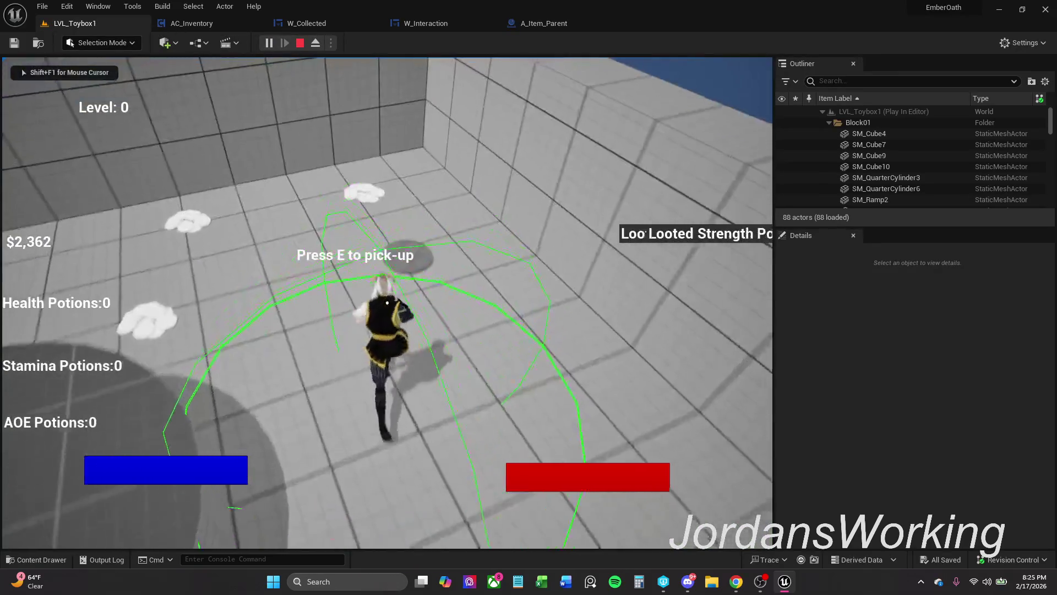
{"action": "key", "text": "e"}
{"action": "key", "text": "e"}
{"action": "key", "text": "e"}
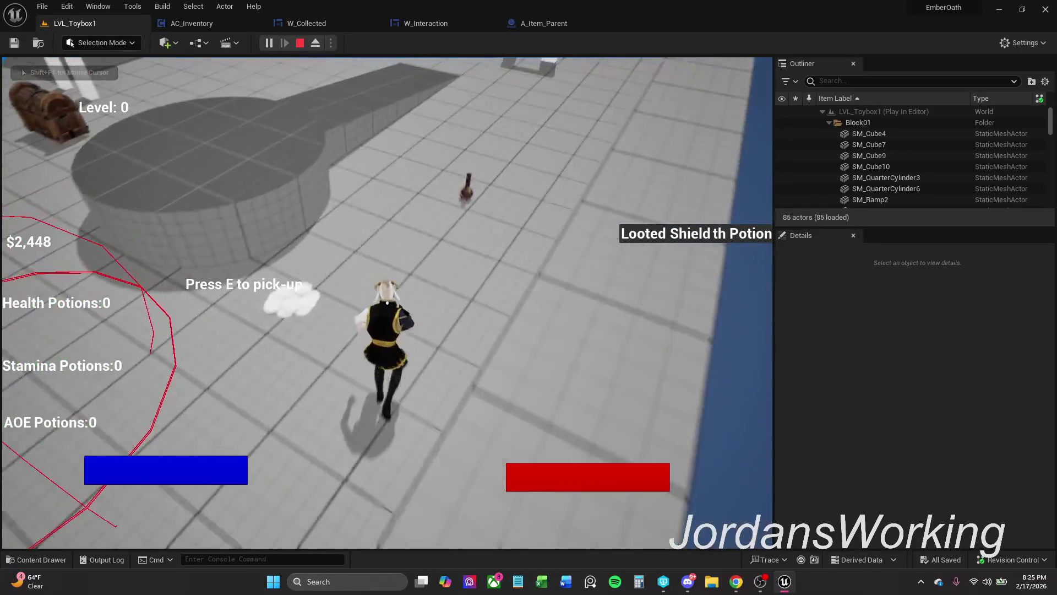
{"action": "key", "text": "i"}
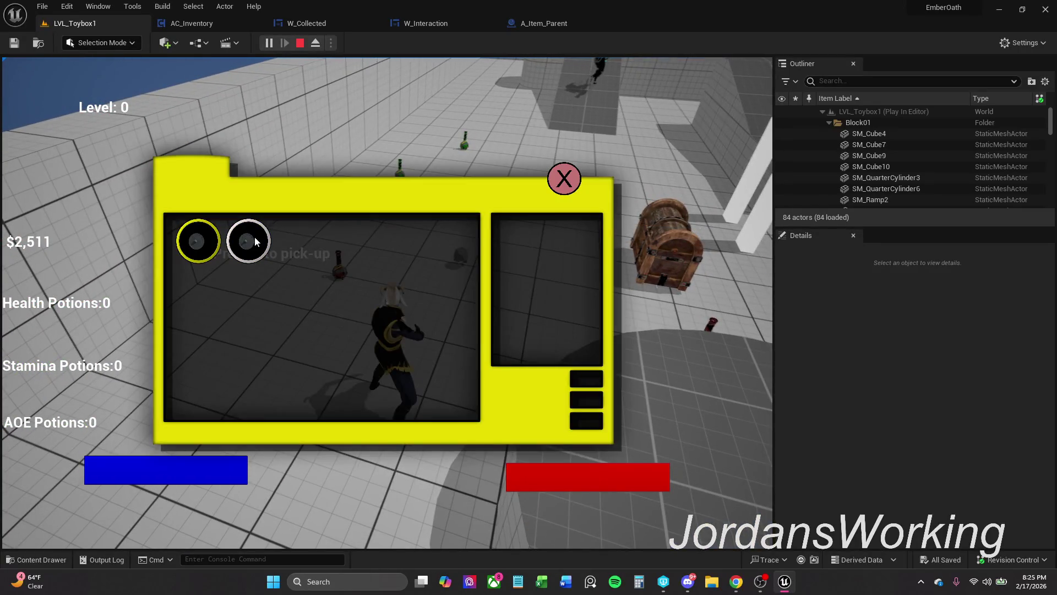
{"action": "left_click", "coordinate": [564, 178]}
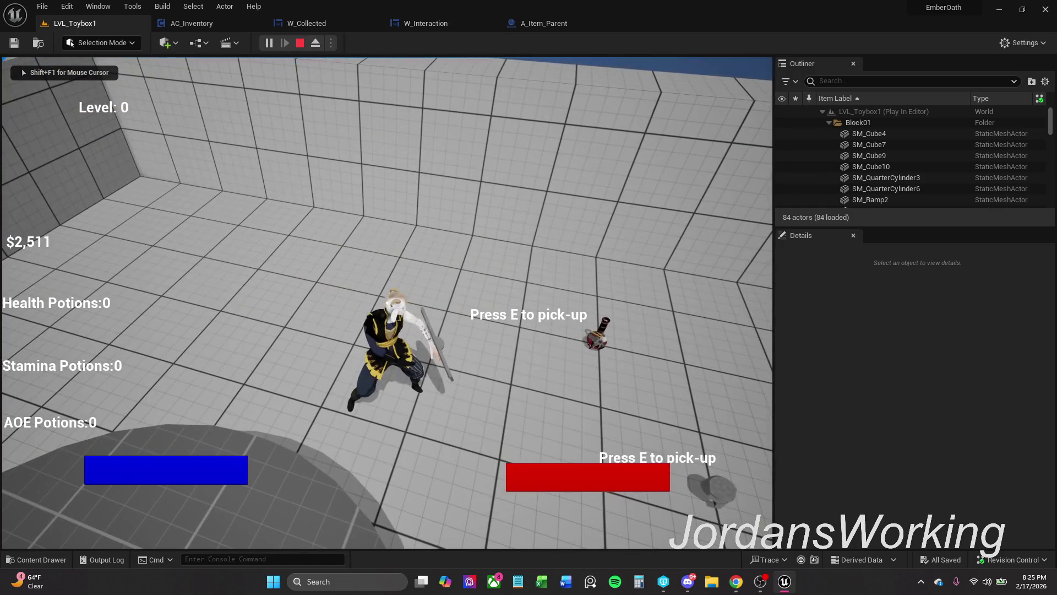
{"action": "key", "text": "Escape"}
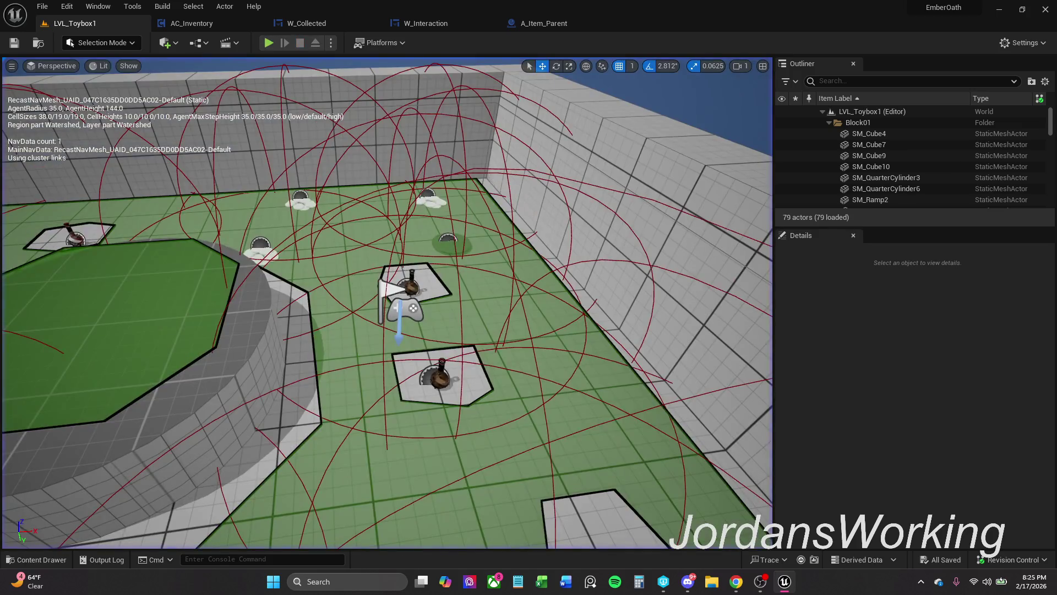
- Restart the play-test and loot another potion, checking the inventory slots
{"action": "left_click", "coordinate": [267, 43]}
{"action": "key", "text": "i"}
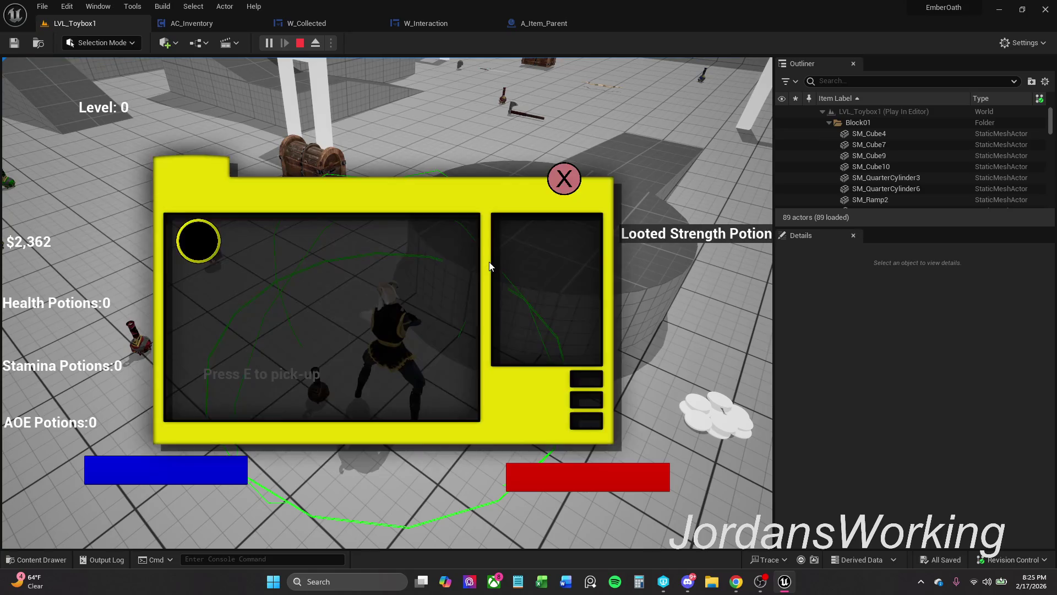
{"action": "left_click", "coordinate": [567, 171]}
{"action": "key", "text": "e"}
{"action": "key", "text": "i"}
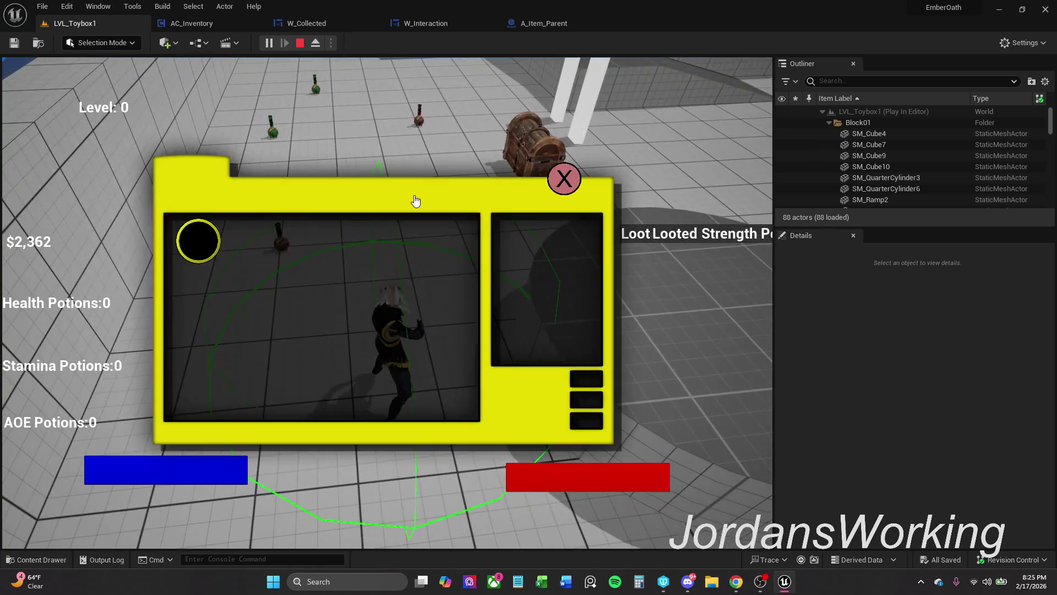
{"action": "left_click", "coordinate": [564, 178]}
- Collect a Health Potion, the Helmet and a Stamina Potion, checking the inventory after each
{"action": "key", "text": "e"}
{"action": "key", "text": "i"}
{"action": "left_click", "coordinate": [567, 179]}
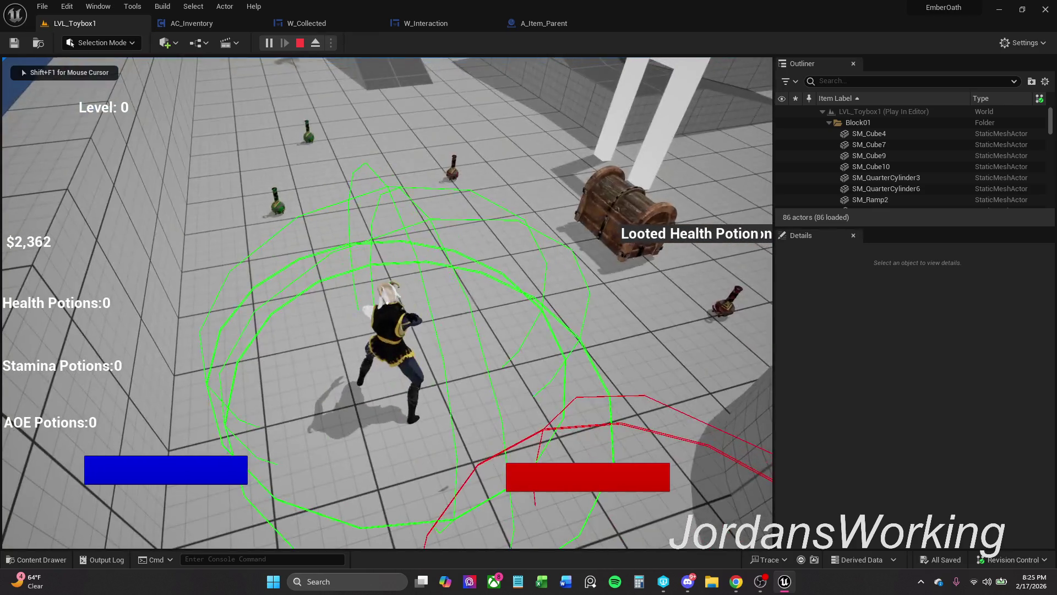
{"action": "key", "text": "e"}
{"action": "key", "text": "i"}
{"action": "left_click", "coordinate": [564, 178]}
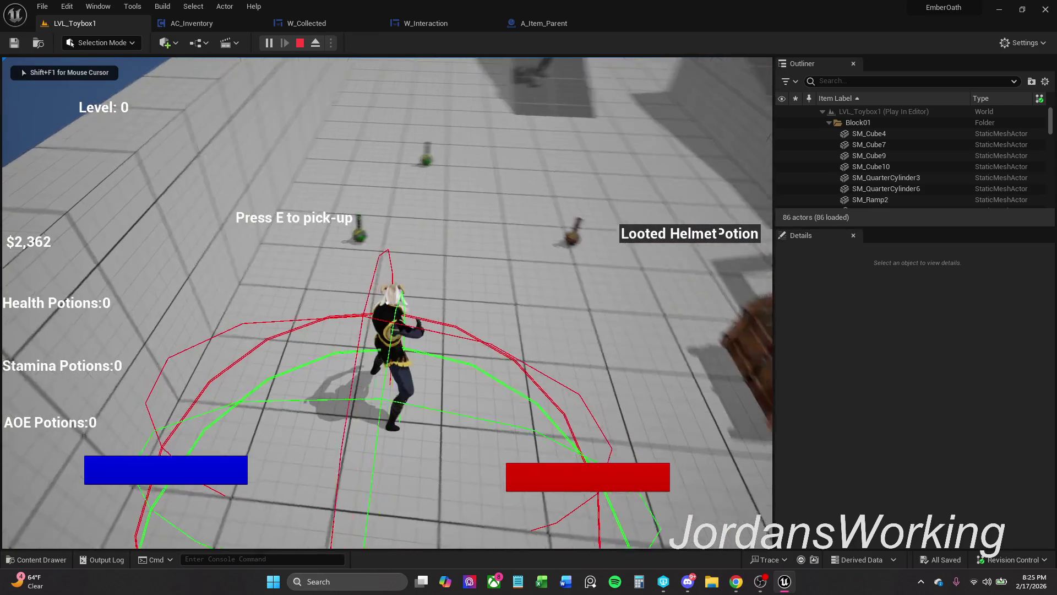
{"action": "key", "text": "e"}
{"action": "key", "text": "i"}
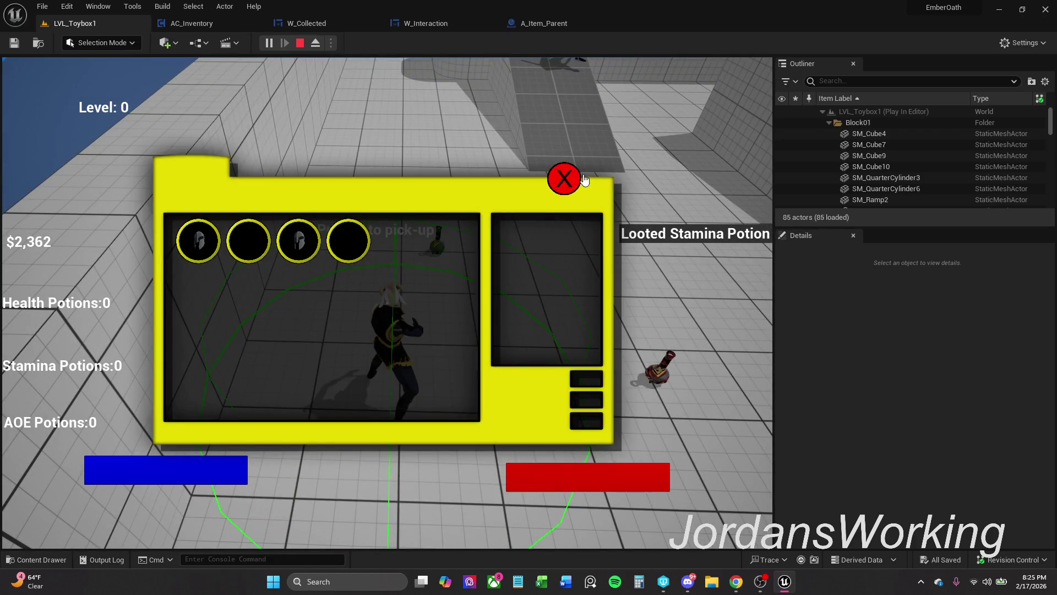
{"action": "left_click", "coordinate": [578, 184]}
- Loot another item and Health Potion, then loot the chest and confirm the Axe in the inventory
{"action": "key", "text": "e"}
{"action": "key", "text": "i"}
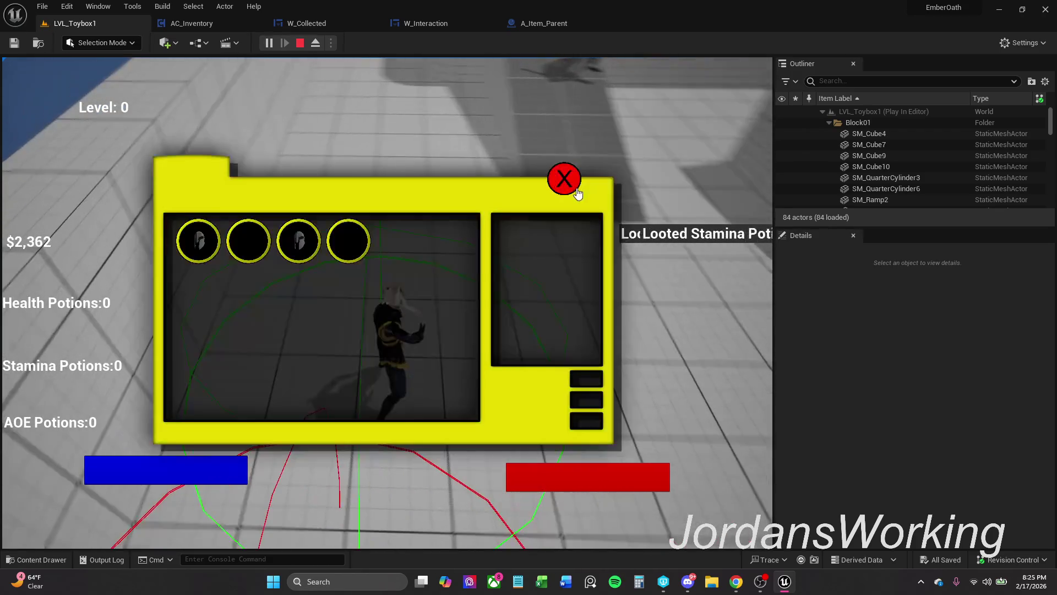
{"action": "left_click", "coordinate": [571, 176]}
{"action": "key", "text": "e"}
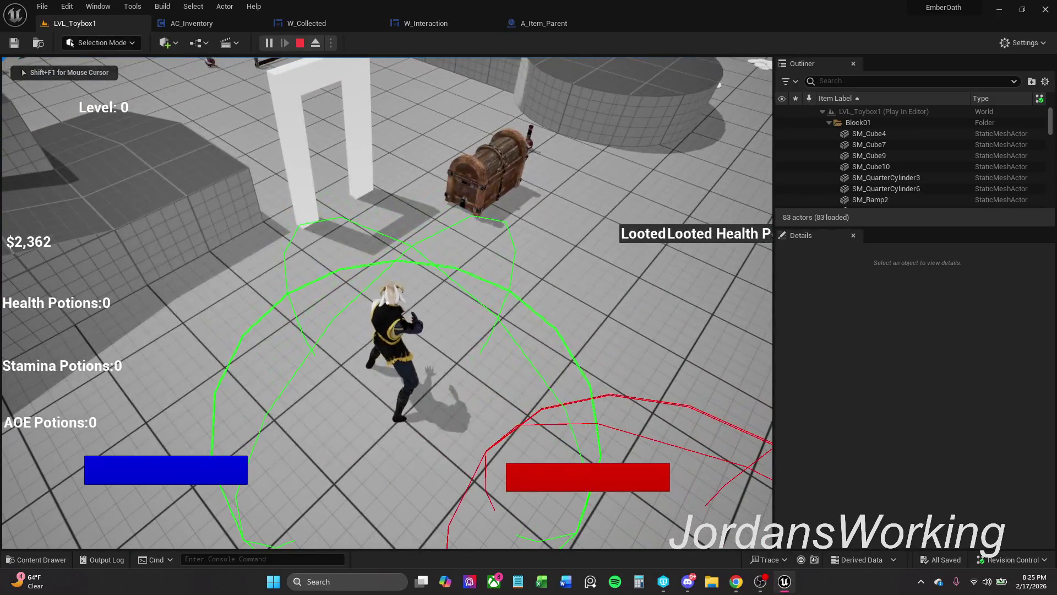
{"action": "key", "text": "i"}
{"action": "left_click", "coordinate": [548, 172]}
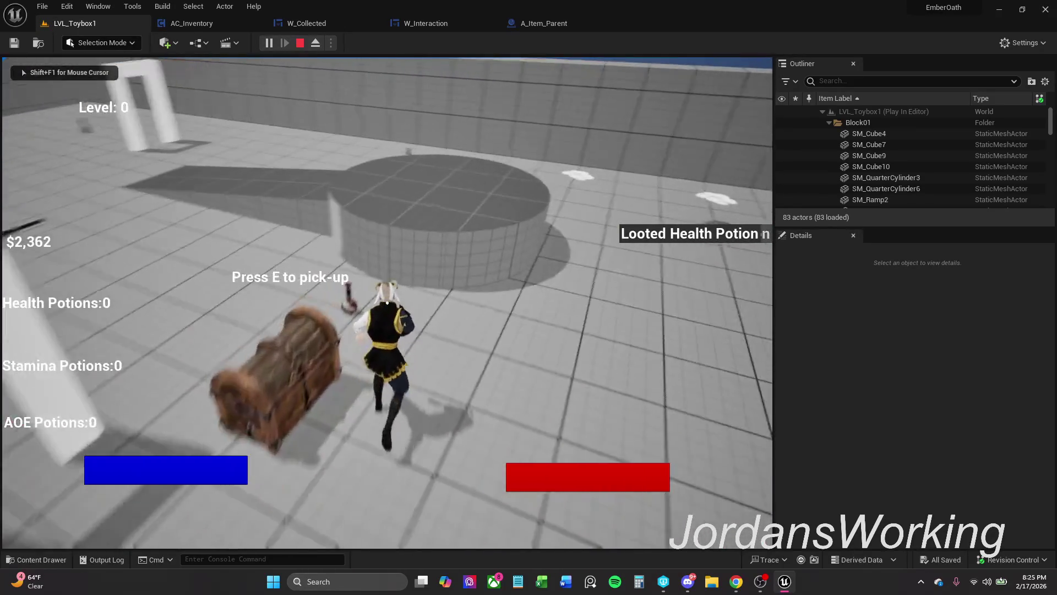
{"action": "key", "text": "e"}
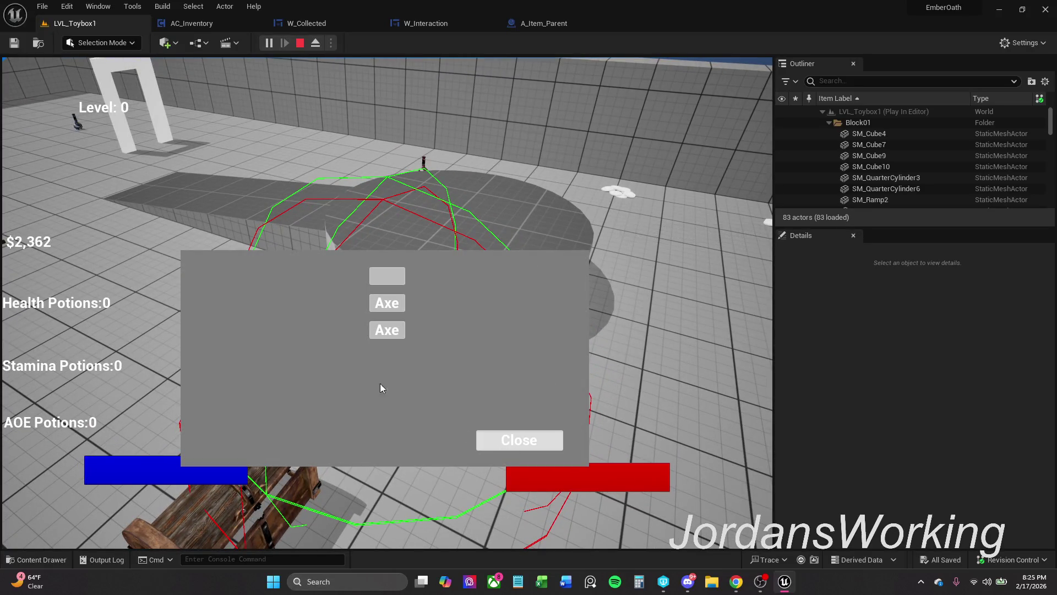
{"action": "left_click", "coordinate": [532, 445]}
{"action": "key", "text": "Tab"}
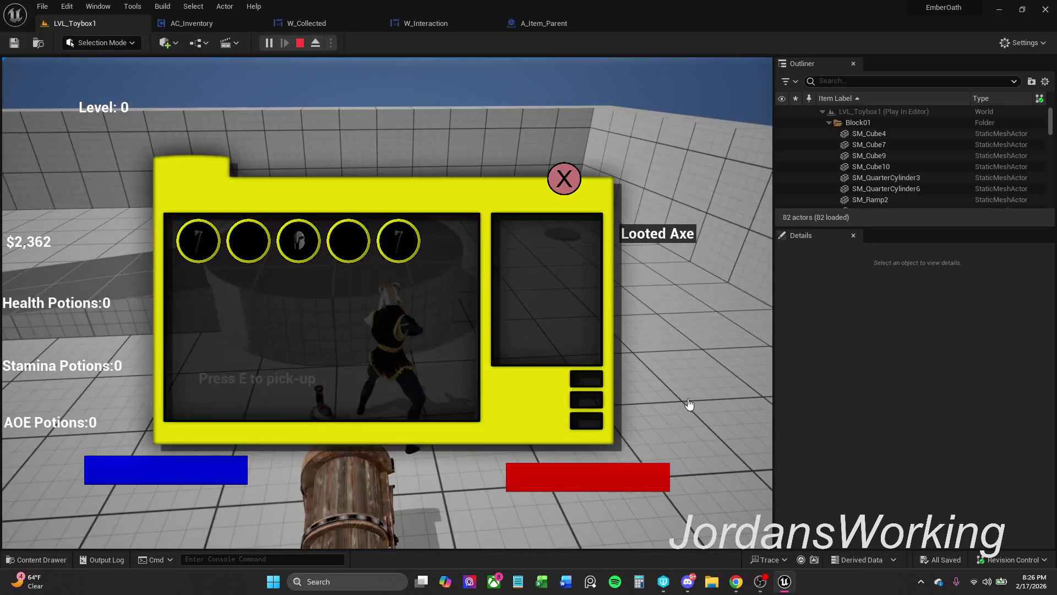
{"action": "left_click", "coordinate": [564, 178]}
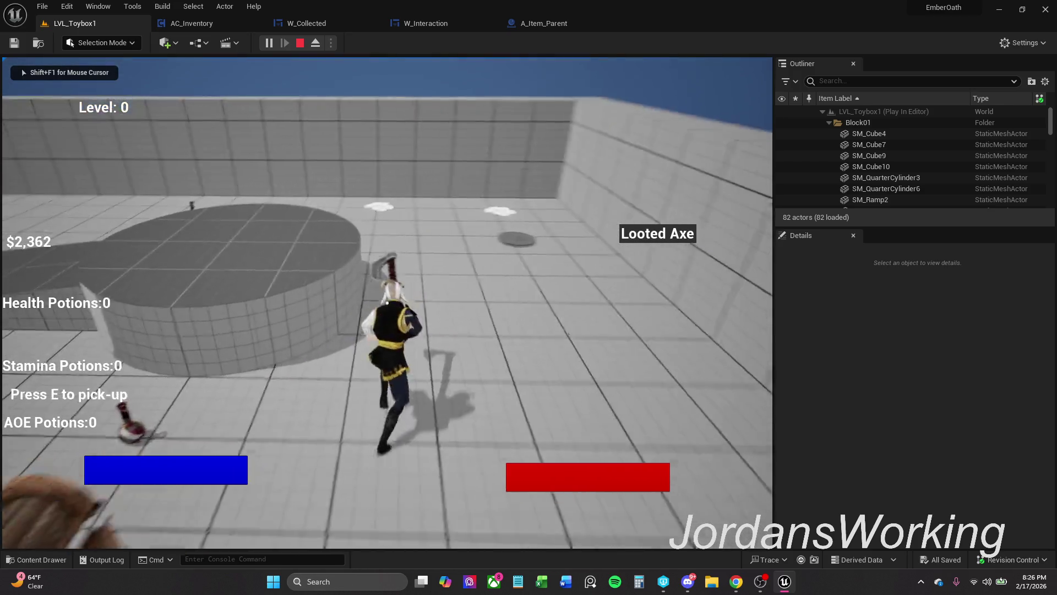
- Run across the arena looting a Health Potion, then end the play-test
{"action": "key", "text": "w"}
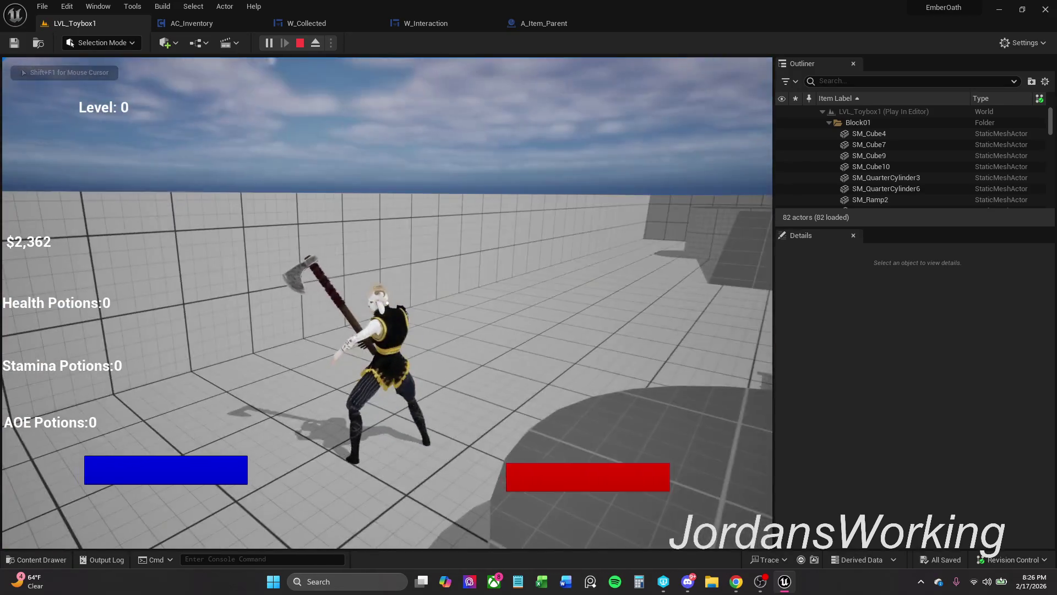
{"action": "key", "text": "e"}
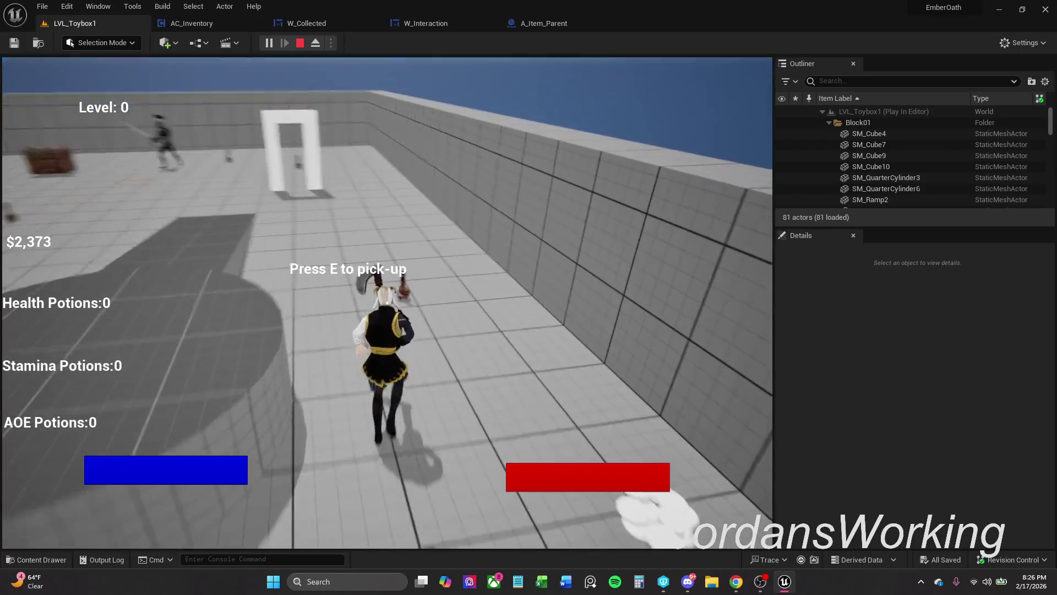
{"action": "key", "text": "e"}
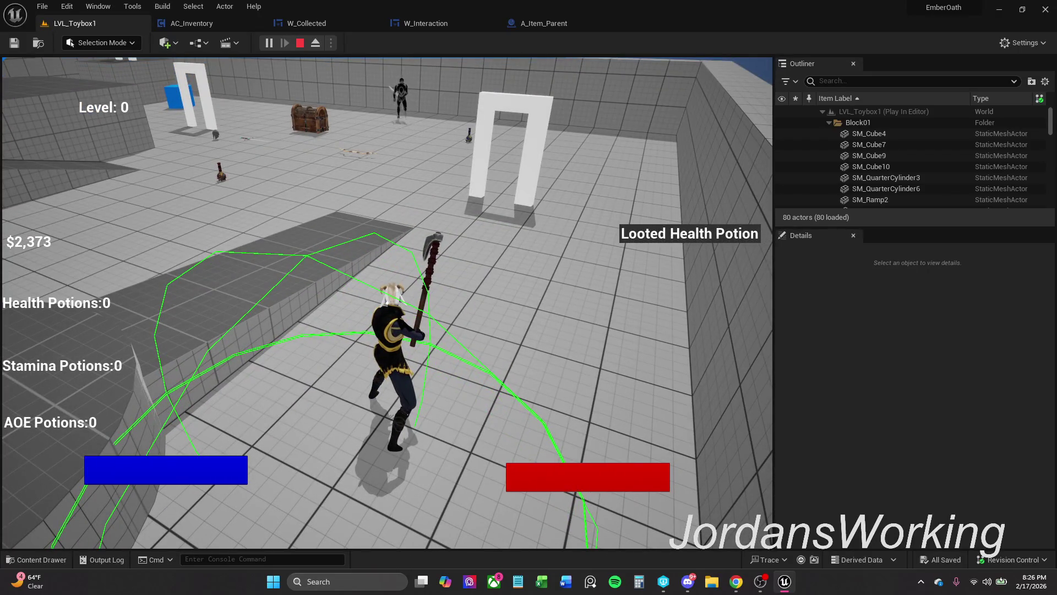
{"action": "key", "text": "w"}
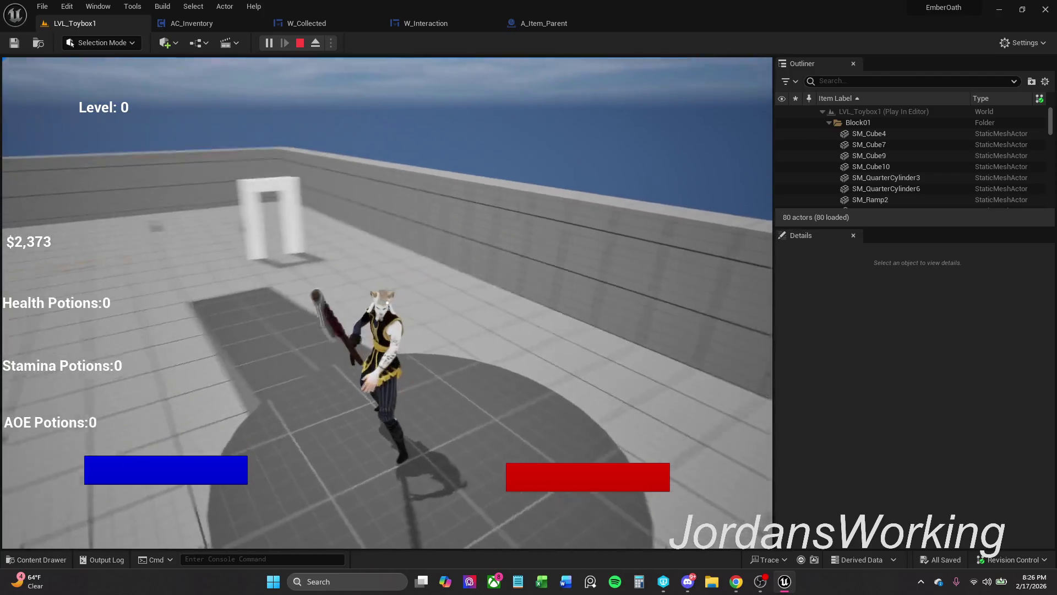
{"action": "key", "text": "Escape"}
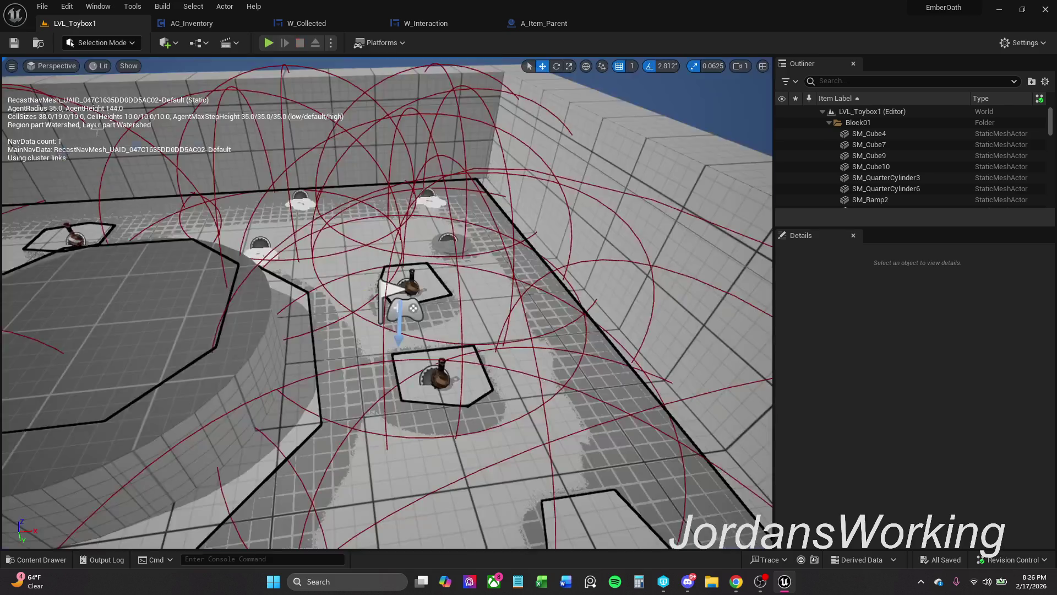
- Use File > Save All to save every modified level and asset
{"action": "left_click", "coordinate": [44, 5]}
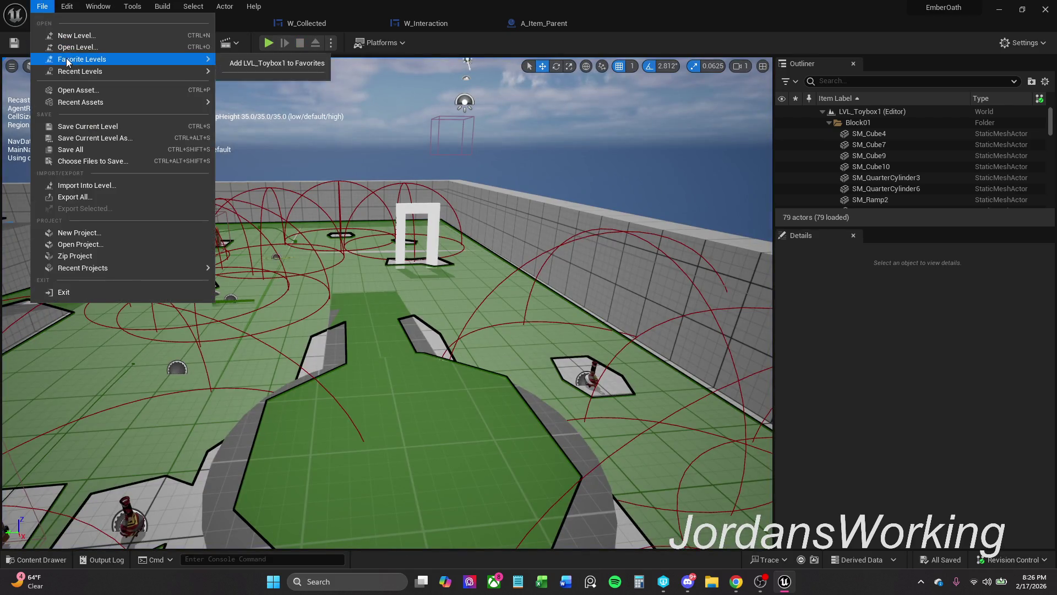
{"action": "left_click", "coordinate": [94, 148]}
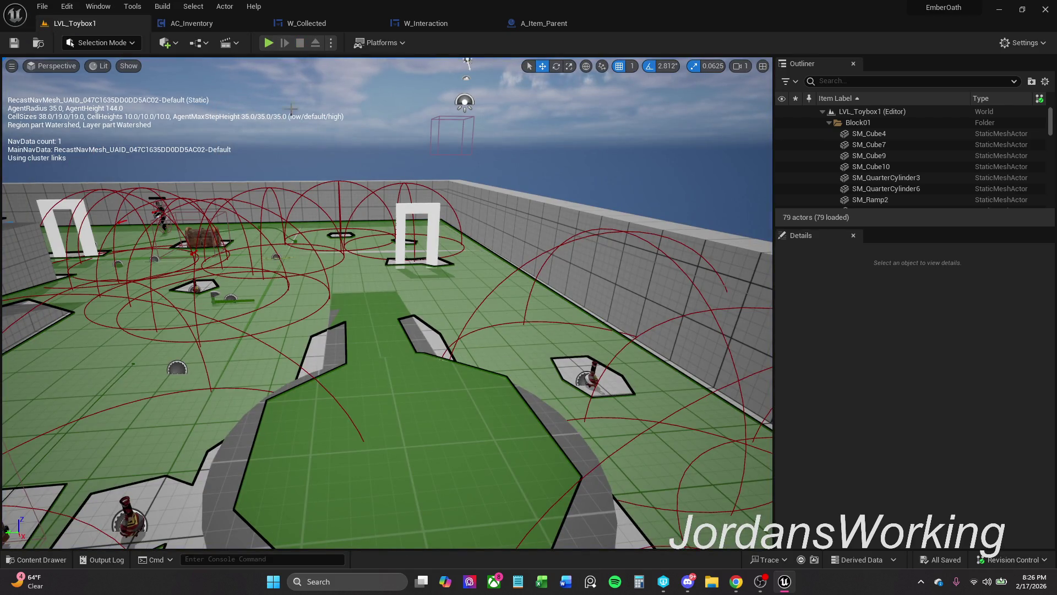